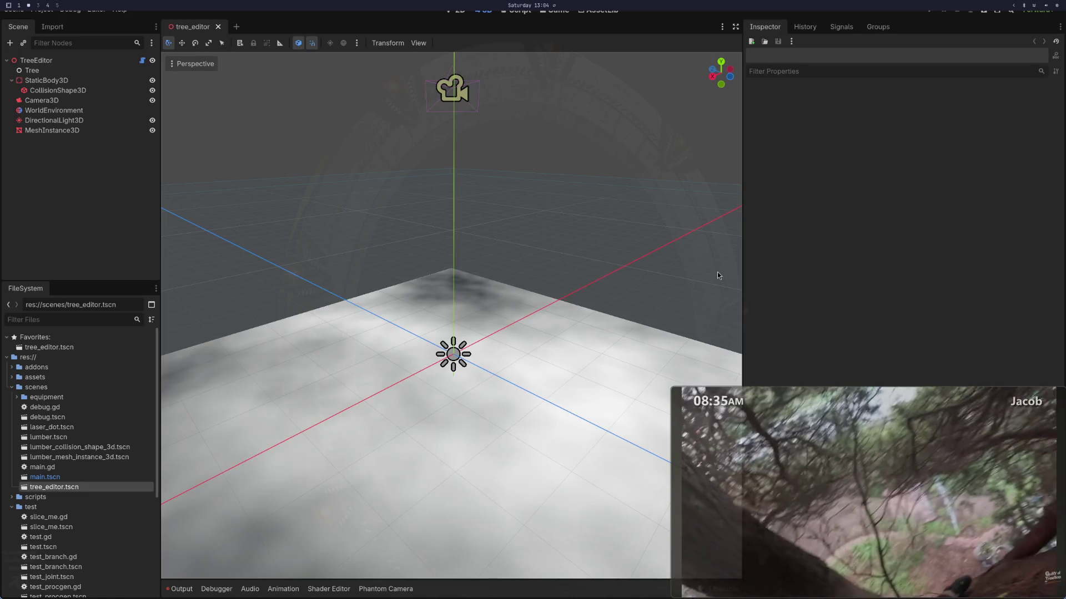
Step: Add a wooden lumber log base to TreeEditor and select the new Extension node
{"action": "left_click", "coordinate": [37, 60]}
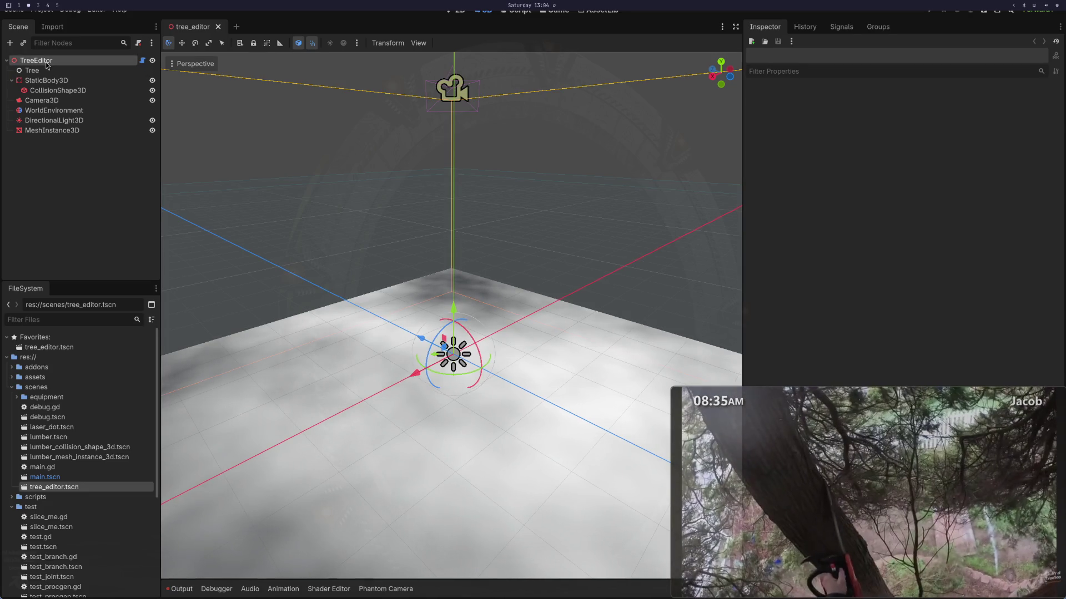
{"action": "left_click", "coordinate": [894, 222]}
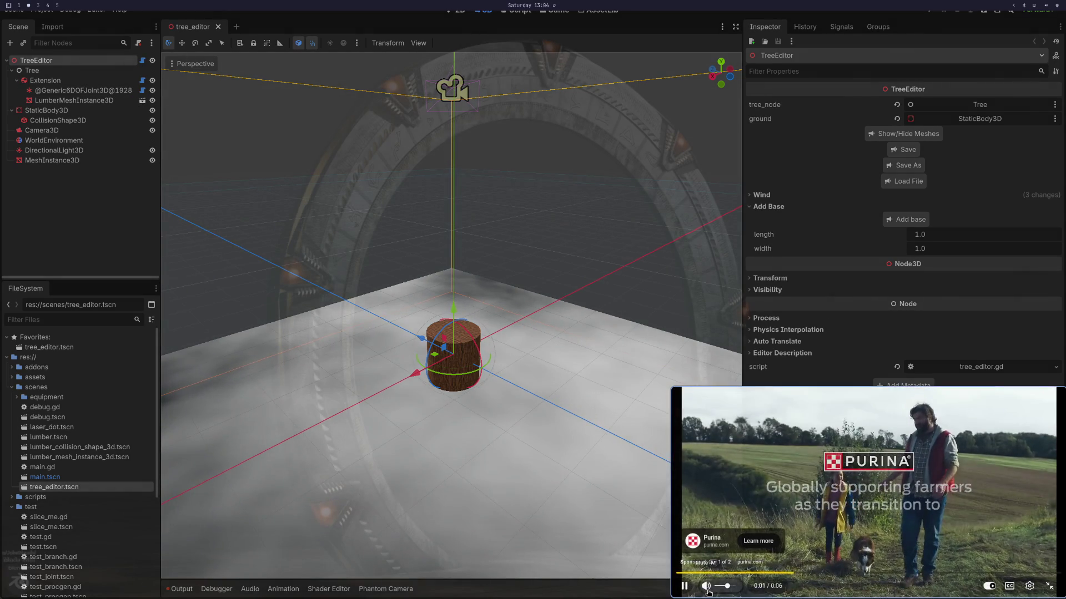
{"action": "left_click", "coordinate": [707, 590]}
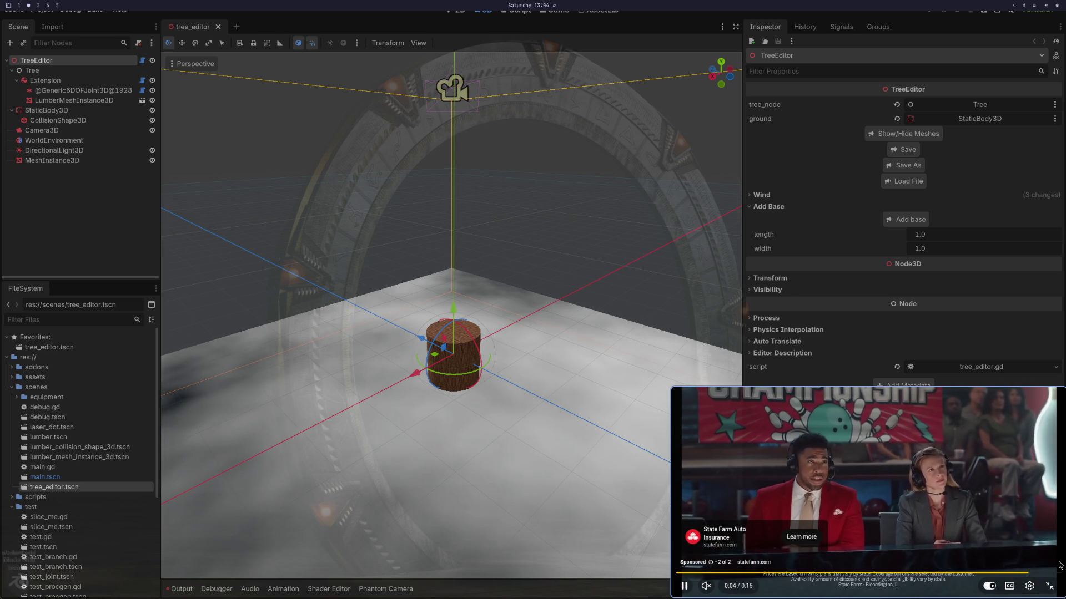
{"action": "left_click", "coordinate": [1054, 562]}
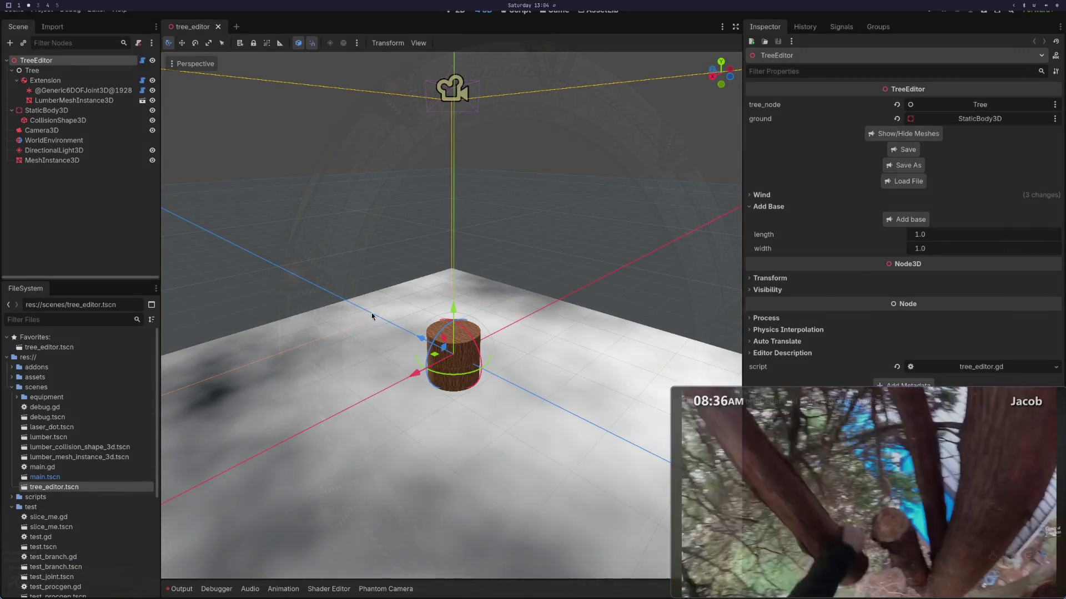
{"action": "left_click", "coordinate": [44, 81]}
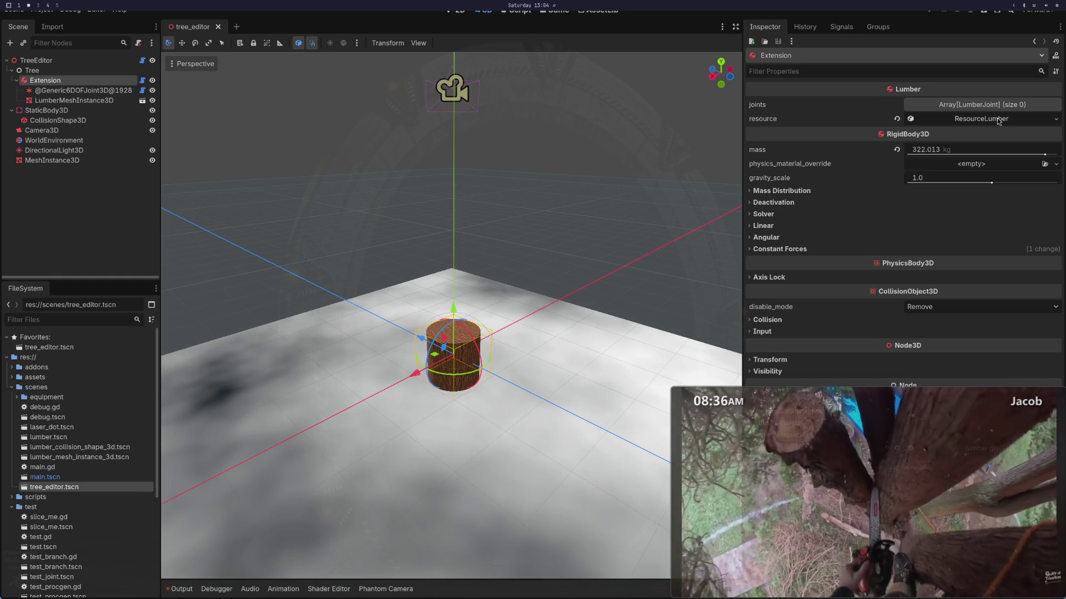
Step: Expand the Extension log's ResourceLumber resource in the Inspector
{"action": "left_click", "coordinate": [910, 118]}
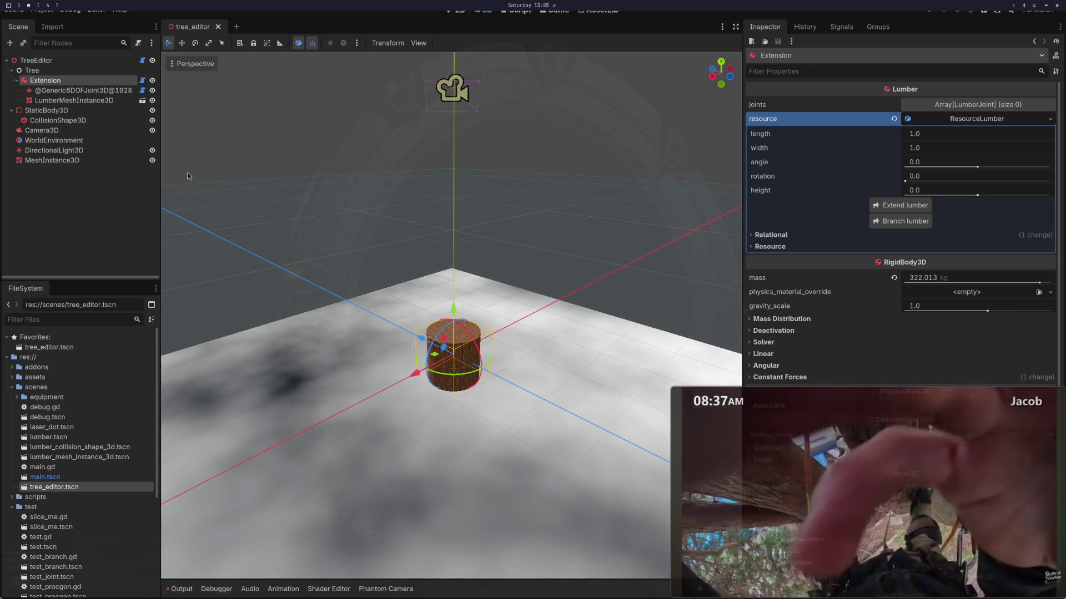
Step: Restore the debug print and early return, and comment out the neighbor_to assignment
{"action": "key", "text": "super+1"}
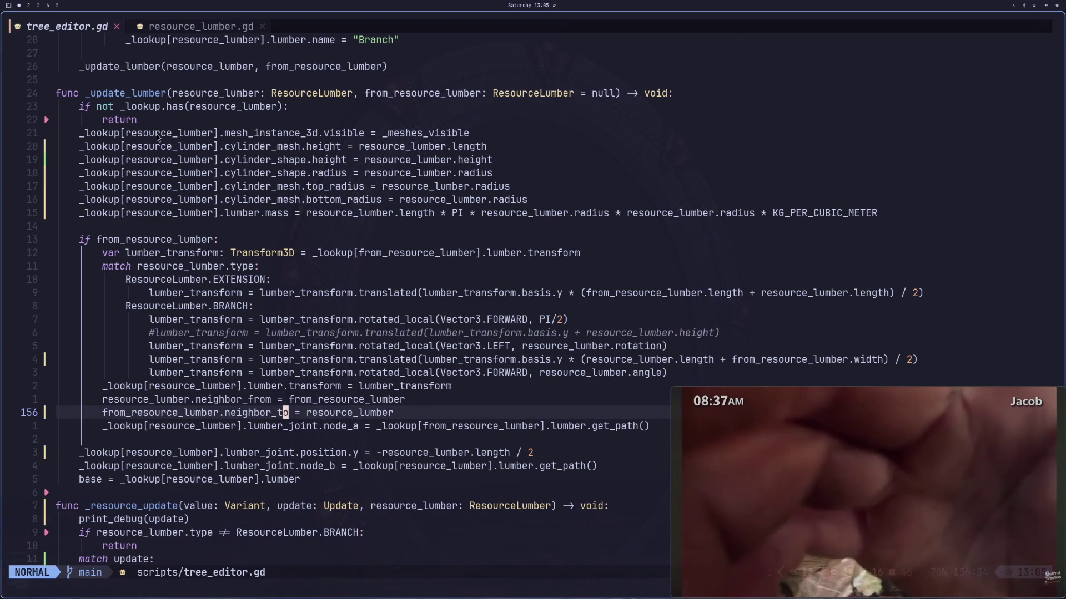
{"action": "key", "text": "u"}
{"action": "key", "text": "g"}
{"action": "key", "text": "c"}
{"action": "key", "text": "c"}
Step: Append '% from_resource_lumber' to the print_debug call and save tree_editor.gd
{"action": "key", "text": "k"}
{"action": "key", "text": "k"}
{"action": "key", "text": "l"}
{"action": "key", "text": "l"}
{"action": "key", "text": "l"}
{"action": "key", "text": "j"}
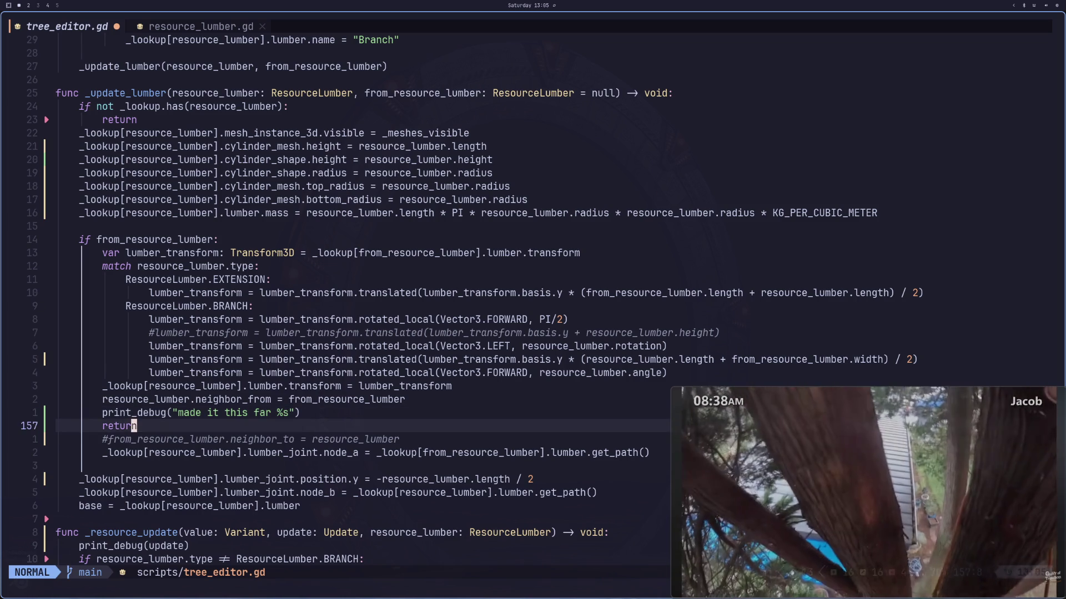
{"action": "key", "text": "j"}
{"action": "key", "text": "b"}
{"action": "key", "text": "b"}
{"action": "key", "text": "b"}
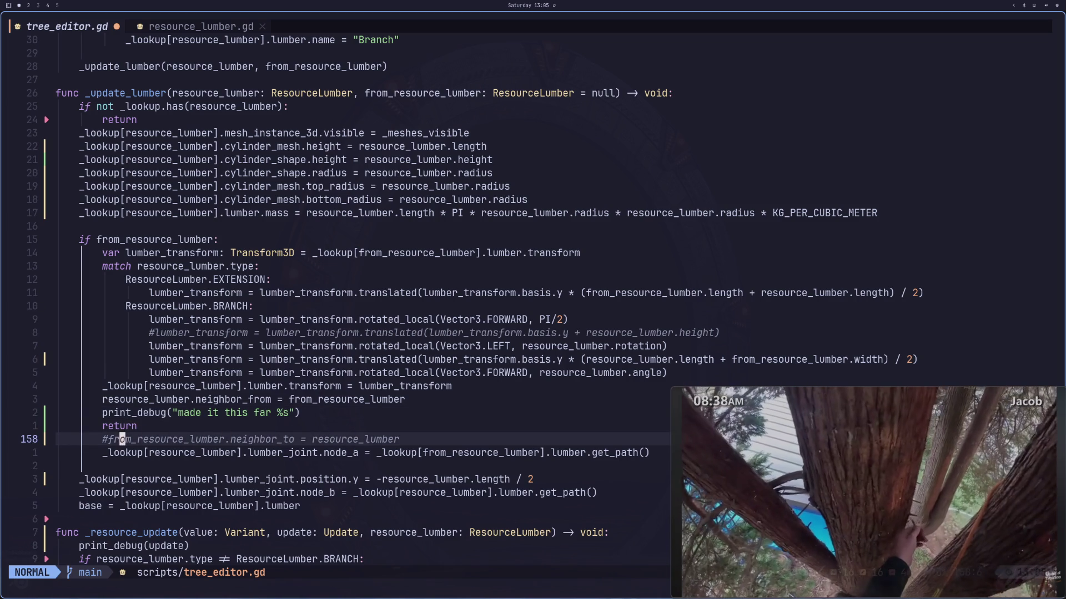
{"action": "key", "text": "k"}
{"action": "key", "text": "k"}
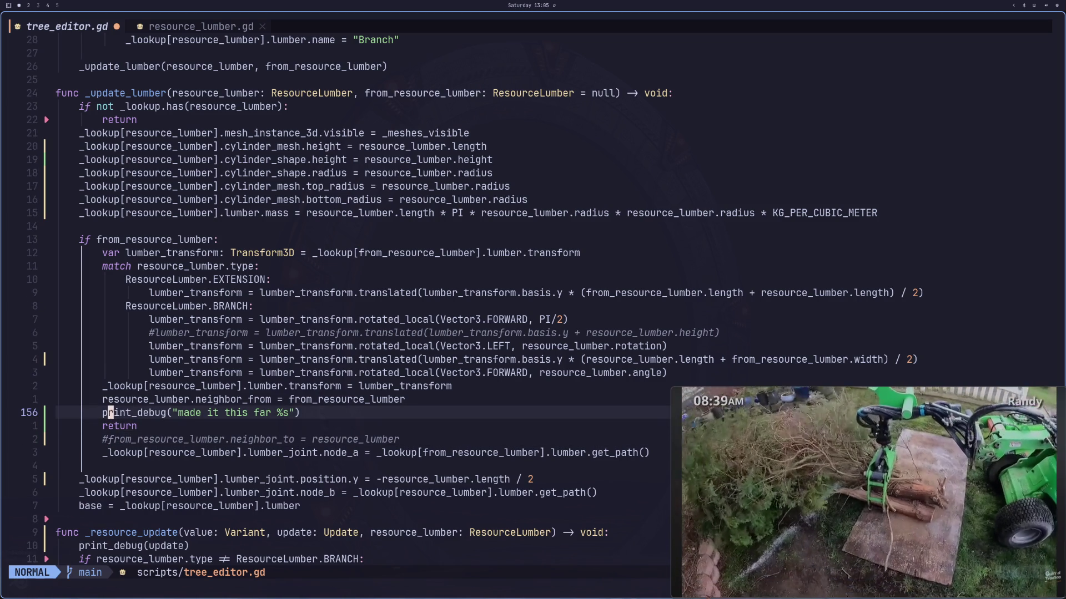
{"action": "type", "text": "$i $"}
{"action": "key", "text": "BackSpace"}
{"action": "type", "text": "% from_resource_lumber"}
{"action": "key", "text": "Escape"}
{"action": "type", "text": ":w"}
{"action": "key", "text": "Return"}
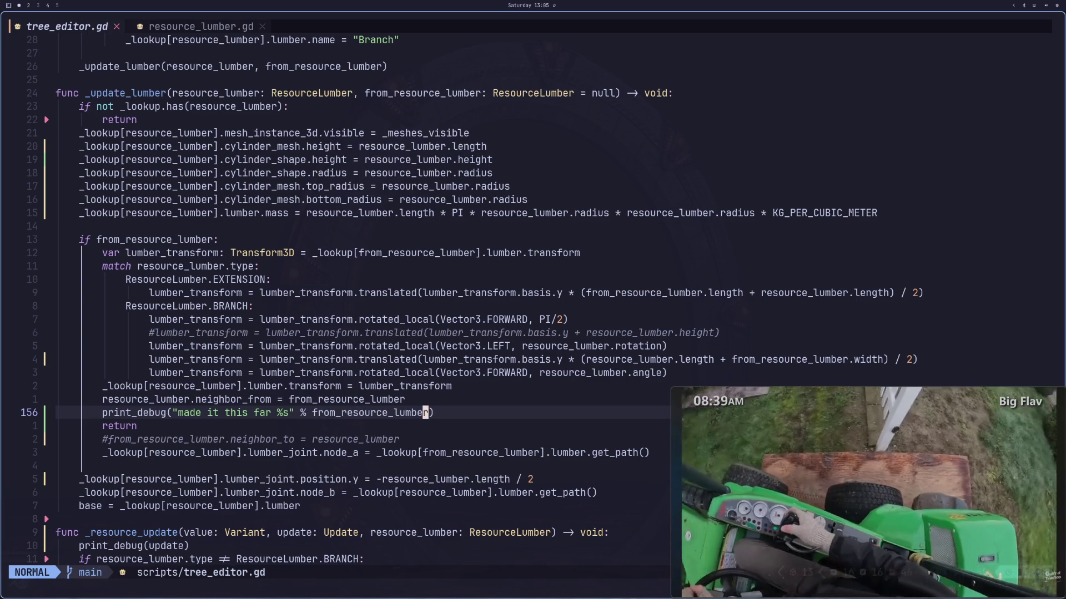
{"action": "key", "text": "super+2"}
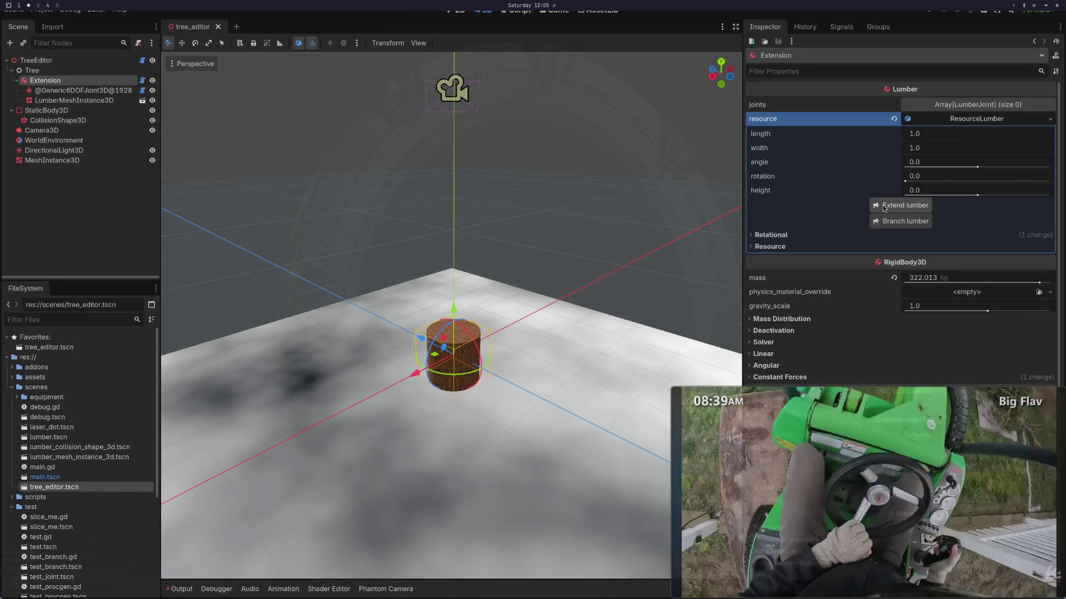
Step: Open the Output panel and extend lumber to stack Extension2 on the base log
{"action": "left_click", "coordinate": [884, 208]}
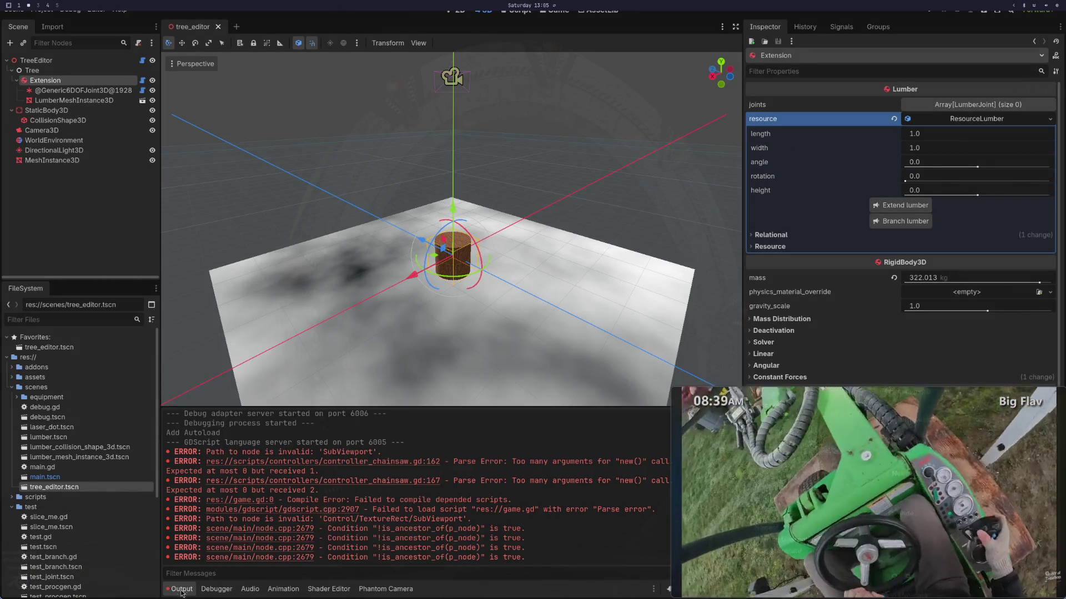
{"action": "left_click", "coordinate": [901, 205]}
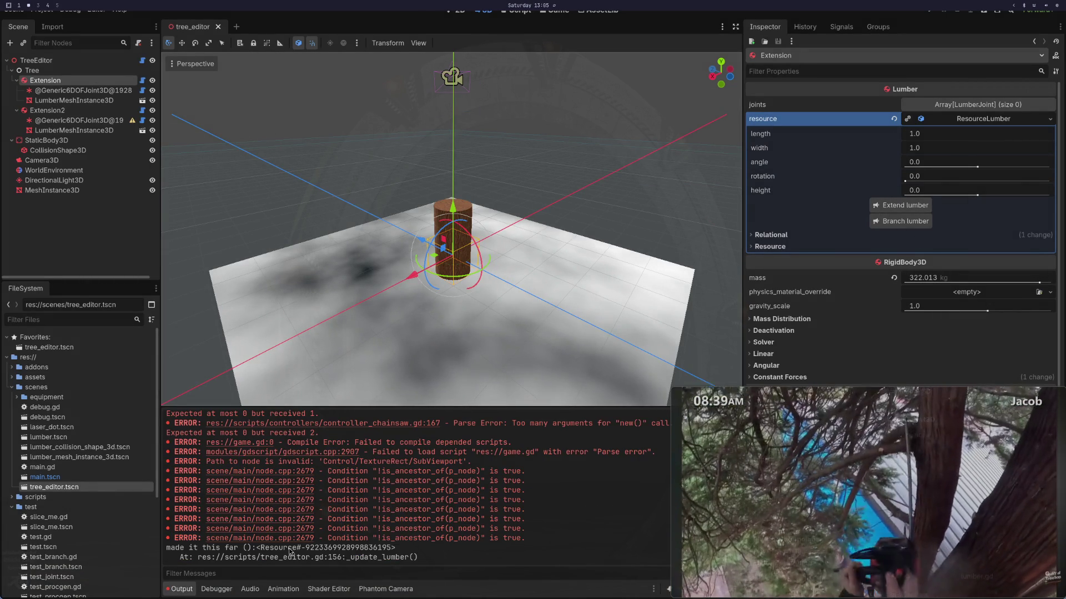
{"action": "key", "text": "super+1"}
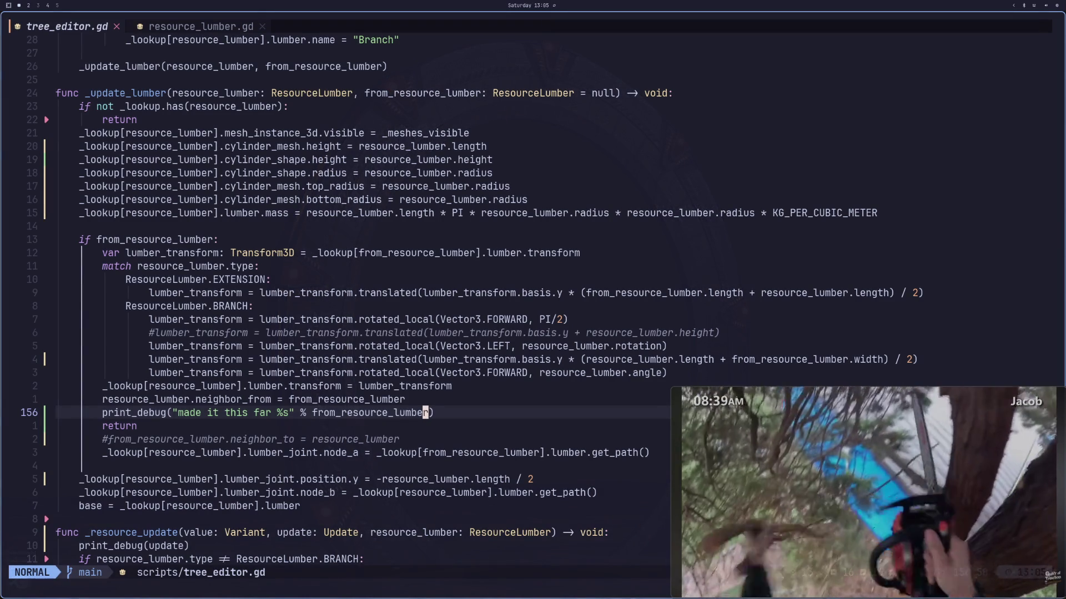
Step: Change the debug print to format from_resource_lumber.neighbor_to and save the script
{"action": "key", "text": "h"}
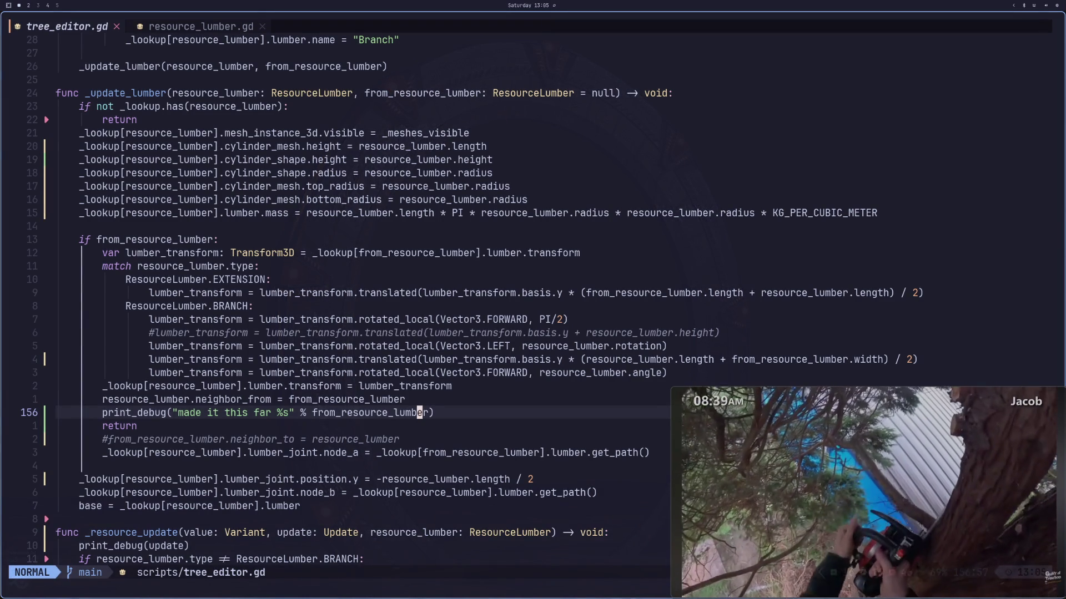
{"action": "key", "text": "h"}
{"action": "key", "text": "h"}
{"action": "key", "text": "h"}
{"action": "key", "text": "j"}
{"action": "key", "text": "k"}
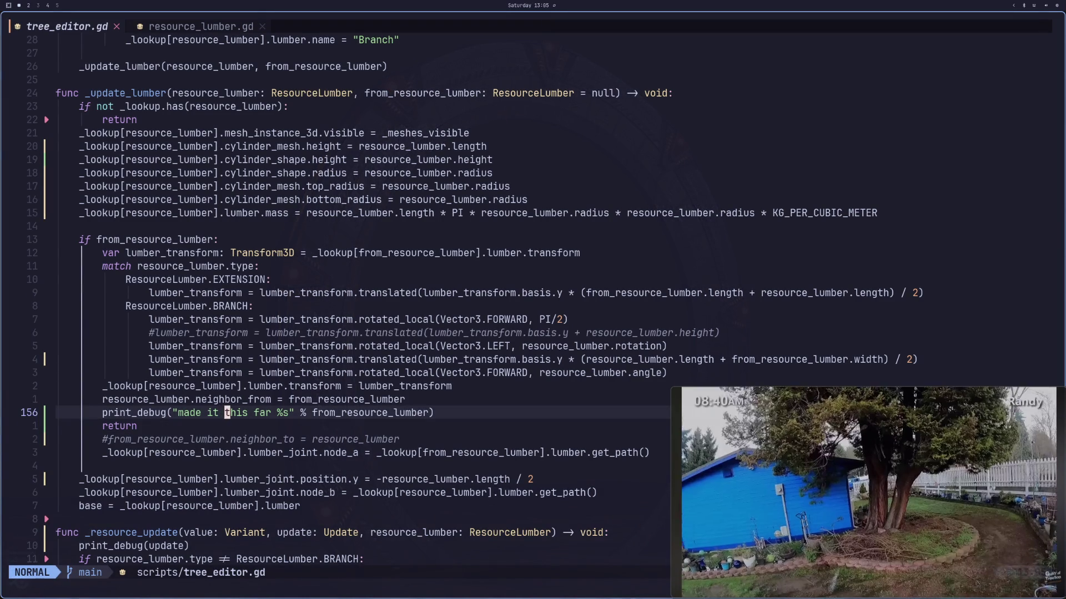
{"action": "key", "text": "l"}
{"action": "key", "text": "l"}
{"action": "key", "text": "l"}
{"action": "type", "text": "a"}
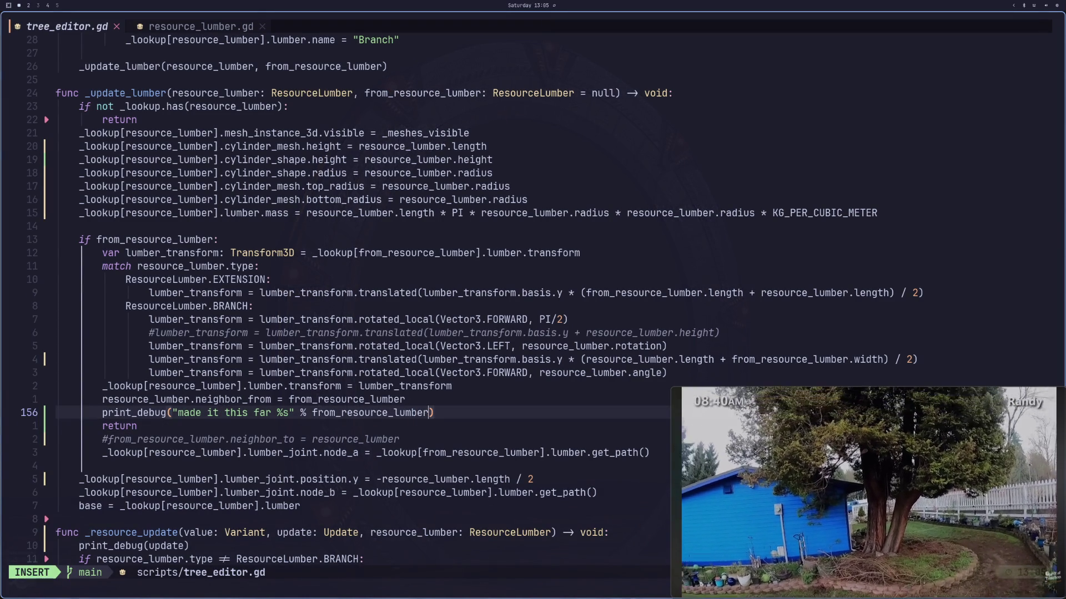
{"action": "type", "text": ".neighbor"}
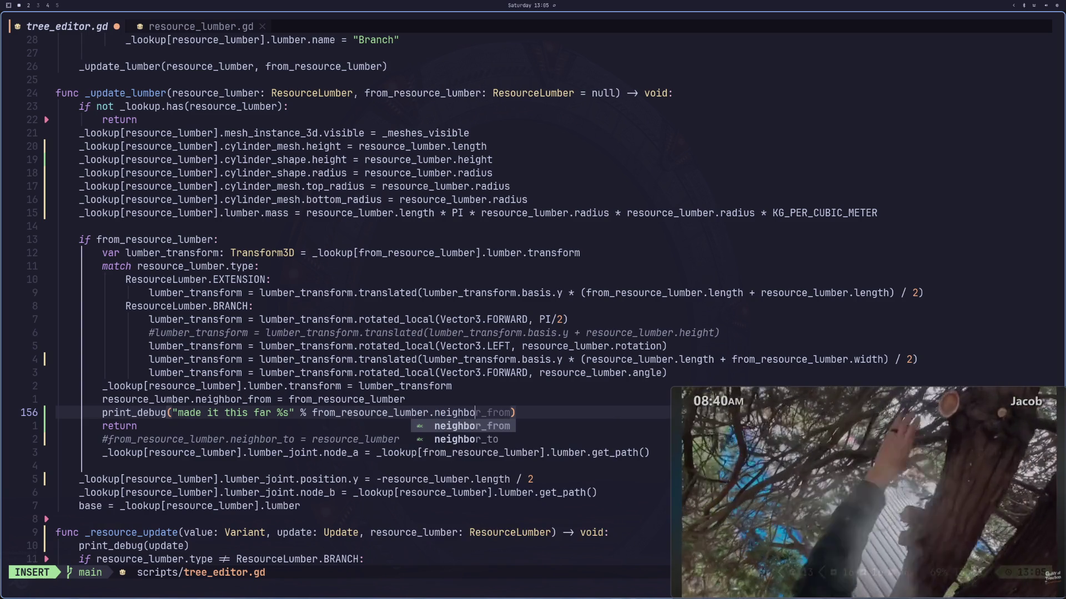
{"action": "type", "text": "_from"}
{"action": "key", "text": "Escape"}
{"action": "type", "text": ":w"}
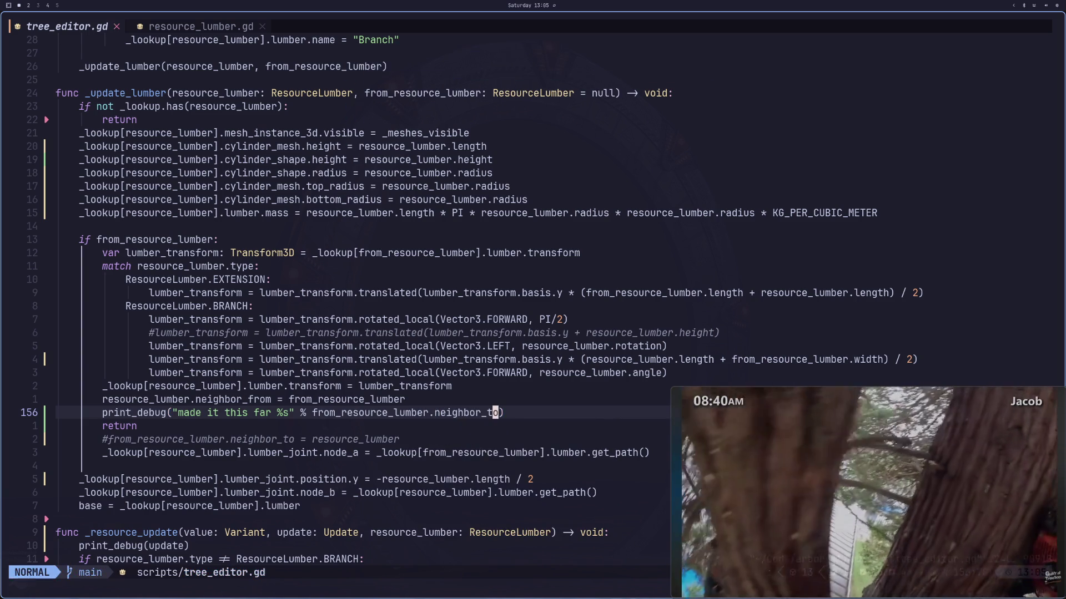
{"action": "key", "text": "Return"}
{"action": "key", "text": "super+2"}
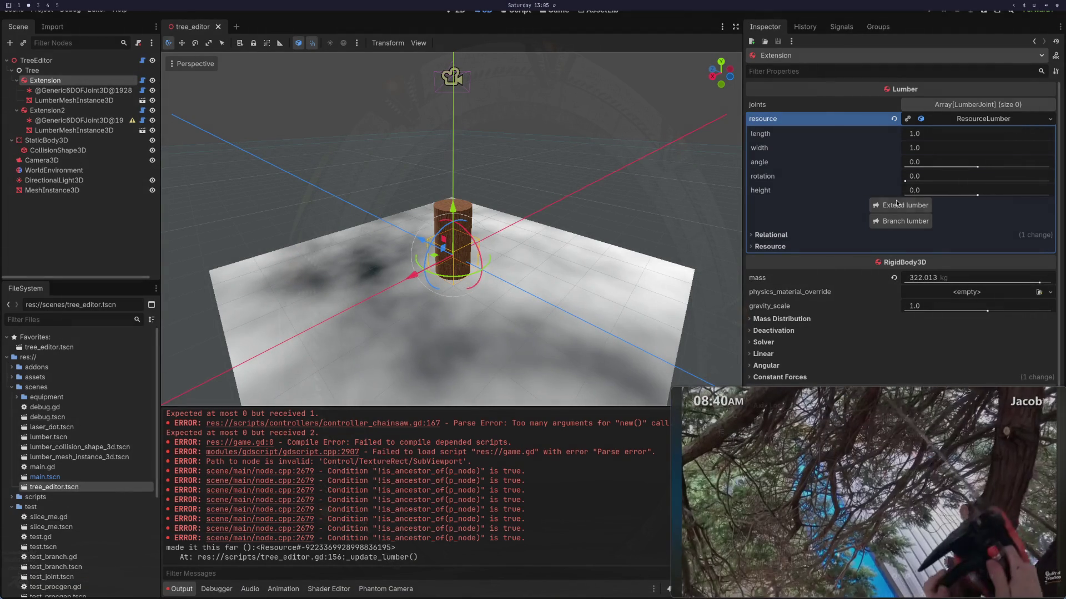
Step: Extend lumber to add Extension3 and check its null-neighbor debug output
{"action": "left_click", "coordinate": [892, 206]}
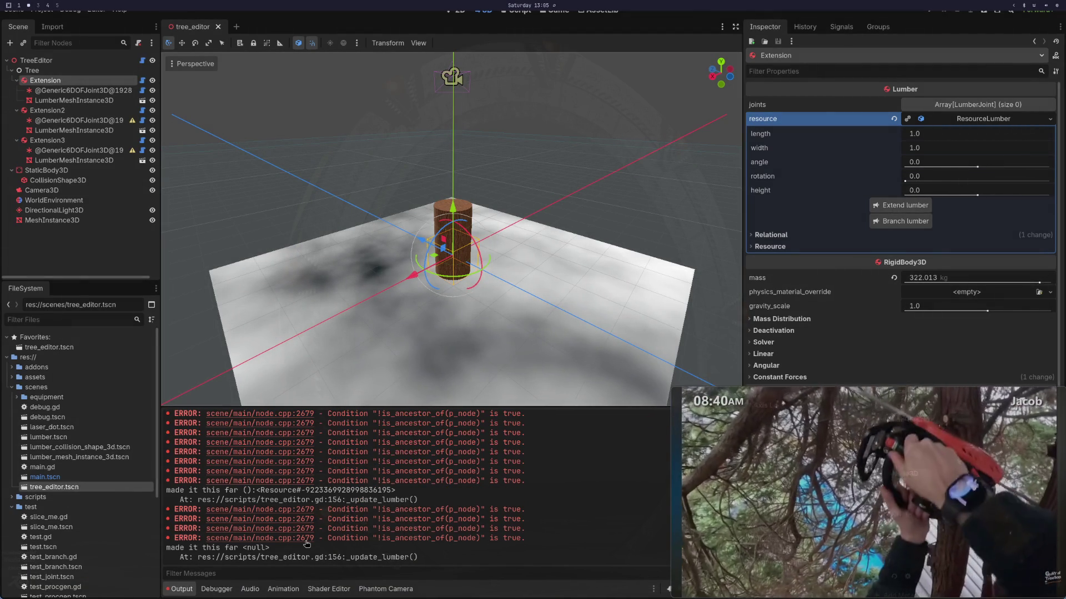
{"action": "key", "text": "super+1"}
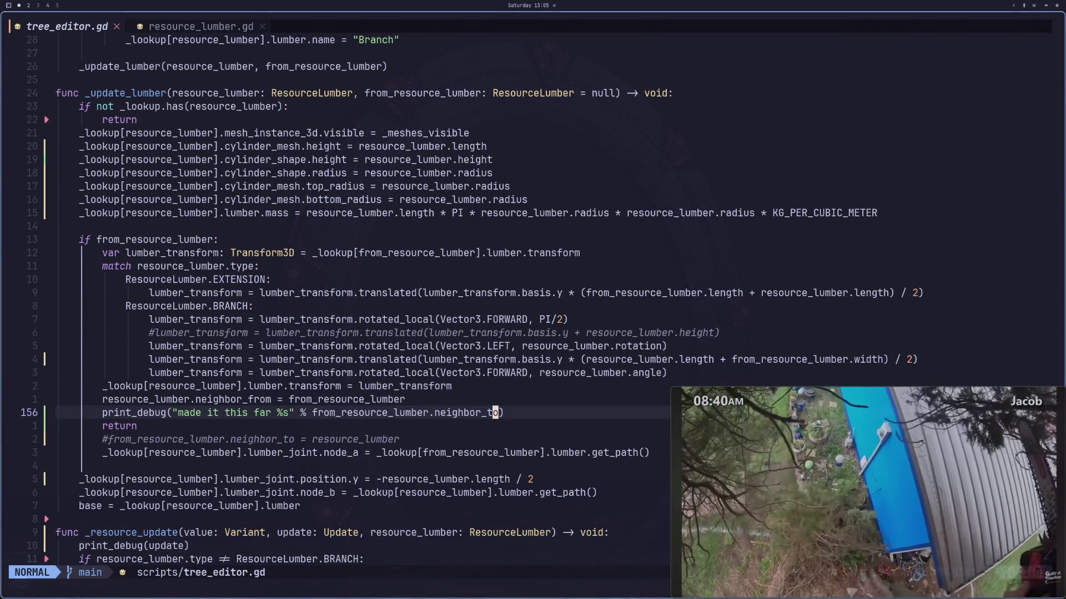
Step: Copy resource_lumber and add a second %s placeholder to the debug format string
{"action": "key", "text": "j"}
{"action": "key", "text": "j"}
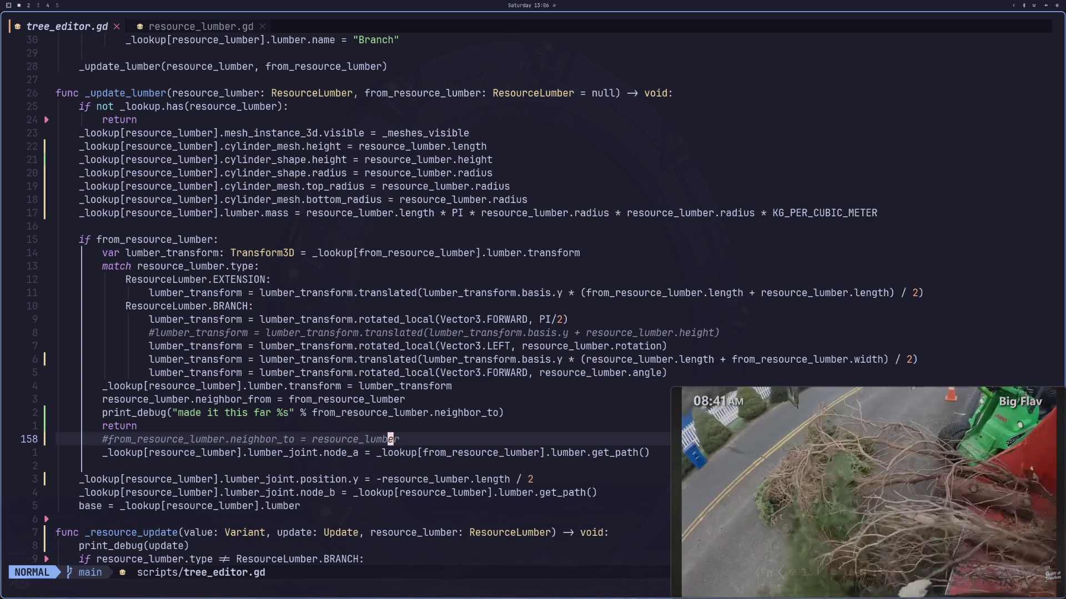
{"action": "key", "text": "h"}
{"action": "key", "text": "h"}
{"action": "key", "text": "h"}
{"action": "key", "text": "v"}
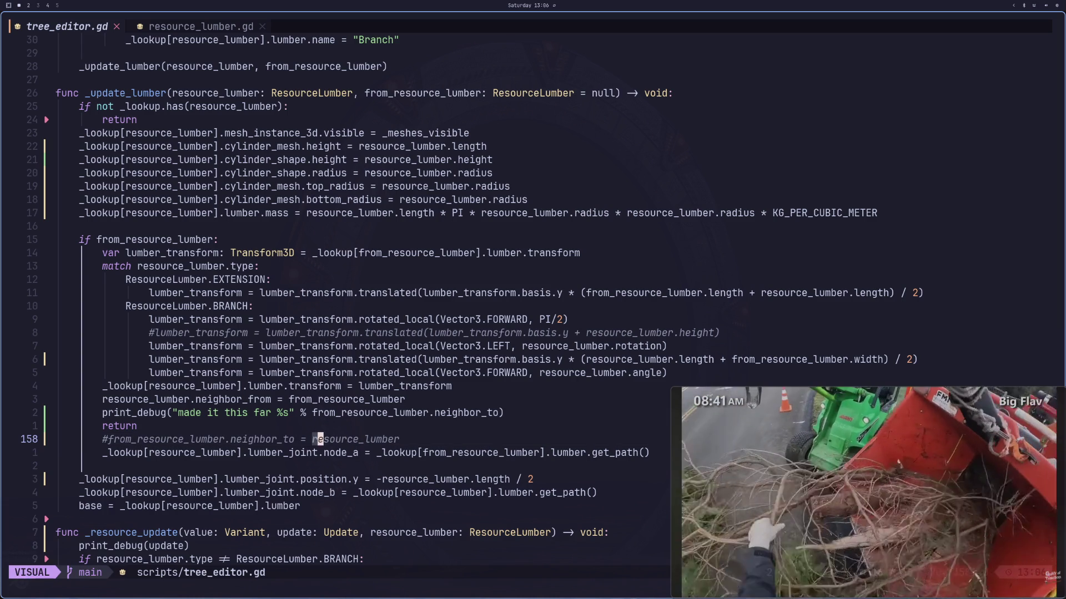
{"action": "key", "text": "l"}
{"action": "key", "text": "l"}
{"action": "key", "text": "l"}
{"action": "key", "text": "l"}
{"action": "key", "text": "y"}
{"action": "key", "text": "k"}
{"action": "key", "text": "k"}
{"action": "key", "text": "h"}
{"action": "key", "text": "h"}
{"action": "key", "text": "h"}
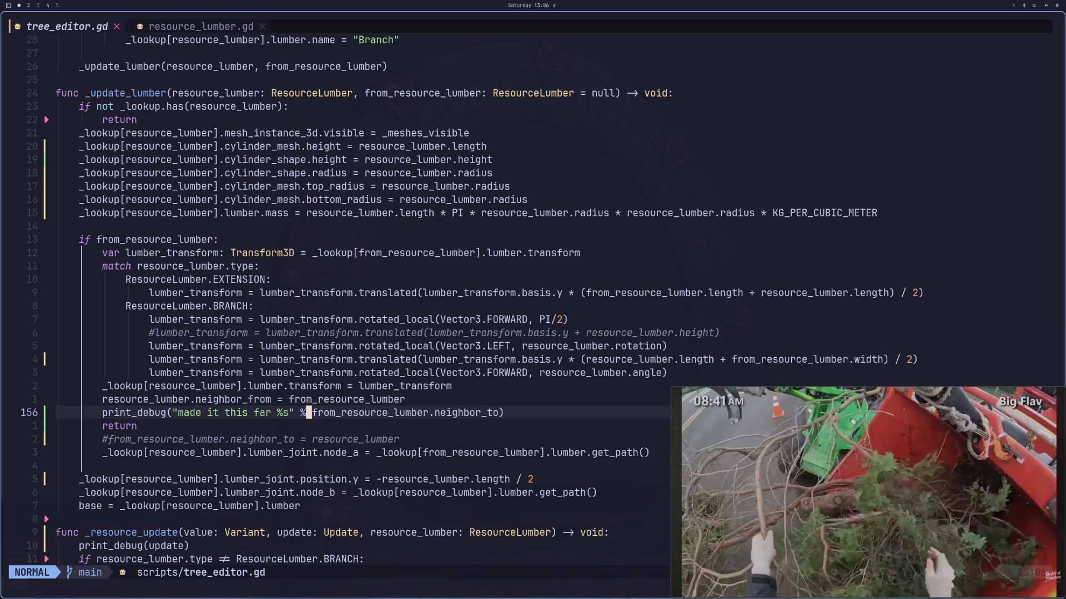
{"action": "type", "text": "i %s"}
{"action": "key", "text": "Escape"}
{"action": "key", "text": "l"}
{"action": "key", "text": "l"}
{"action": "key", "text": "l"}
Step: Open an argument array and add resource_lumber after neighbor_to in the print call
{"action": "key", "text": "l"}
{"action": "key", "text": "l"}
{"action": "key", "text": "l"}
{"action": "key", "text": "h"}
{"action": "key", "text": "h"}
{"action": "key", "text": "h"}
{"action": "key", "text": "h"}
{"action": "type", "text": "ip"}
{"action": "key", "text": "BackSpace"}
{"action": "type", "text": "["}
{"action": "key", "text": "Escape"}
{"action": "key", "text": "l"}
{"action": "key", "text": "l"}
{"action": "key", "text": "l"}
{"action": "key", "text": "l"}
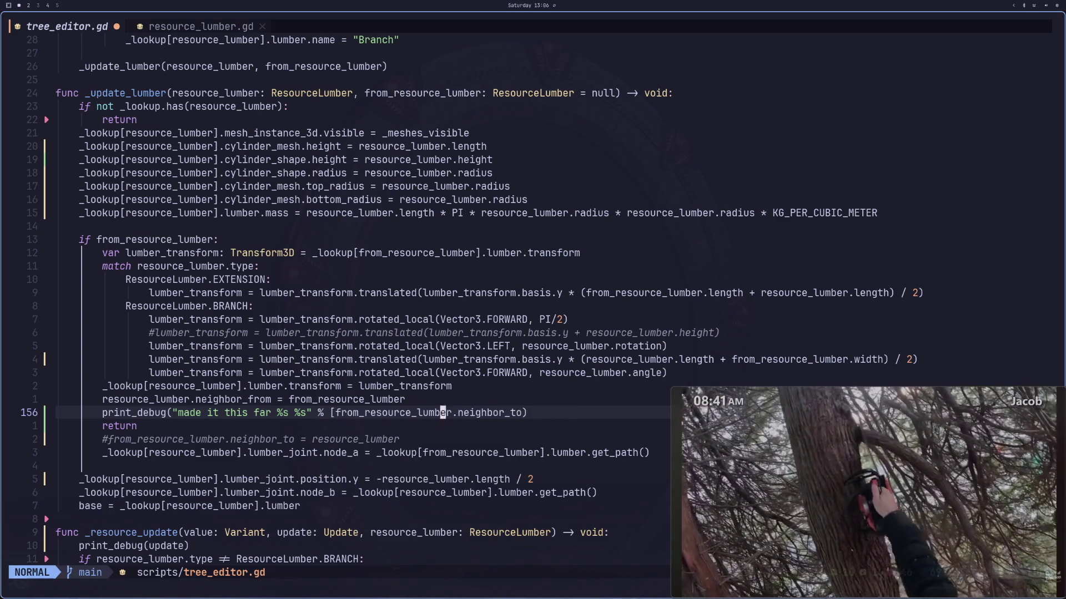
{"action": "key", "text": "a"}
{"action": "key", "text": "BackSpace"}
{"action": "type", "text": ", resource_lumber"}
{"action": "key", "text": "Escape"}
Step: Close the argument array with ']' and save tree_editor.gd
{"action": "key", "text": "a"}
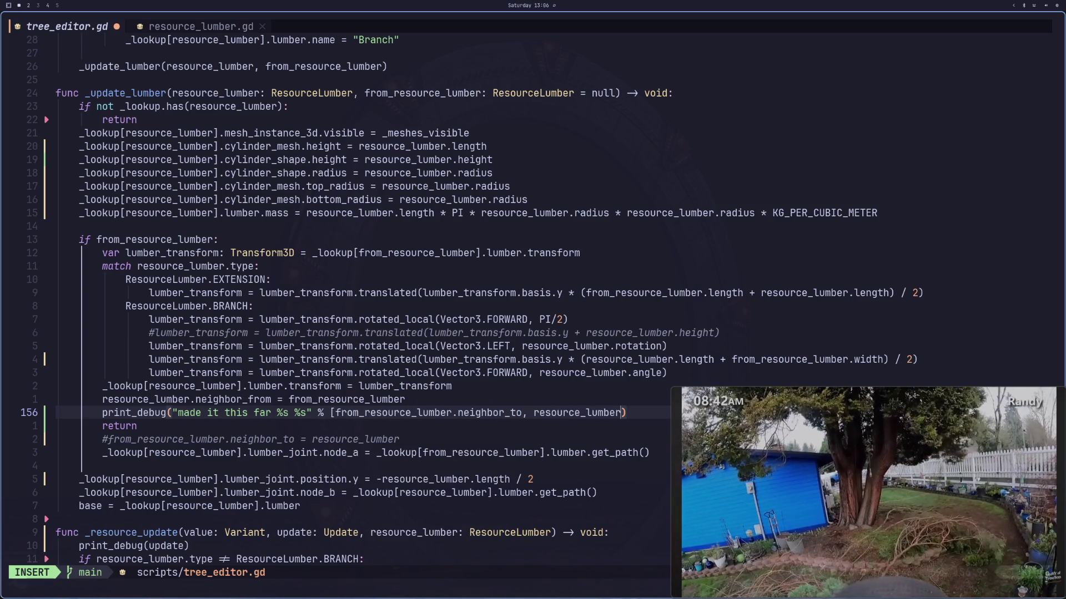
{"action": "type", "text": "]"}
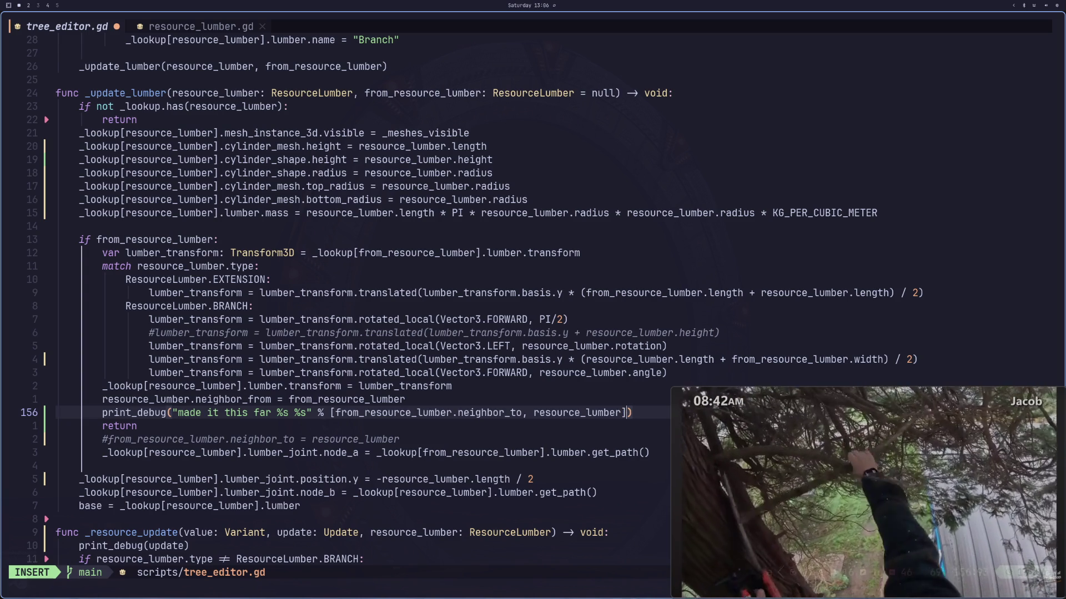
{"action": "key", "text": "Escape"}
{"action": "type", "text": ":w"}
{"action": "key", "text": "Return"}
{"action": "key", "text": "super+2"}
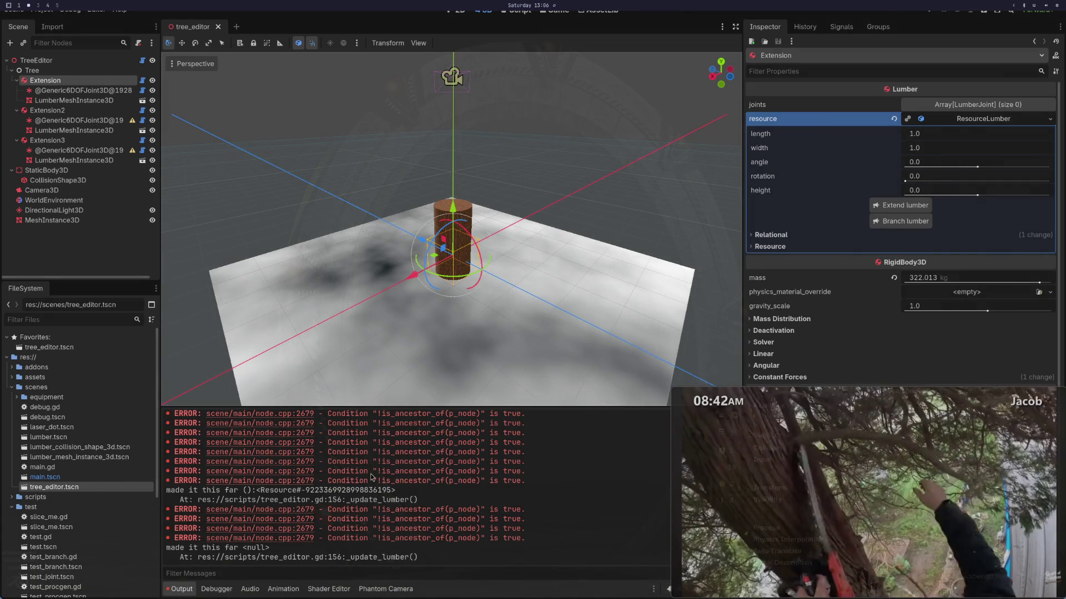
Step: Collapse and re-expand ResourceLumber, then extend lumber to add Extension4
{"action": "left_click", "coordinate": [968, 119]}
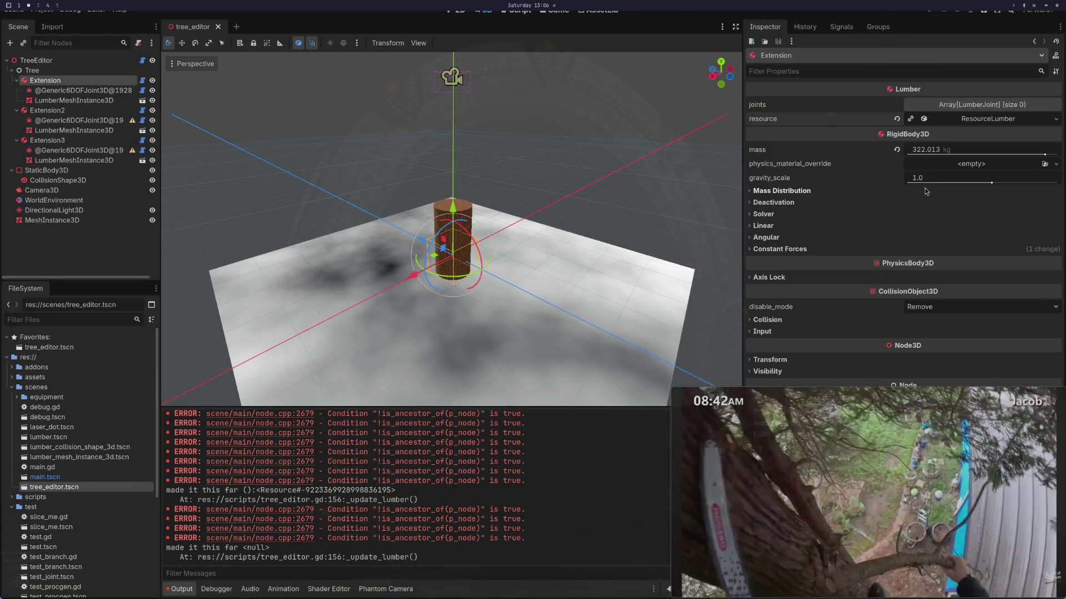
{"action": "left_click", "coordinate": [977, 119]}
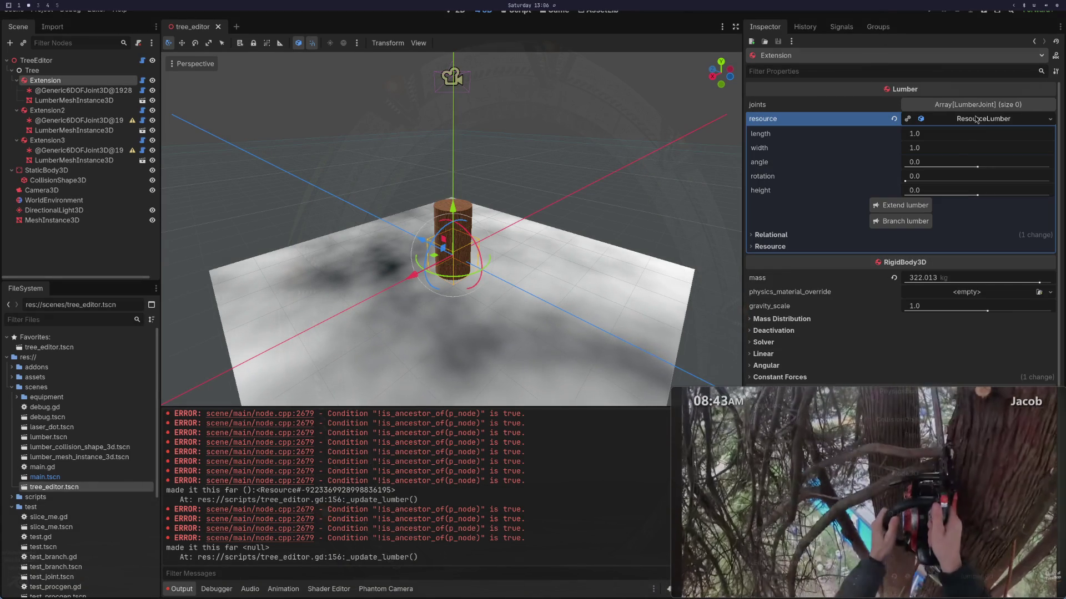
{"action": "left_click", "coordinate": [913, 207]}
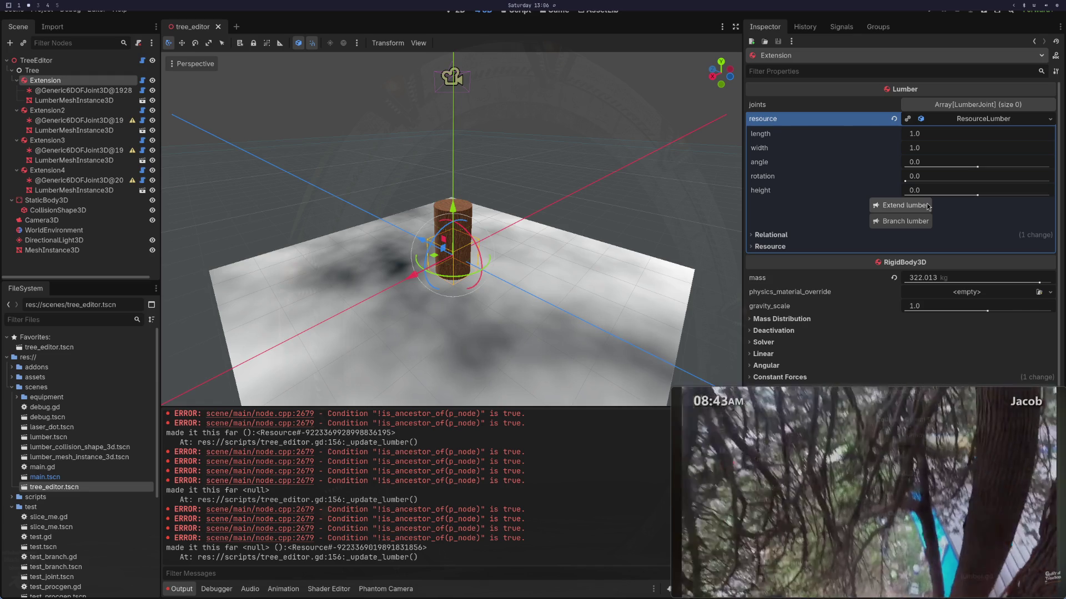
{"action": "key", "text": "super+1"}
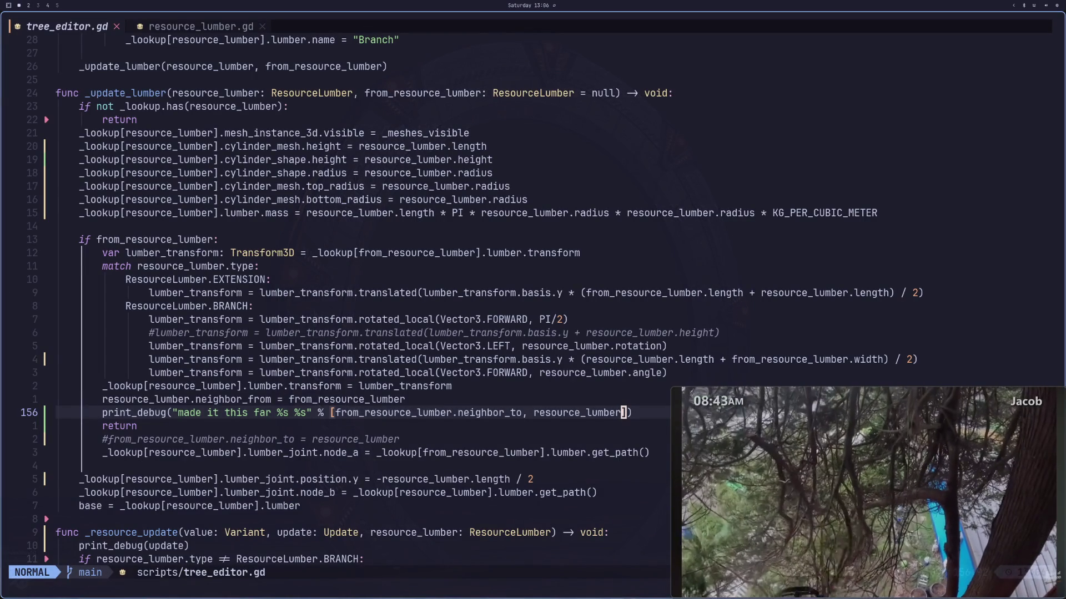
Step: Cut the debug print and return lines and save the script
{"action": "key", "text": "shift+v"}
{"action": "key", "text": "j"}
{"action": "type", "text": "dp:w"}
{"action": "key", "text": "Return"}
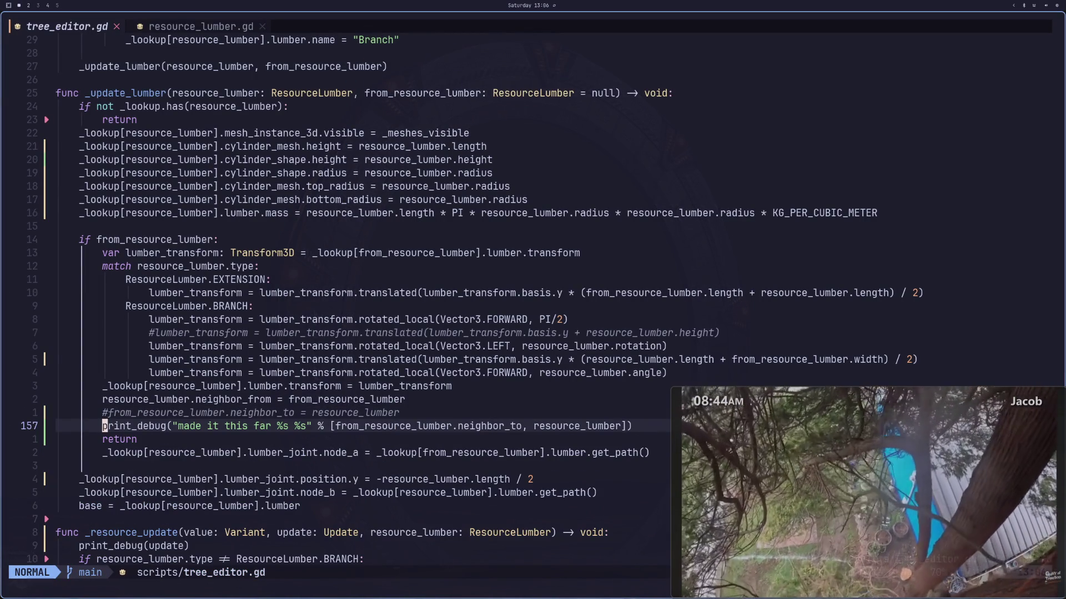
{"action": "key", "text": "shift+v"}
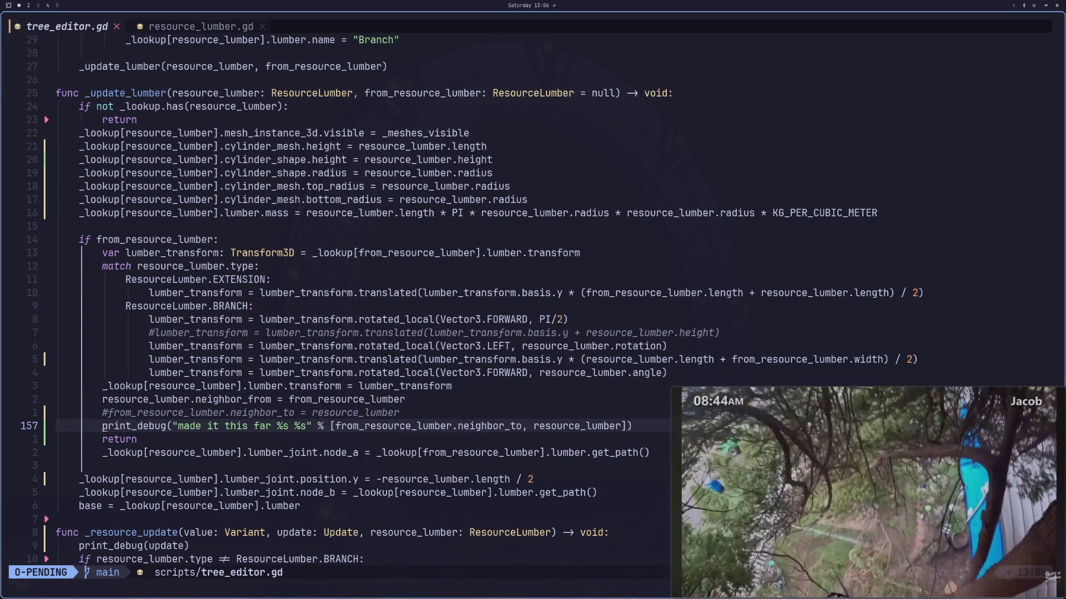
{"action": "type", "text": "jd:w"}
{"action": "key", "text": "Return"}
Step: Extend lumber in Godot to add Extension5
{"action": "key", "text": "super+2"}
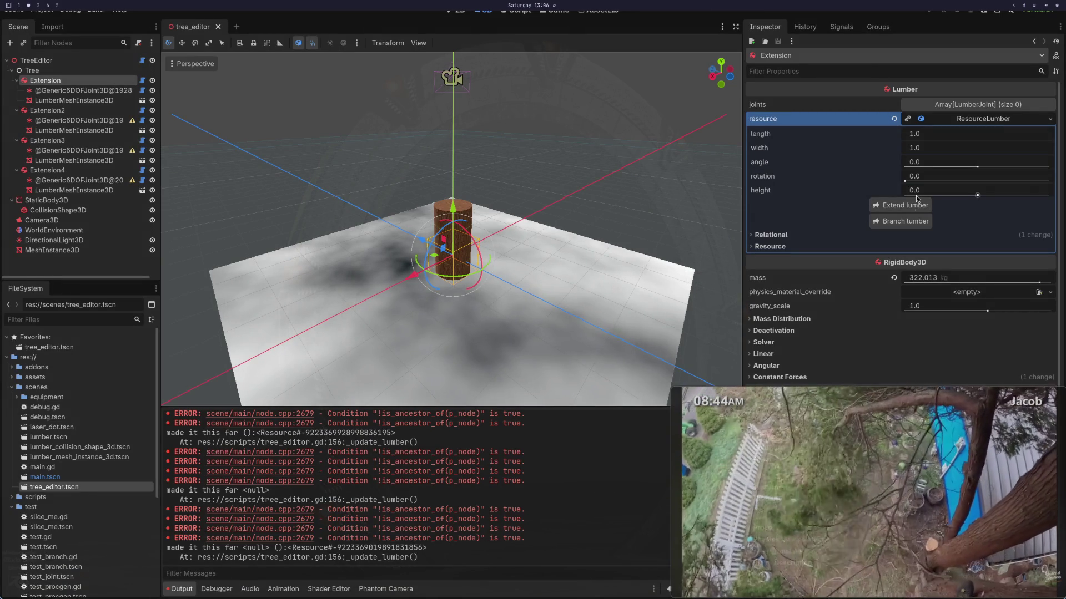
{"action": "left_click", "coordinate": [908, 205]}
{"action": "key", "text": "super+1"}
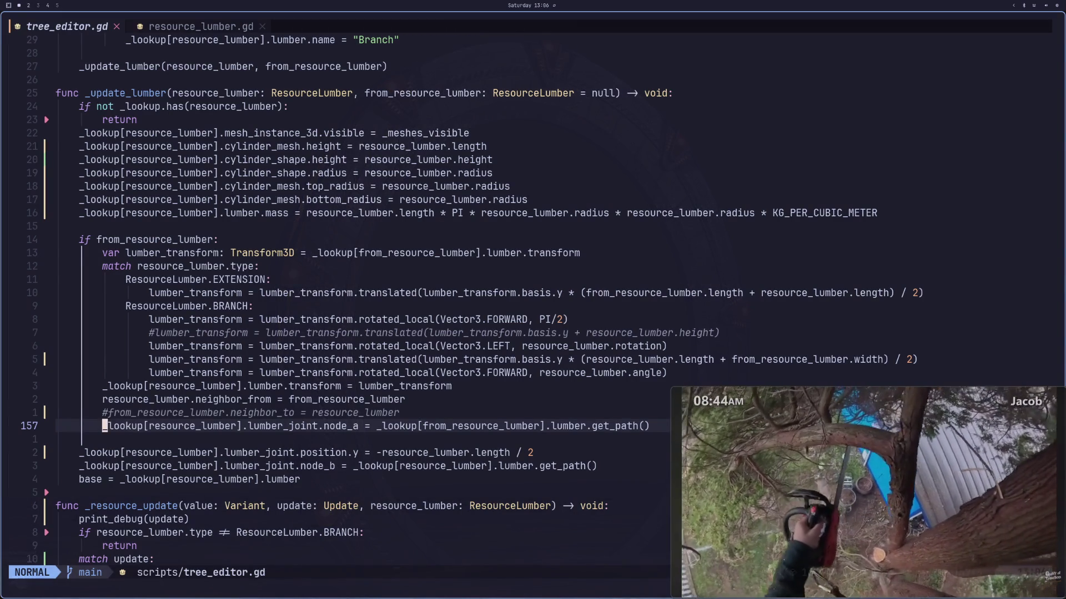
Step: Paste the debug print and return below line 156, remove '.neighbor_to', and save
{"action": "key", "text": "k"}
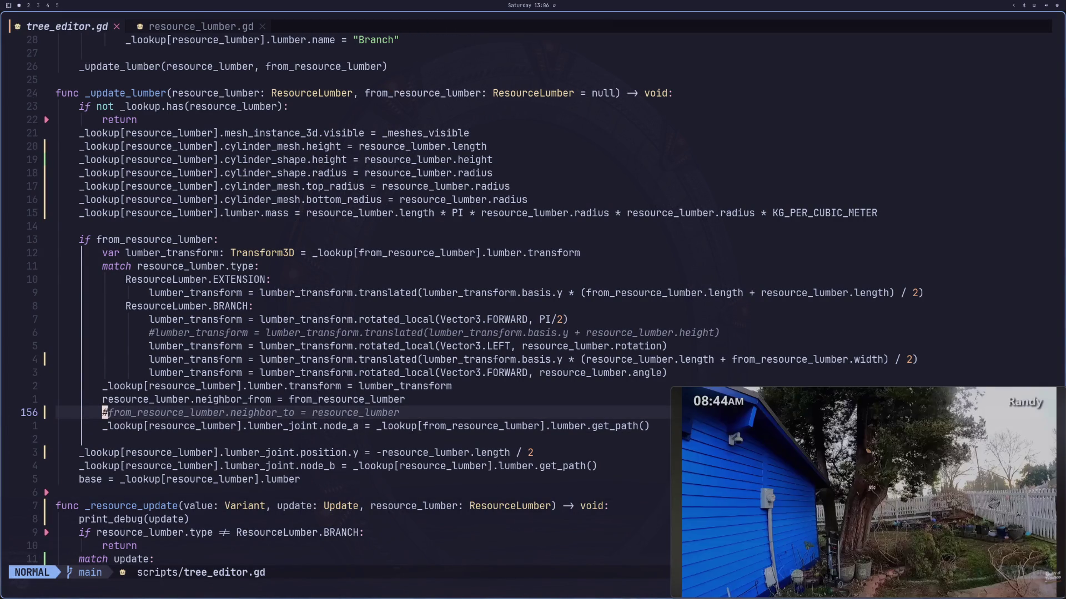
{"action": "key", "text": "i"}
{"action": "key", "text": "Escape"}
{"action": "key", "text": "p"}
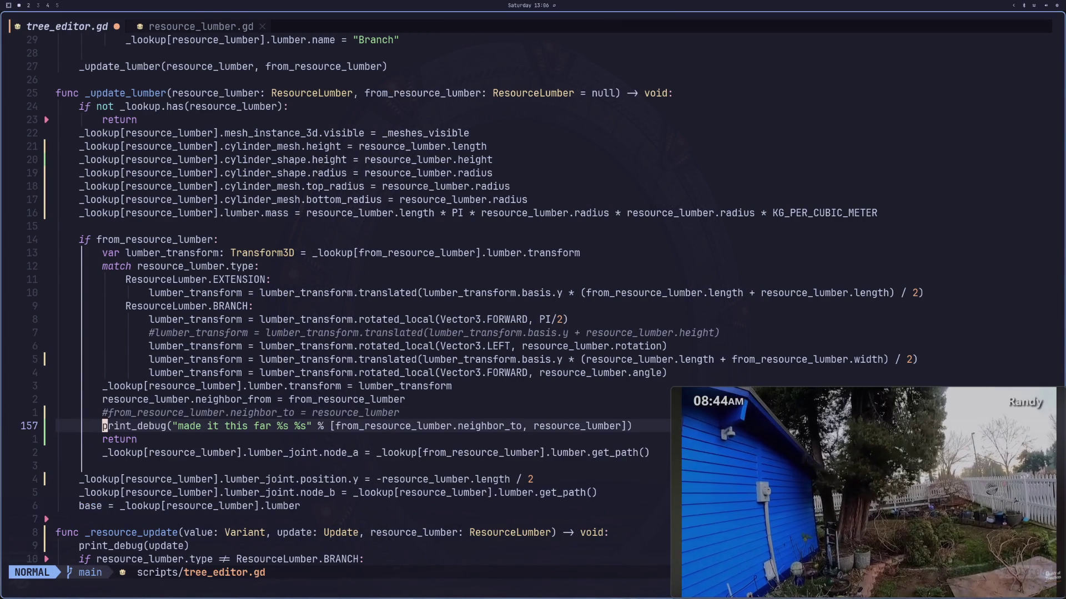
{"action": "key", "text": "l"}
{"action": "key", "text": "l"}
{"action": "key", "text": "l"}
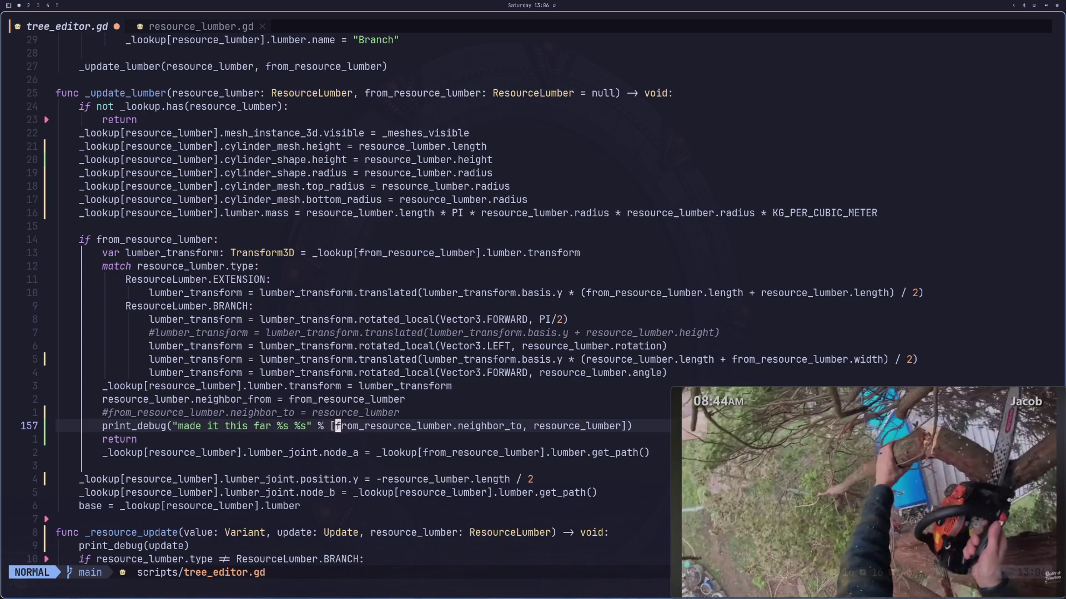
{"action": "key", "text": "d"}
{"action": "key", "text": "t"}
{"action": "key", "text": "comma"}
{"action": "type", "text": ":w"}
{"action": "key", "text": "Return"}
{"action": "key", "text": "super+2"}
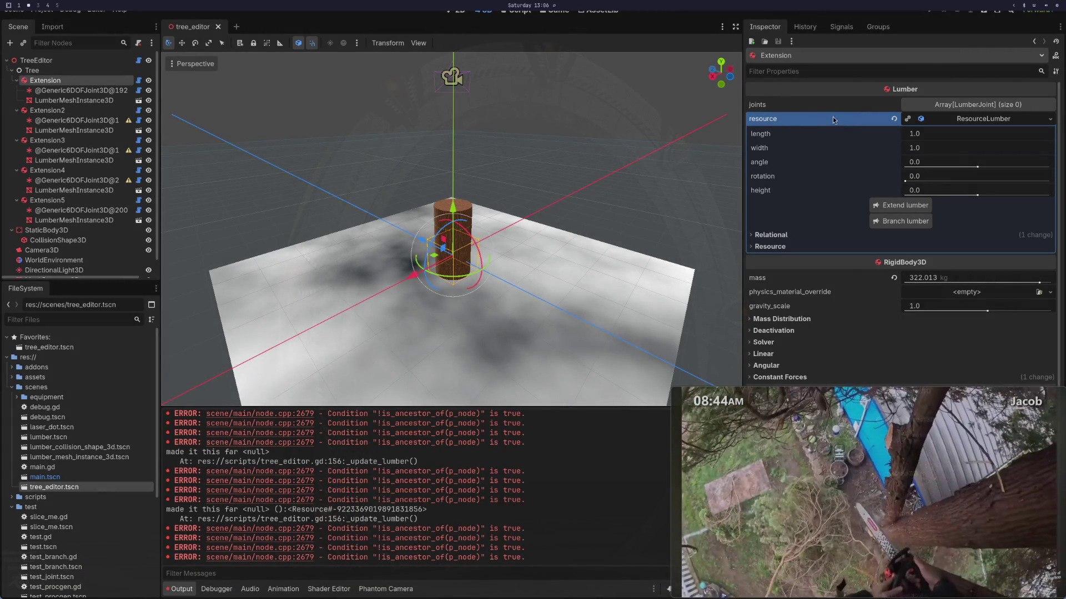
Step: Extend lumber to add Extension6 and review its two logged resource references
{"action": "left_click", "coordinate": [900, 205]}
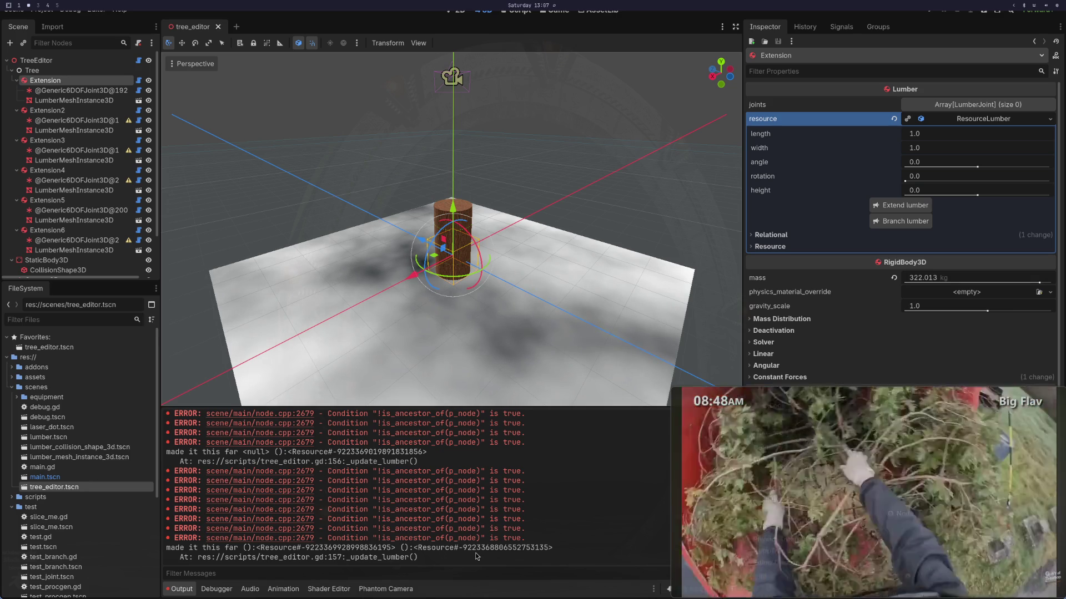
{"action": "key", "text": "super+1"}
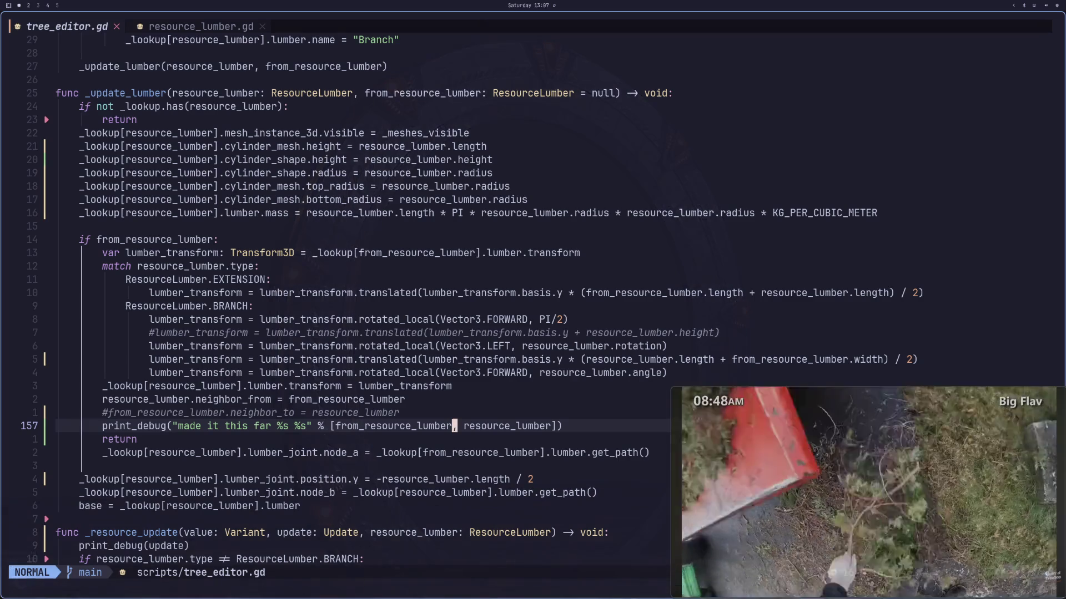
Step: Check the neighbor_to type declaration in resource_lumber.gd
{"action": "key", "text": "shift+l"}
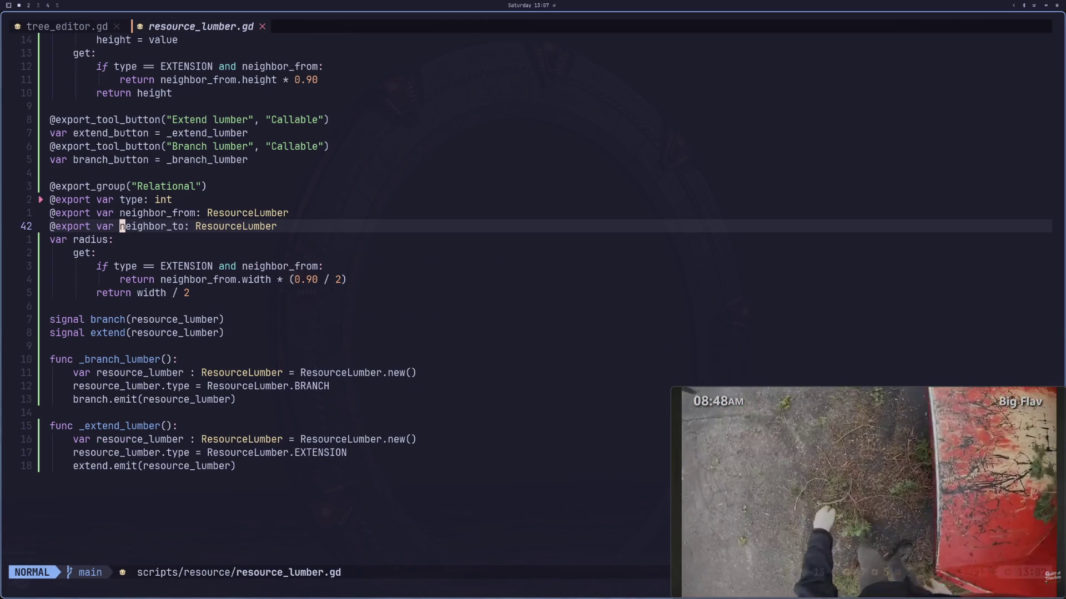
{"action": "key", "text": "l"}
{"action": "key", "text": "e"}
{"action": "key", "text": "e"}
{"action": "key", "text": "e"}
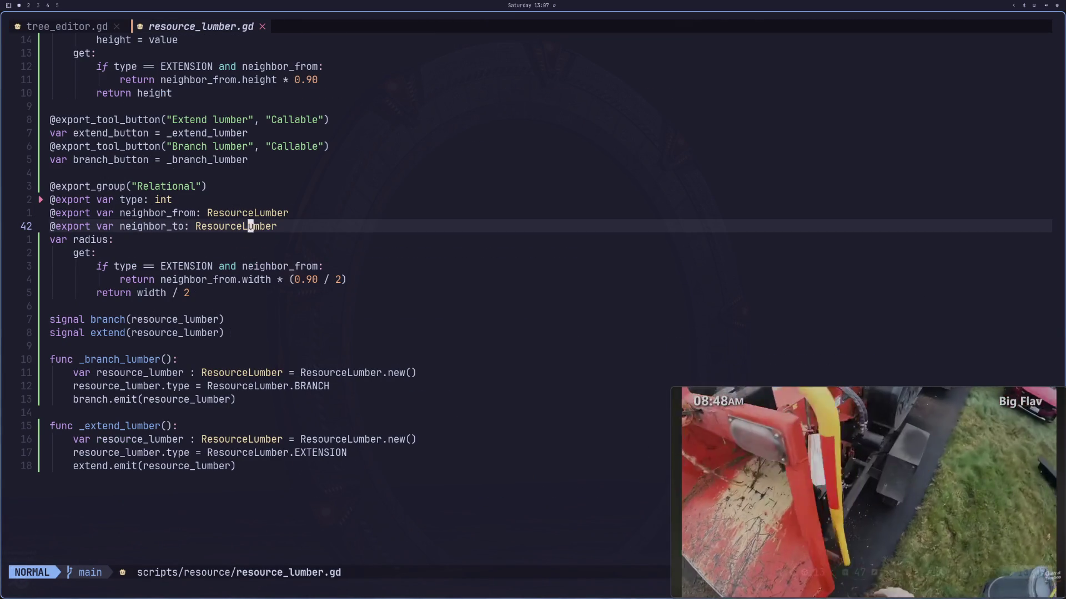
Step: Delete the '#' on line 156 of tree_editor.gd and save with :w
{"action": "key", "text": "shift+h"}
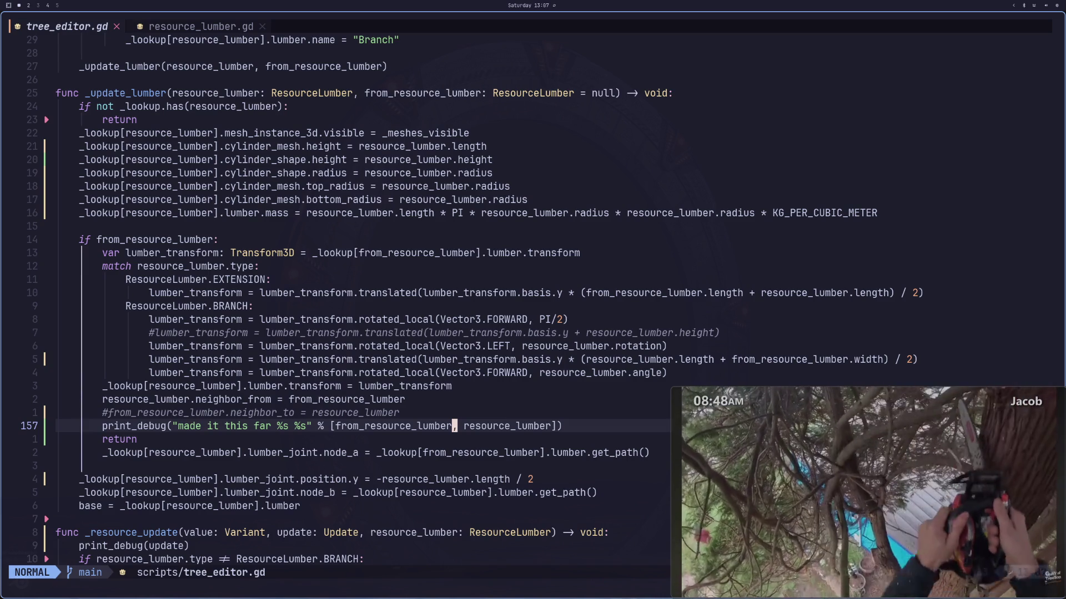
{"action": "key", "text": "h"}
{"action": "key", "text": "b"}
{"action": "key", "text": "b"}
{"action": "key", "text": "k"}
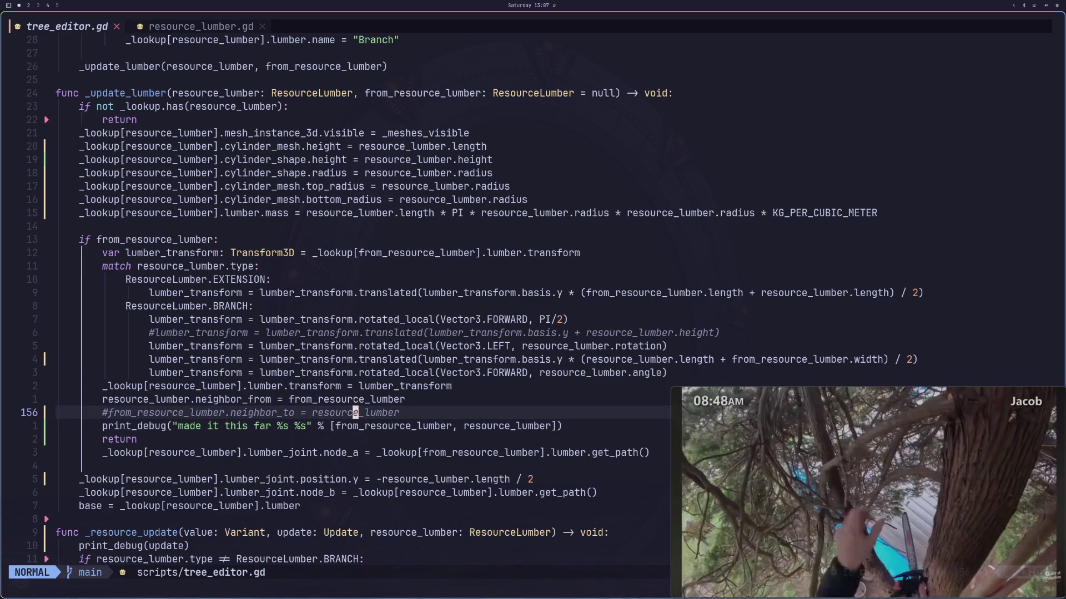
{"action": "key", "text": "b"}
{"action": "key", "text": "b"}
{"action": "key", "text": "b"}
{"action": "key", "text": "l"}
{"action": "key", "text": "i"}
{"action": "key", "text": "BackSpace"}
{"action": "key", "text": "Escape"}
{"action": "type", "text": ":w"}
{"action": "key", "text": "Return"}
{"action": "key", "text": "super+2"}
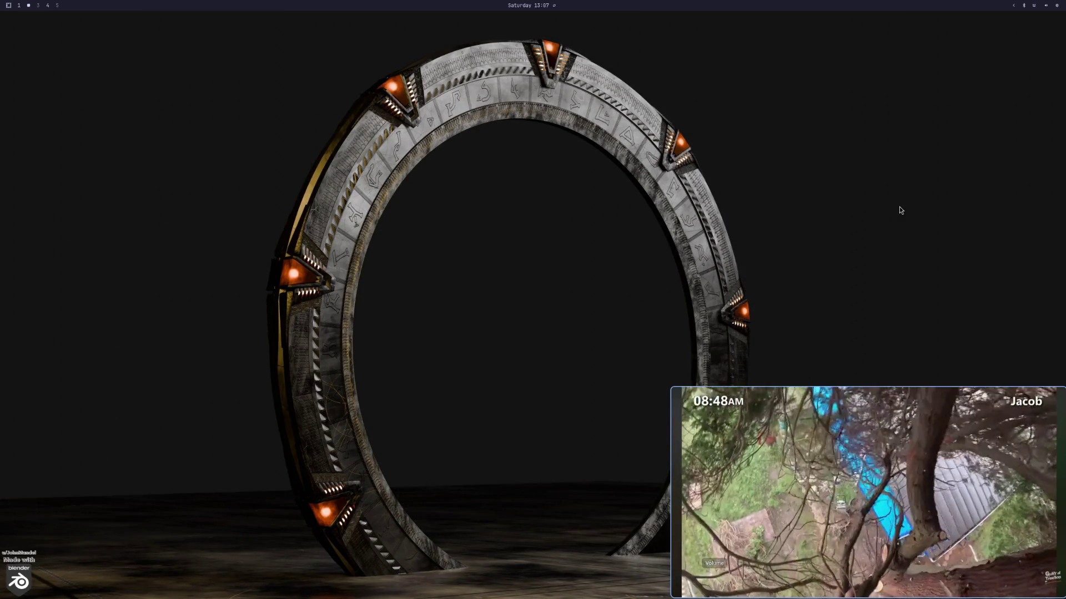
Step: Open the Arborist project, select the TreeEditor root and add one base log
{"action": "key", "text": "alt+space"}
{"action": "type", "text": "spot"}
{"action": "key", "text": "Return"}
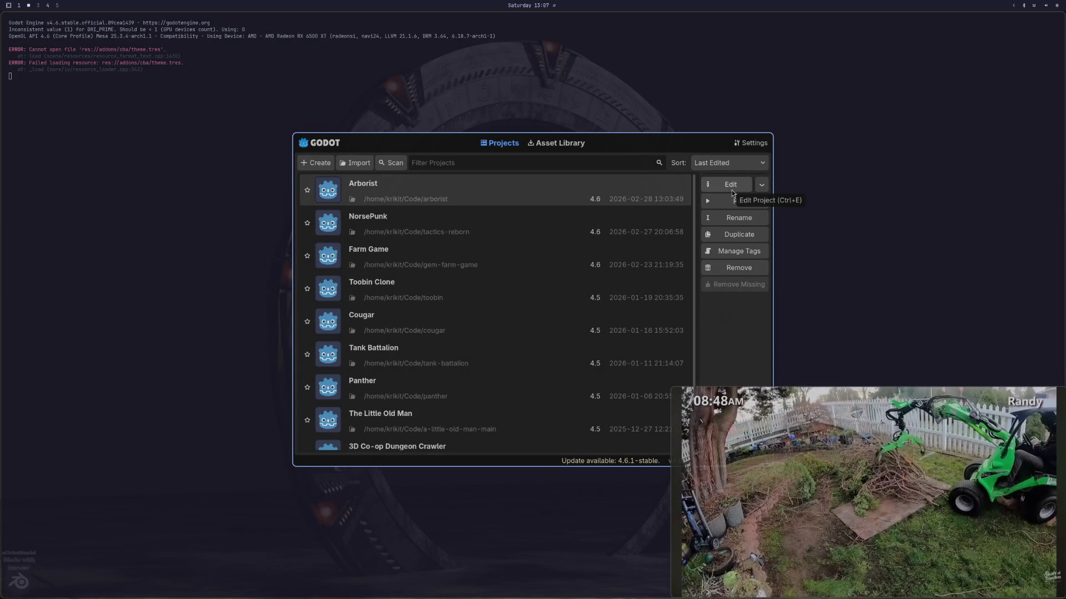
{"action": "left_click", "coordinate": [732, 188]}
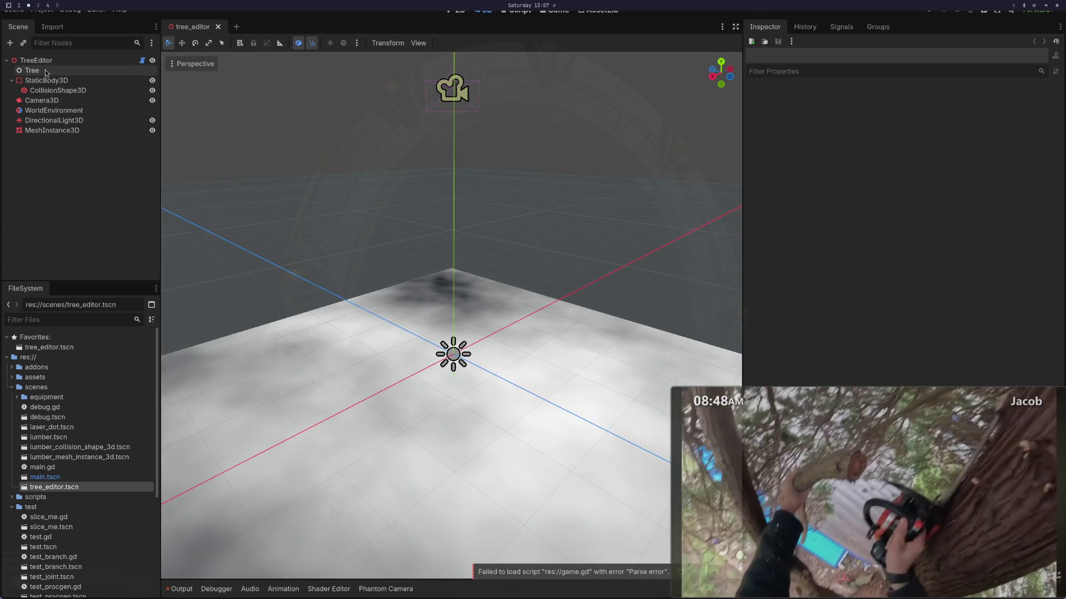
{"action": "left_click", "coordinate": [57, 61]}
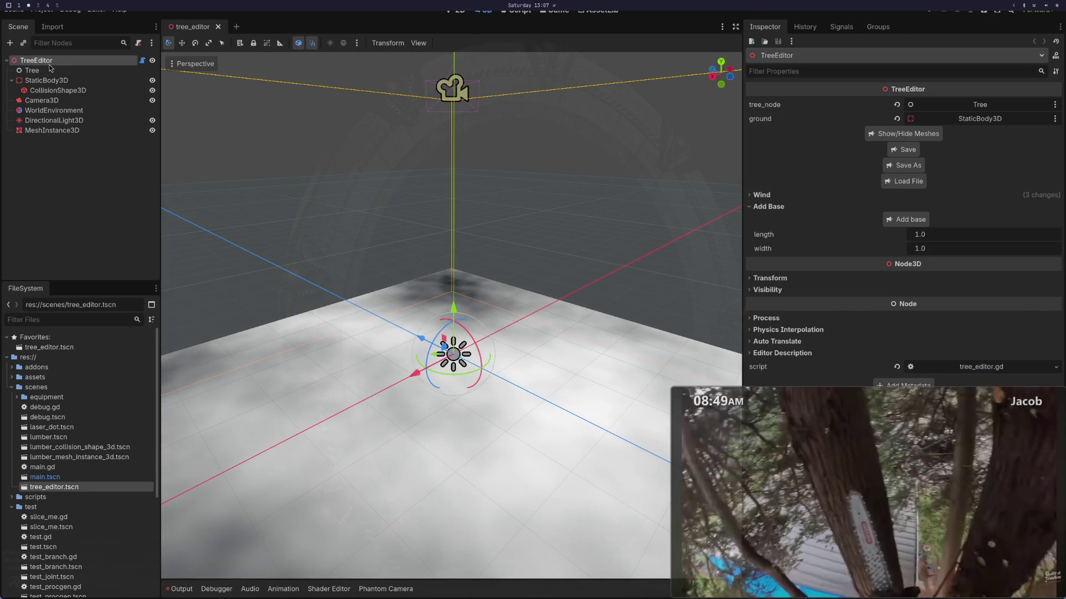
{"action": "left_click", "coordinate": [908, 219]}
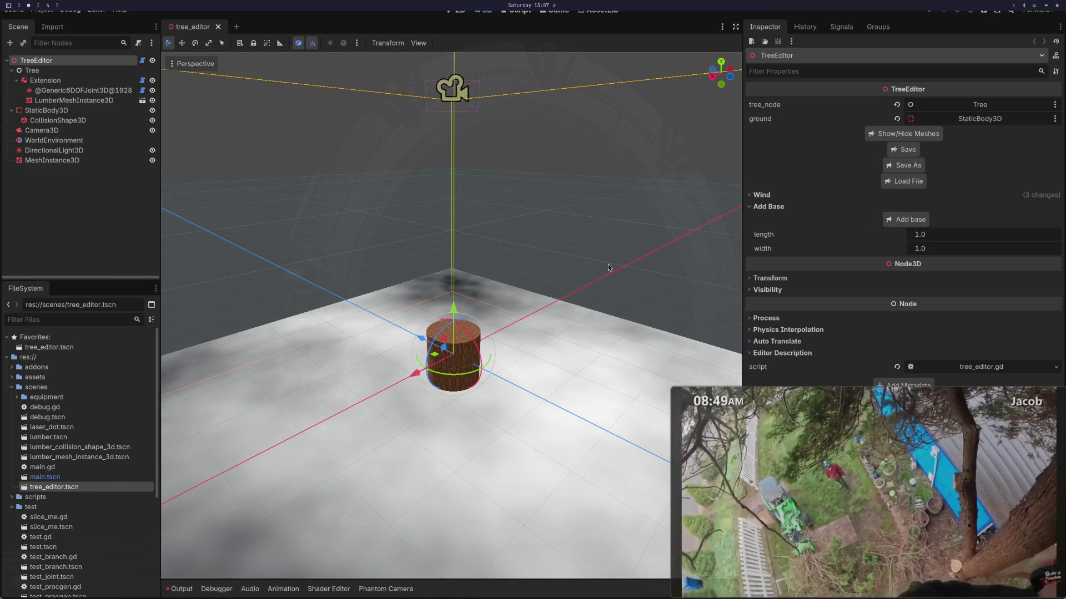
{"action": "key", "text": "super+1"}
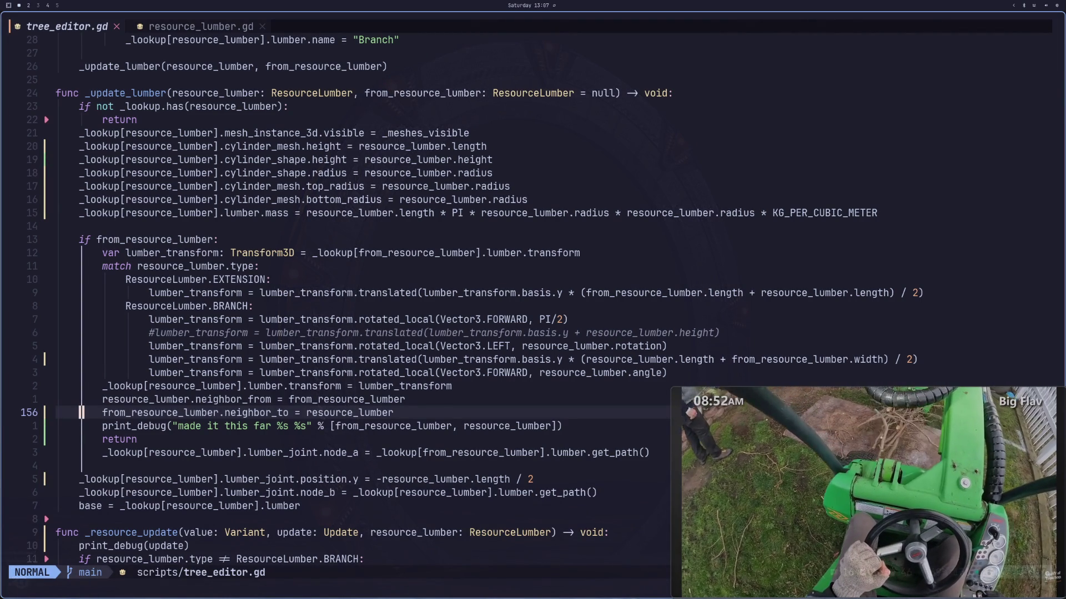
Step: Put a '#' back at the start of the neighbor_to line 156
{"action": "key", "text": "j"}
{"action": "key", "text": "j"}
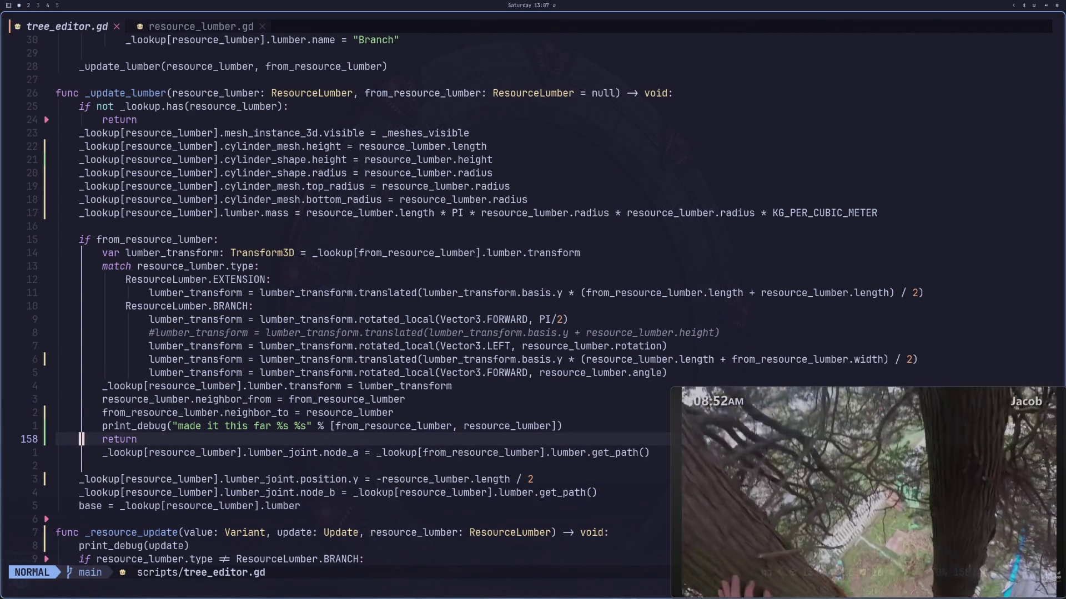
{"action": "key", "text": "asciicircum"}
{"action": "key", "text": "k"}
{"action": "key", "text": "k"}
{"action": "key", "text": "shift+i"}
{"action": "type", "text": "#"}
{"action": "key", "text": "Escape"}
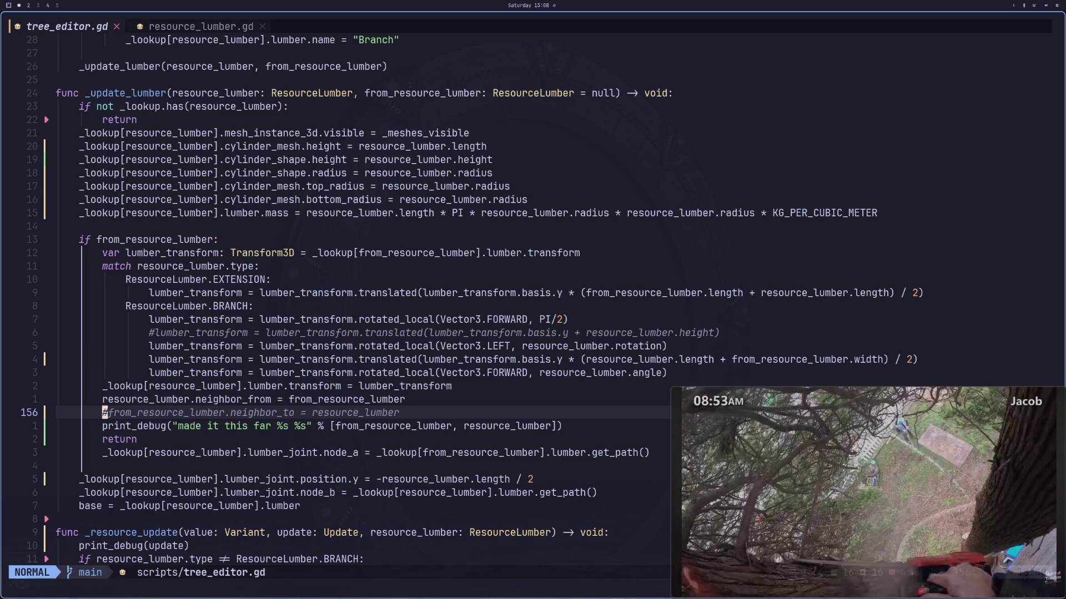
Step: Pause the playing video
{"action": "left_click", "coordinate": [955, 525]}
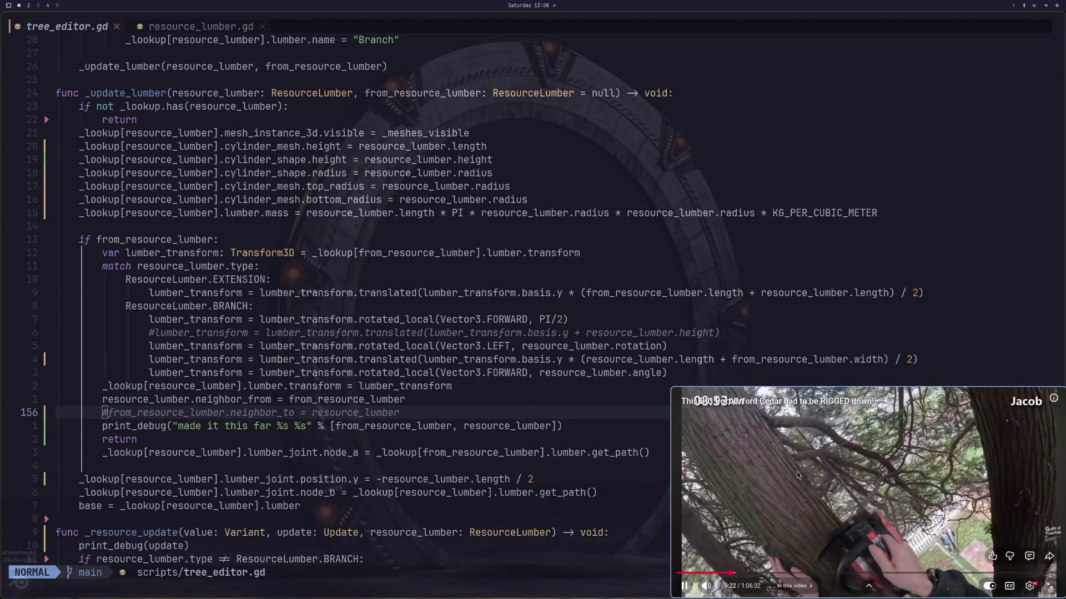
{"action": "left_click", "coordinate": [797, 472]}
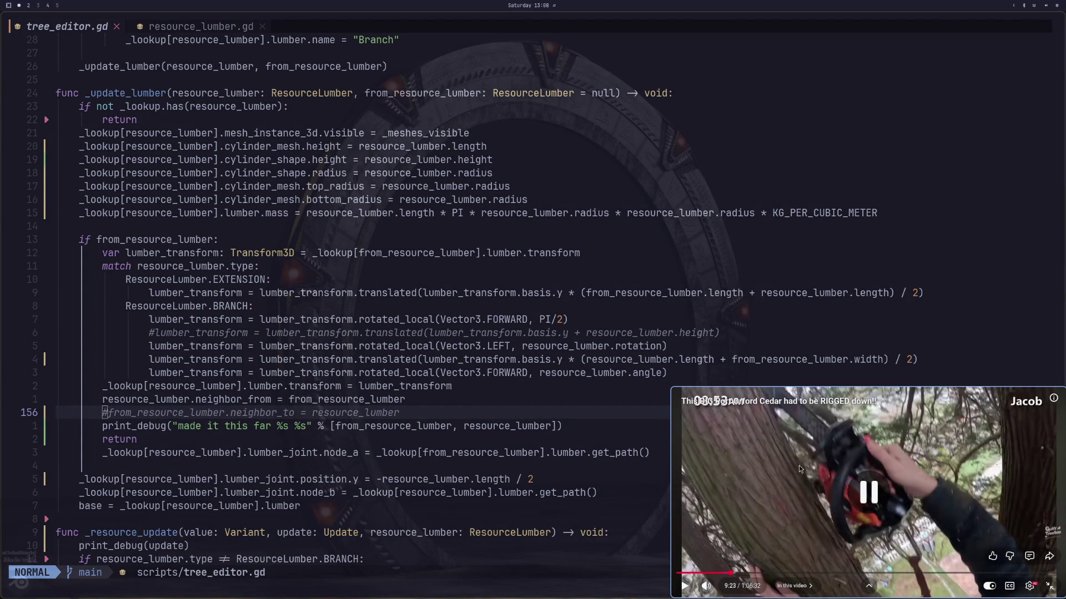
{"action": "key", "text": "super+2"}
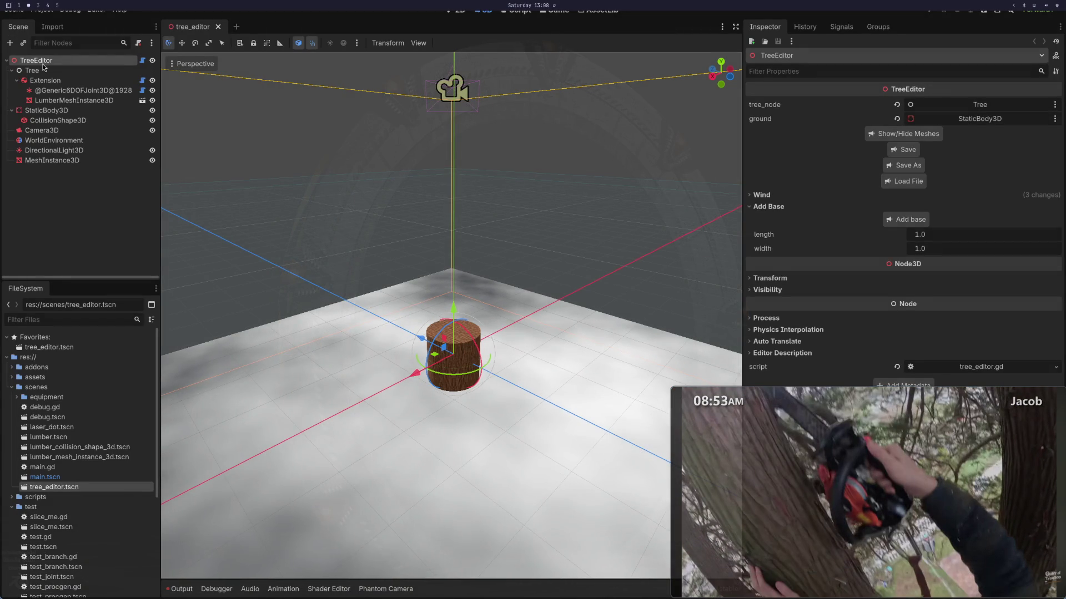
Step: Select the Extension log node and expand its lumber resource properties
{"action": "left_click", "coordinate": [45, 81]}
{"action": "left_click", "coordinate": [976, 118]}
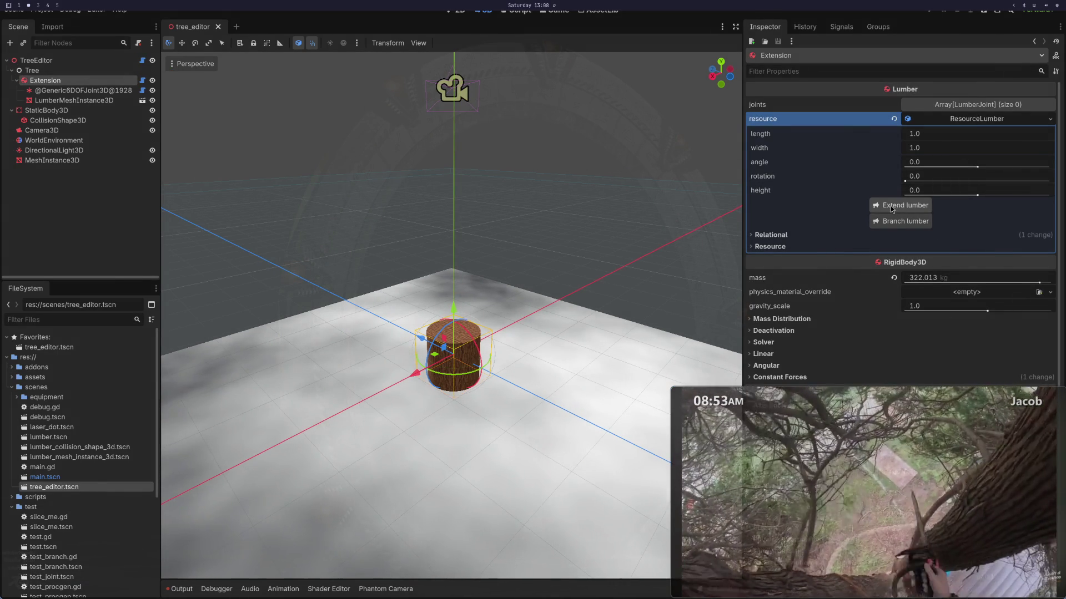
{"action": "key", "text": "super+1"}
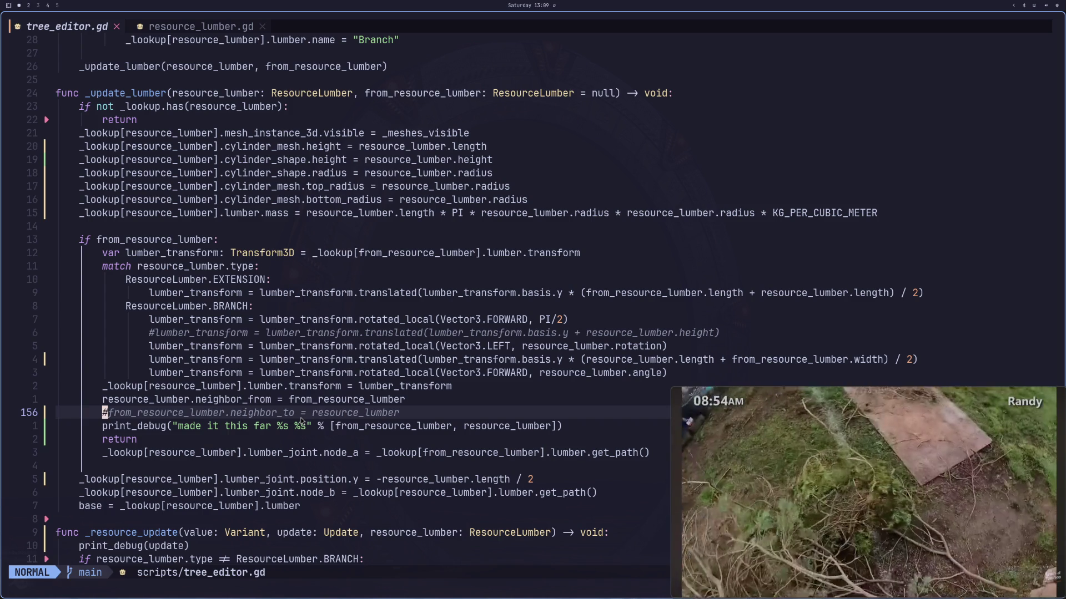
Step: Uncomment neighbor_to on line 156, comment out neighbor_from on line 155, and save
{"action": "key", "text": "i"}
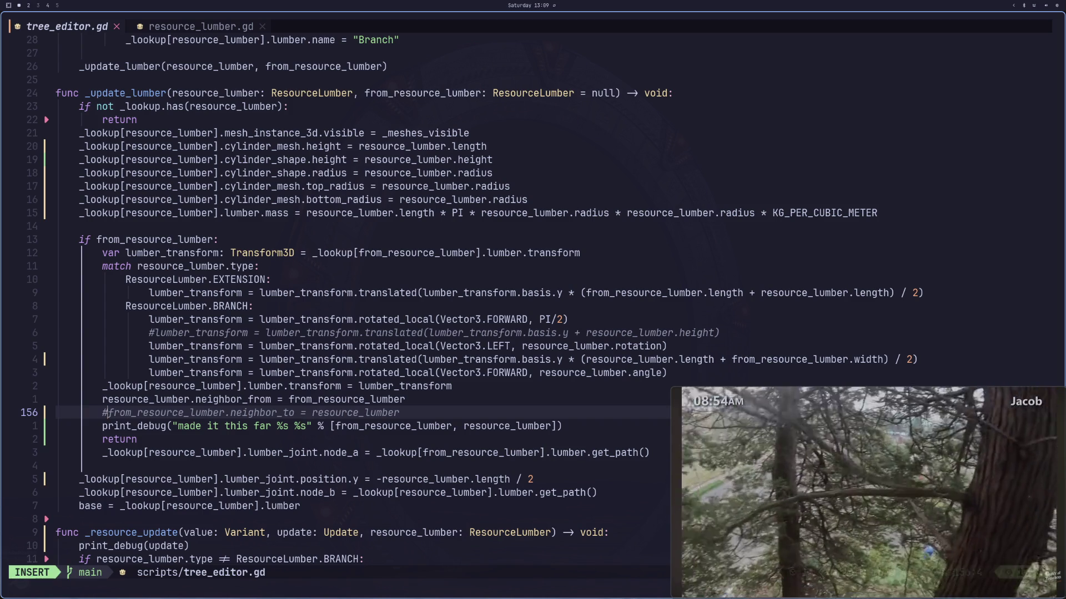
{"action": "key", "text": "Delete"}
{"action": "key", "text": "Escape"}
{"action": "type", "text": "kwi#"}
{"action": "key", "text": "Escape"}
{"action": "type", "text": ":w"}
{"action": "key", "text": "Return"}
{"action": "key", "text": "super+2"}
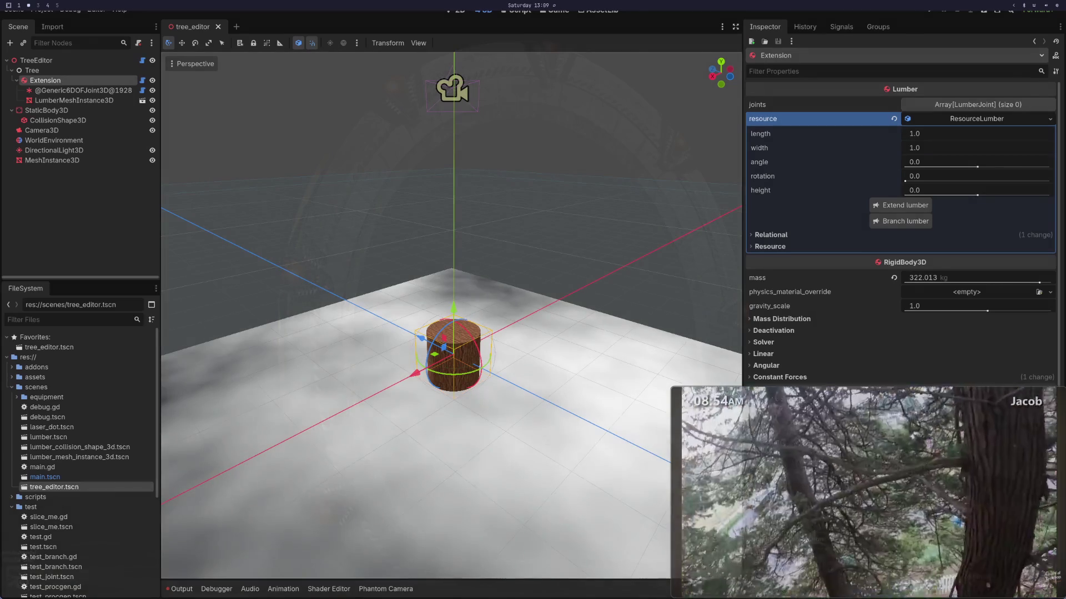
Step: Reload tree_editor.tscn, select TreeEditor and add a fresh base log
{"action": "left_click", "coordinate": [217, 27]}
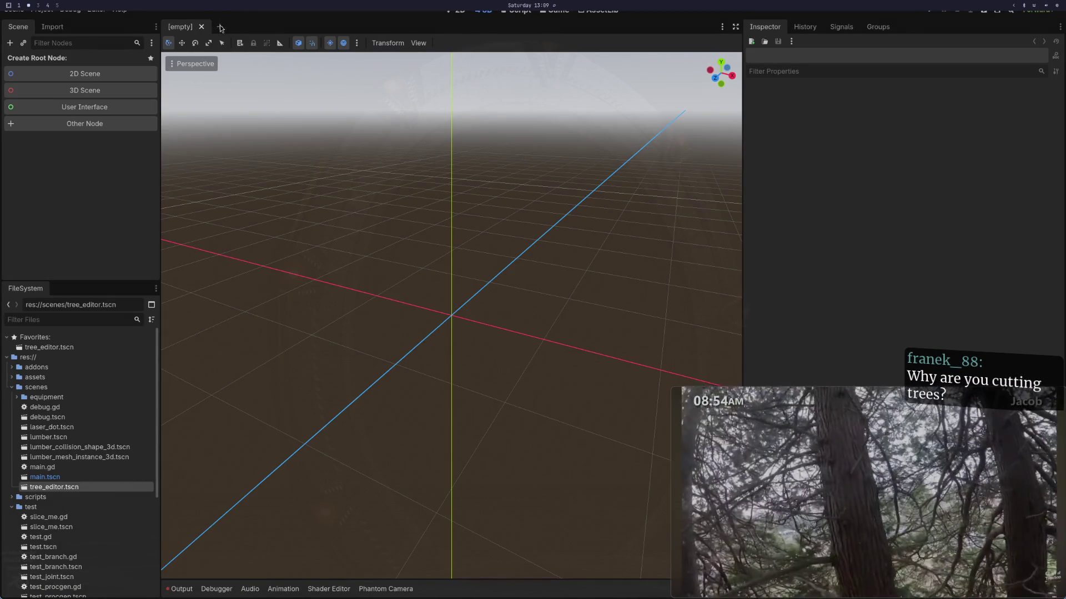
{"action": "double_click", "coordinate": [81, 487]}
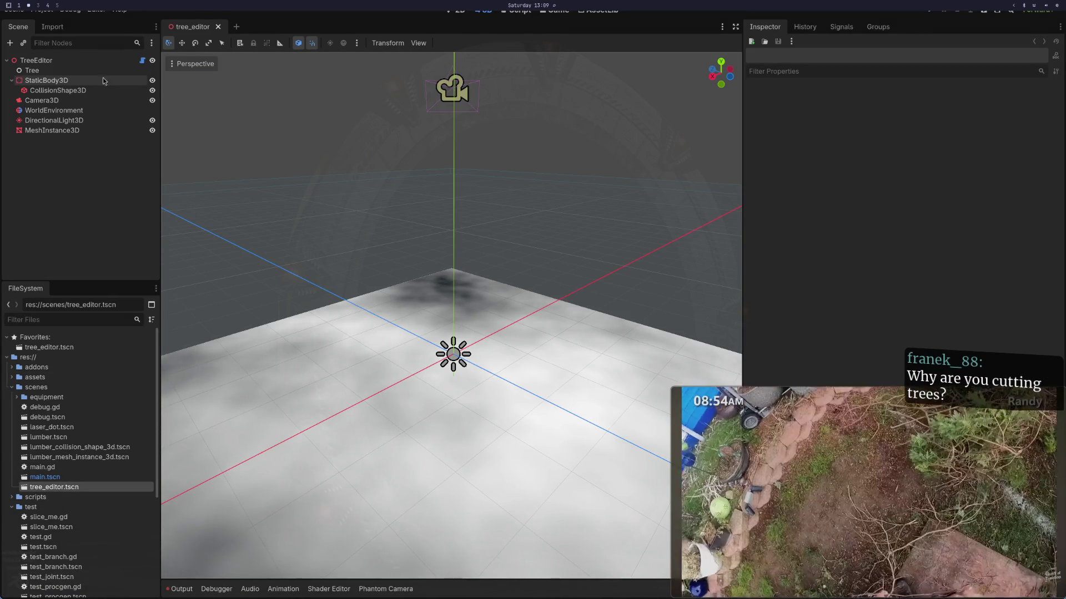
{"action": "left_click", "coordinate": [82, 64]}
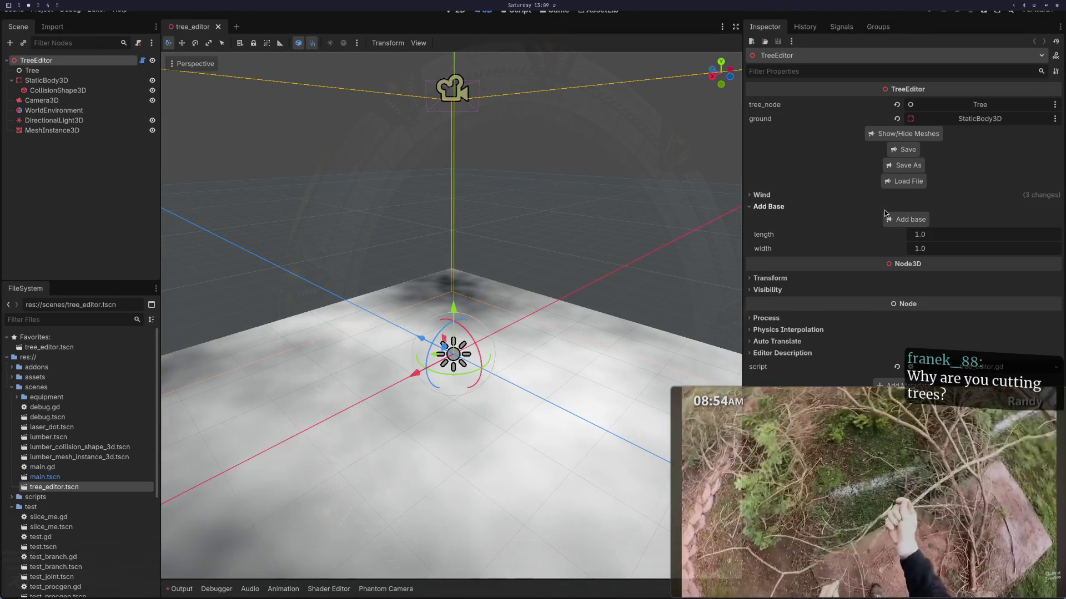
{"action": "left_click", "coordinate": [883, 207]}
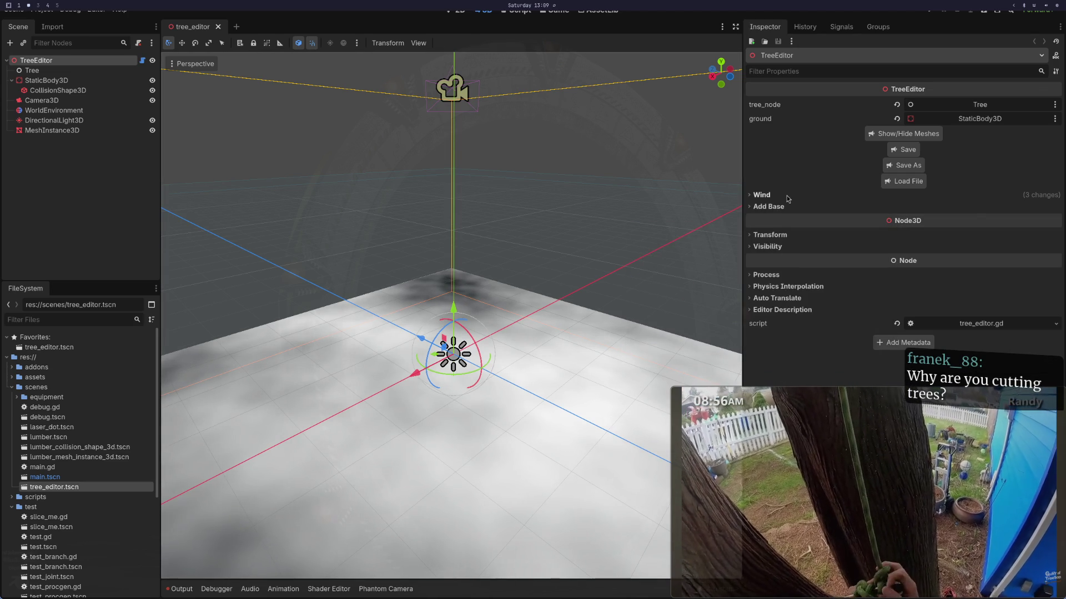
{"action": "left_click", "coordinate": [790, 196]}
{"action": "left_click", "coordinate": [802, 196]}
{"action": "left_click", "coordinate": [777, 206]}
{"action": "left_click", "coordinate": [910, 220]}
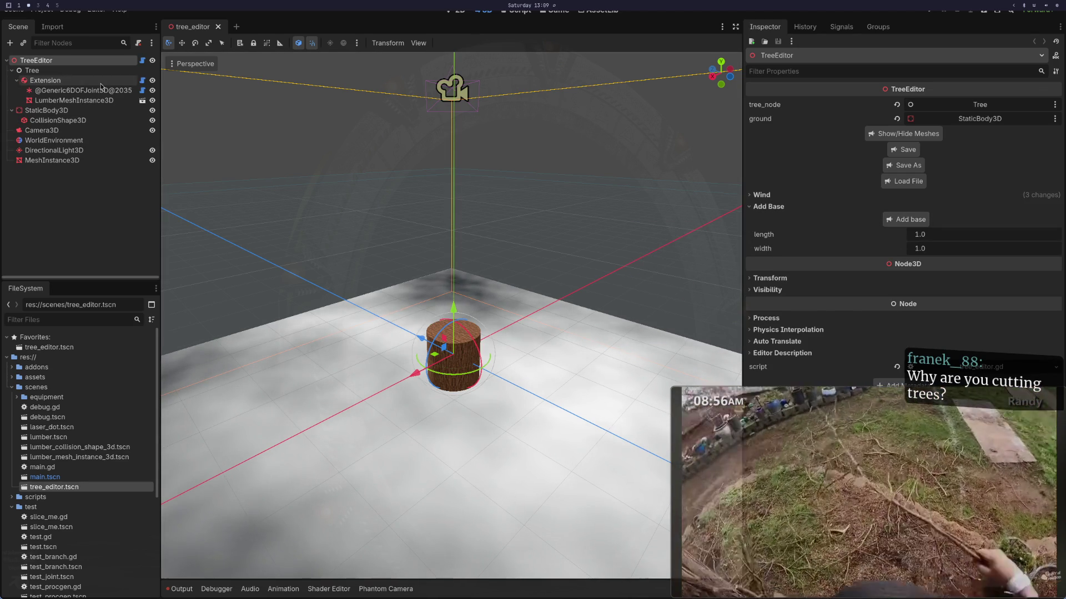
Step: Select the Extension log and extend it with a stacked second log, Extension2
{"action": "left_click", "coordinate": [55, 80]}
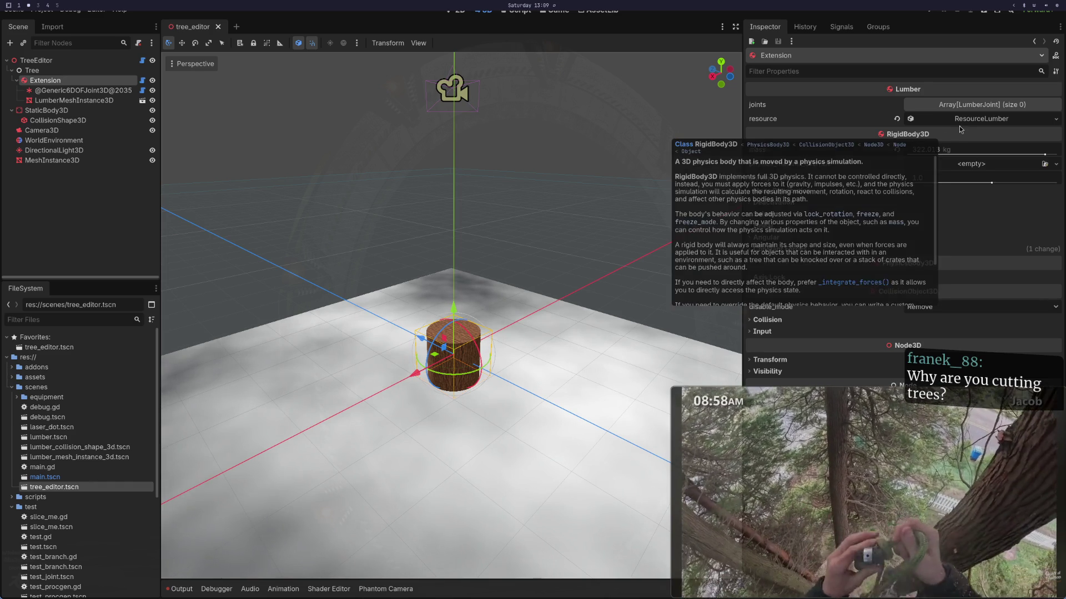
{"action": "left_click", "coordinate": [957, 127]}
{"action": "left_click", "coordinate": [913, 208]}
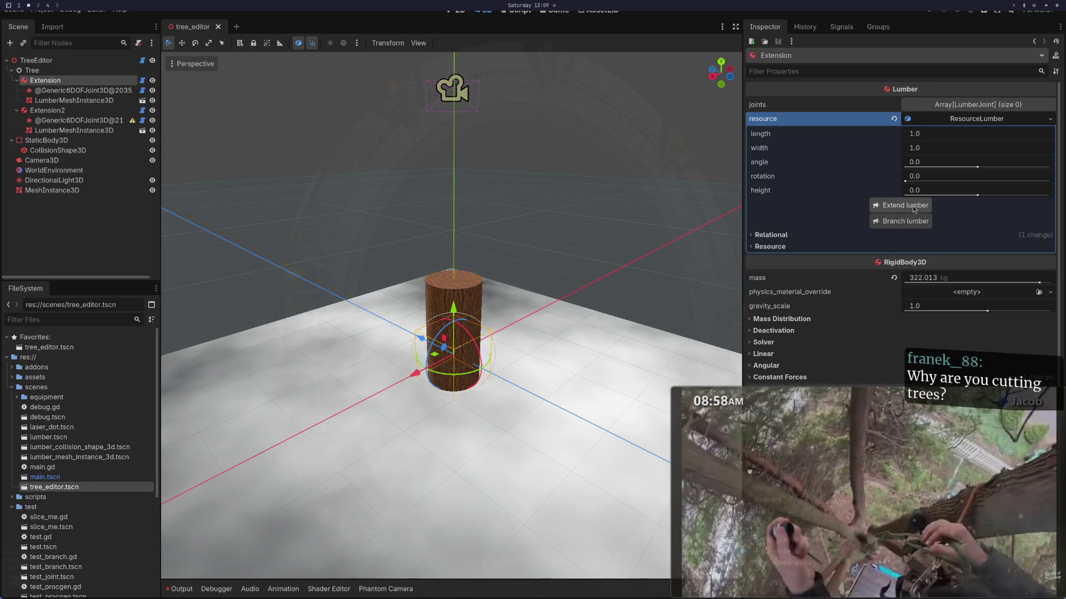
{"action": "key", "text": "super+1"}
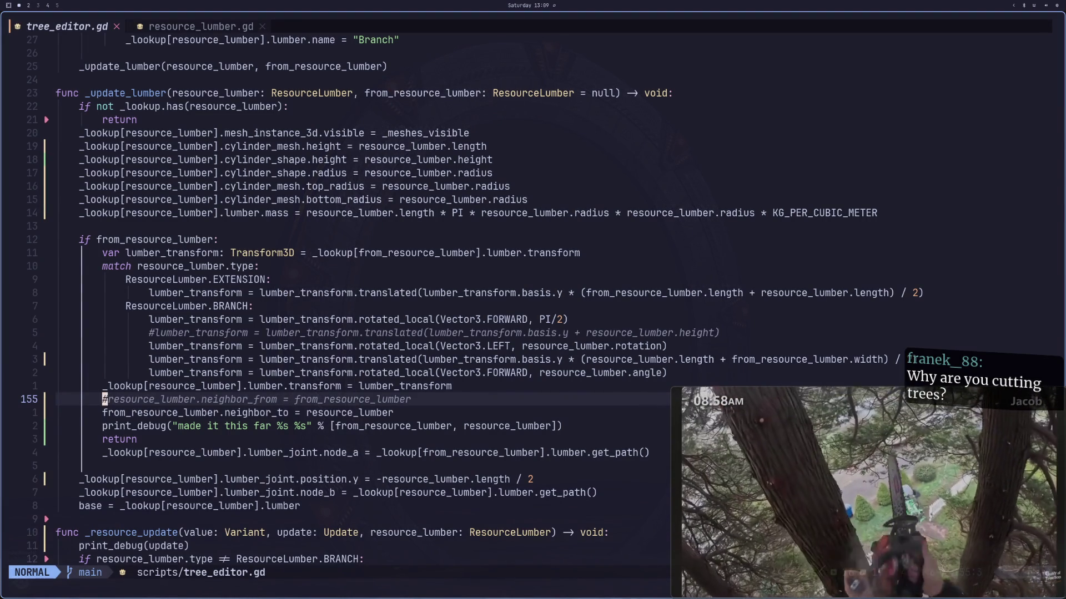
Step: Move neighbor_from below neighbor_to, trying and undoing removal of the debug print lines
{"action": "key", "text": "d"}
{"action": "key", "text": "d"}
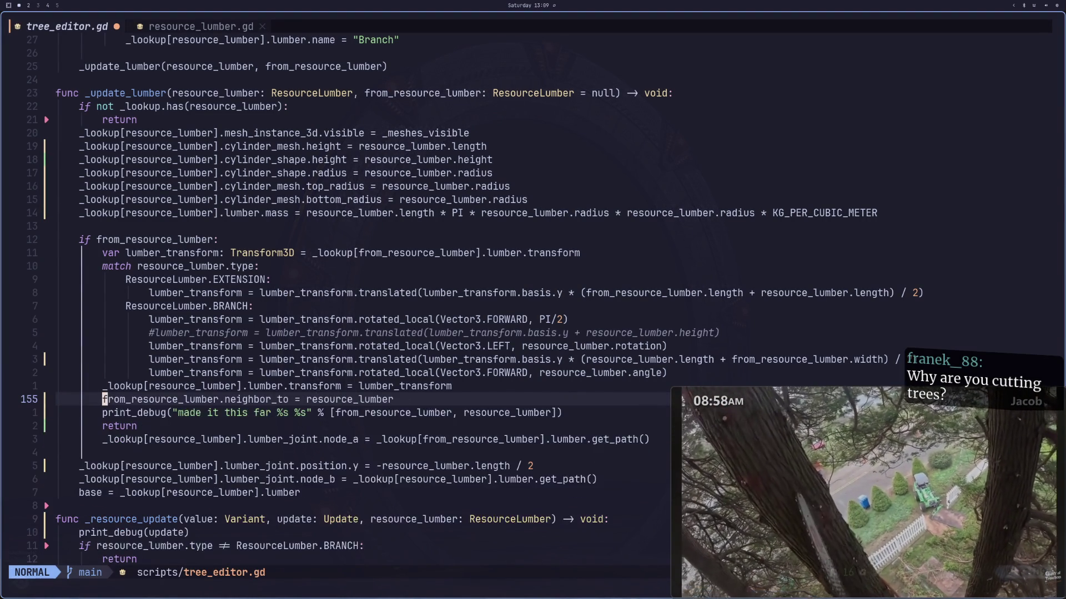
{"action": "key", "text": "p"}
{"action": "key", "text": "g"}
{"action": "key", "text": "c"}
{"action": "key", "text": "c"}
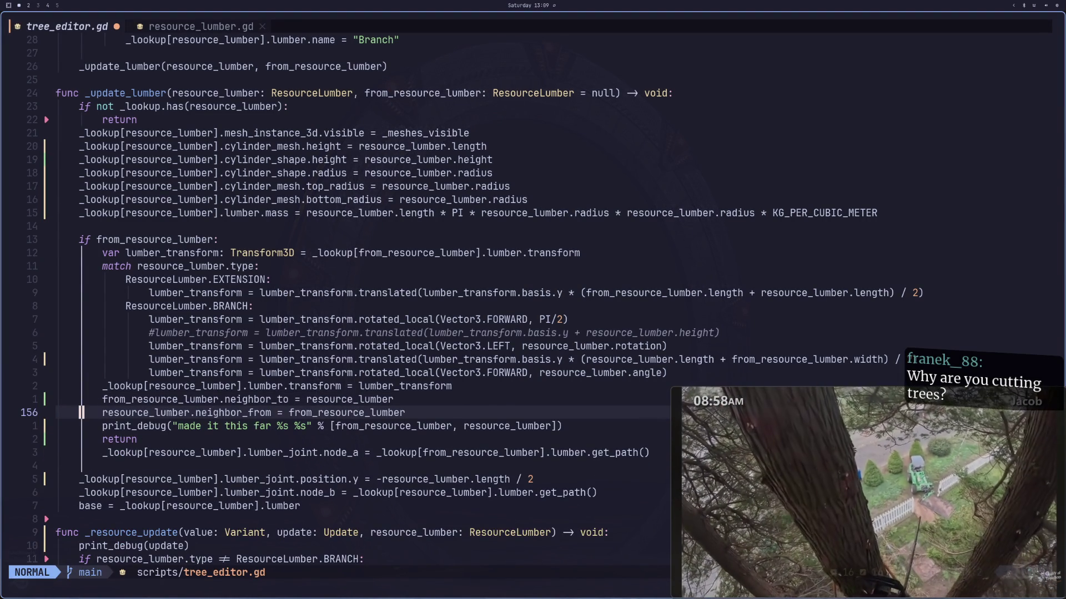
{"action": "key", "text": "j"}
{"action": "key", "text": "d"}
{"action": "key", "text": "j"}
{"action": "key", "text": "k"}
{"action": "key", "text": "k"}
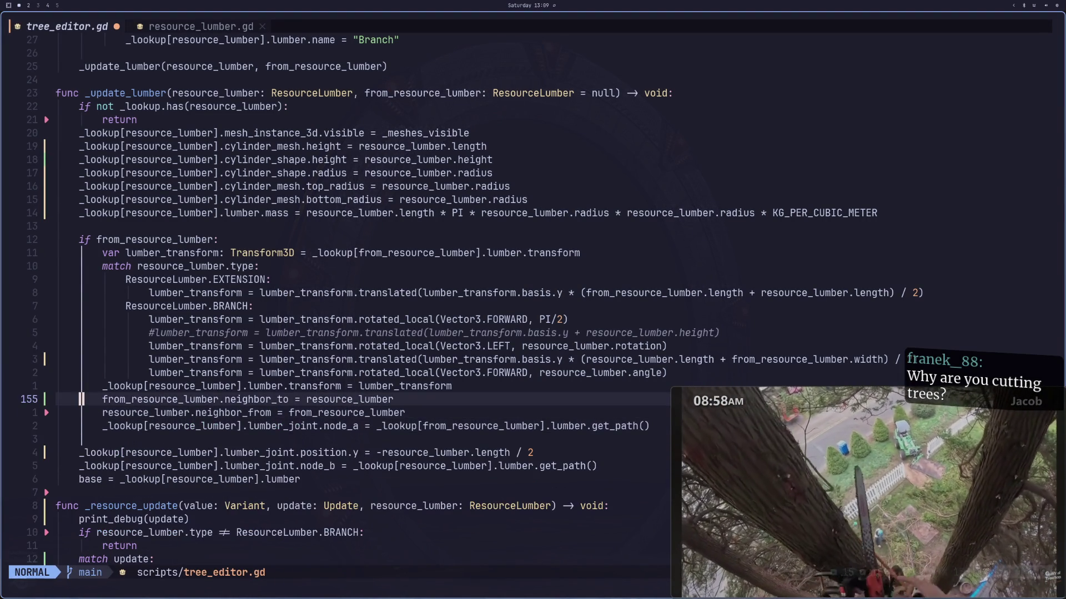
{"action": "key", "text": "o"}
{"action": "key", "text": "Escape"}
{"action": "key", "text": "u"}
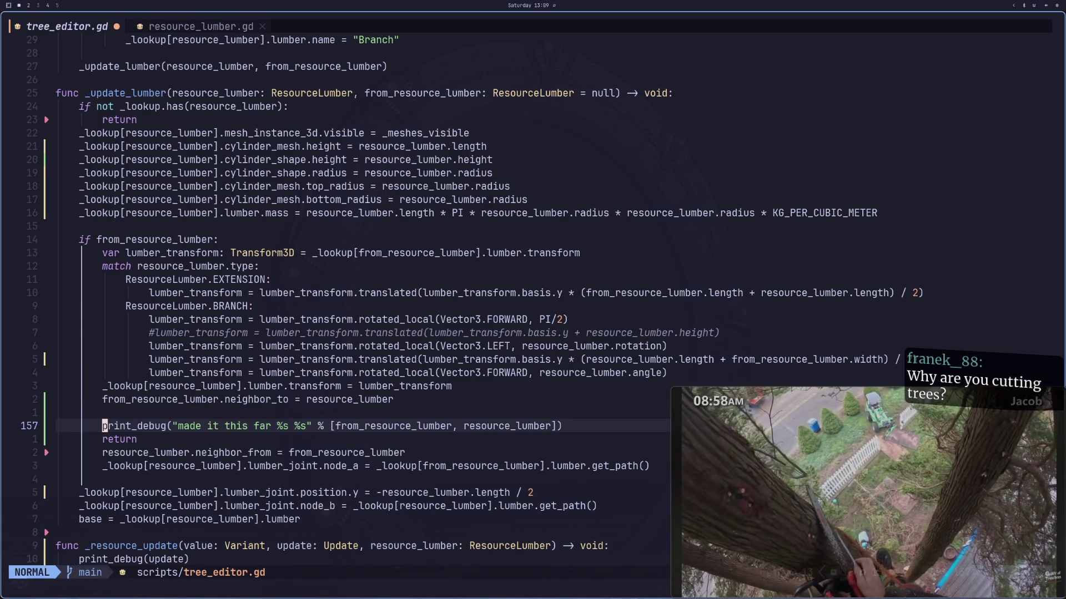
{"action": "key", "text": "u"}
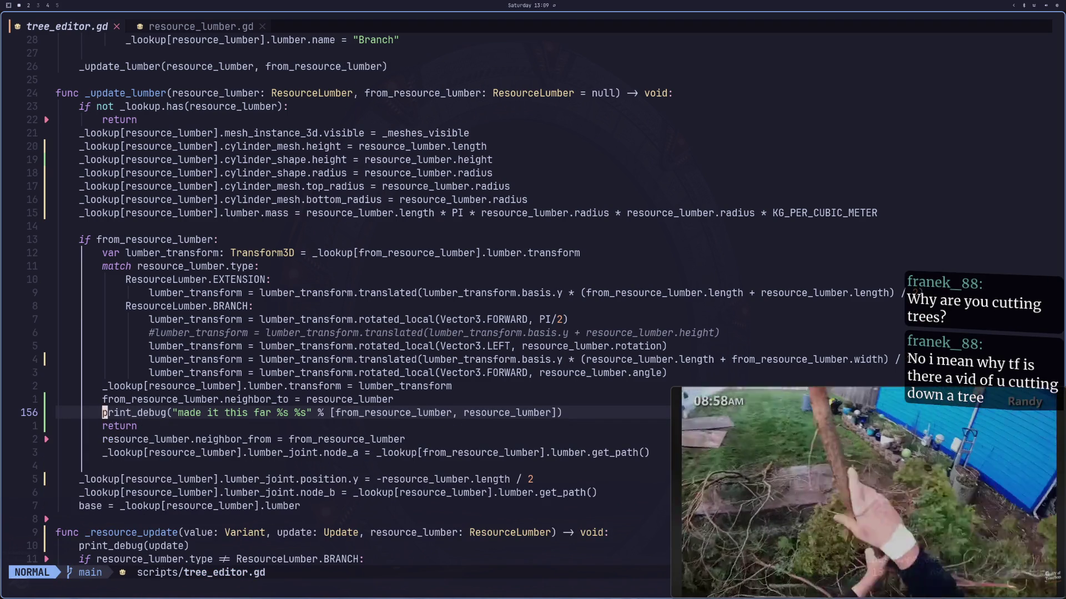
Step: Reposition the commented neighbor_from line directly below neighbor_to, ahead of print_debug
{"action": "key", "text": "d"}
{"action": "key", "text": "j"}
{"action": "key", "text": "p"}
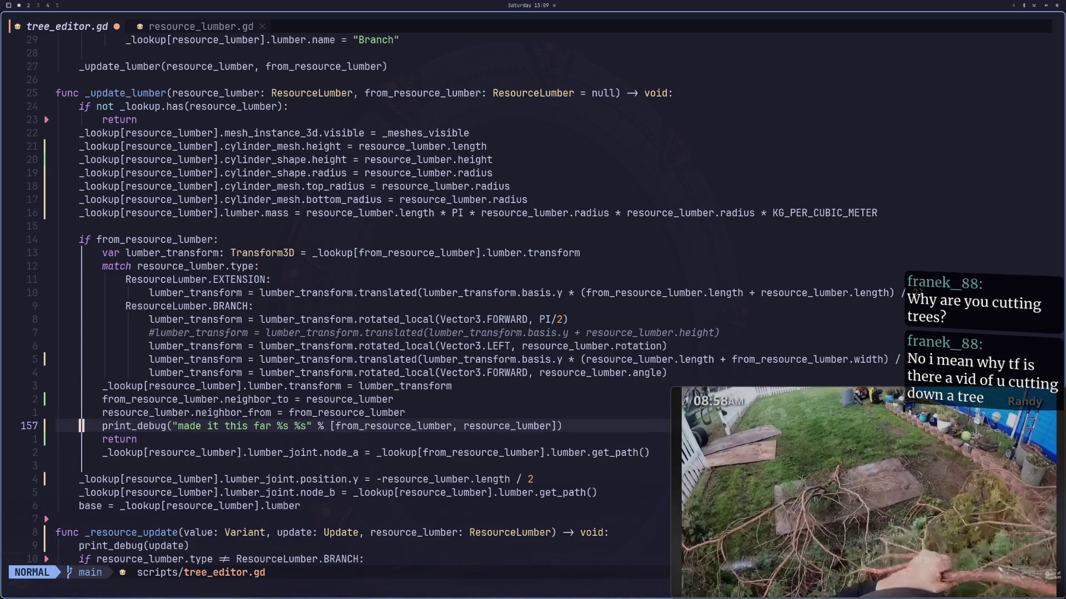
{"action": "key", "text": "k"}
{"action": "key", "text": "d"}
{"action": "key", "text": "d"}
{"action": "key", "text": "k"}
{"action": "key", "text": "i"}
{"action": "key", "text": "Escape"}
{"action": "key", "text": "o"}
{"action": "key", "text": "Escape"}
{"action": "key", "text": "u"}
{"action": "key", "text": "P"}
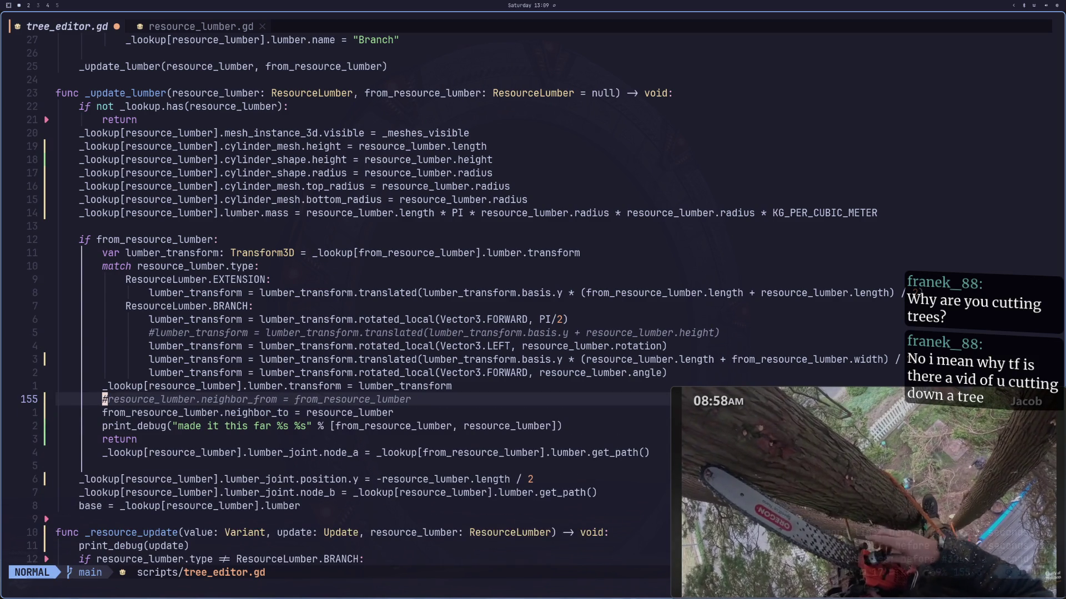
{"action": "key", "text": "u"}
{"action": "key", "text": "p"}
Step: Uncomment the neighbor_from line and save tree_editor.gd
{"action": "key", "text": "g"}
{"action": "key", "text": "c"}
{"action": "key", "text": "c"}
{"action": "type", "text": ":w"}
{"action": "key", "text": "Return"}
{"action": "key", "text": "super+2"}
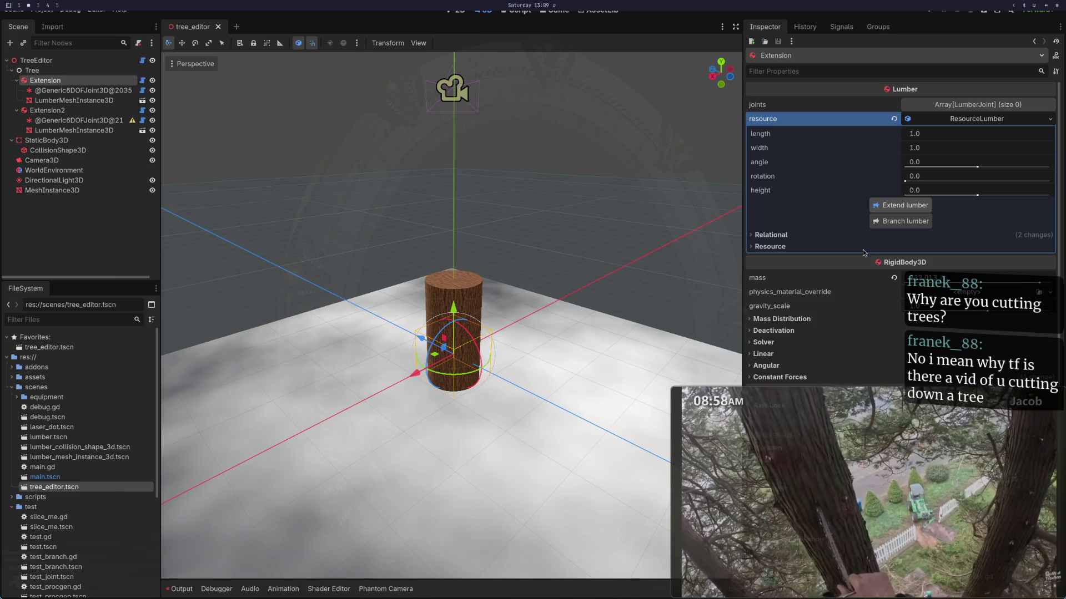
{"action": "key", "text": "super+1"}
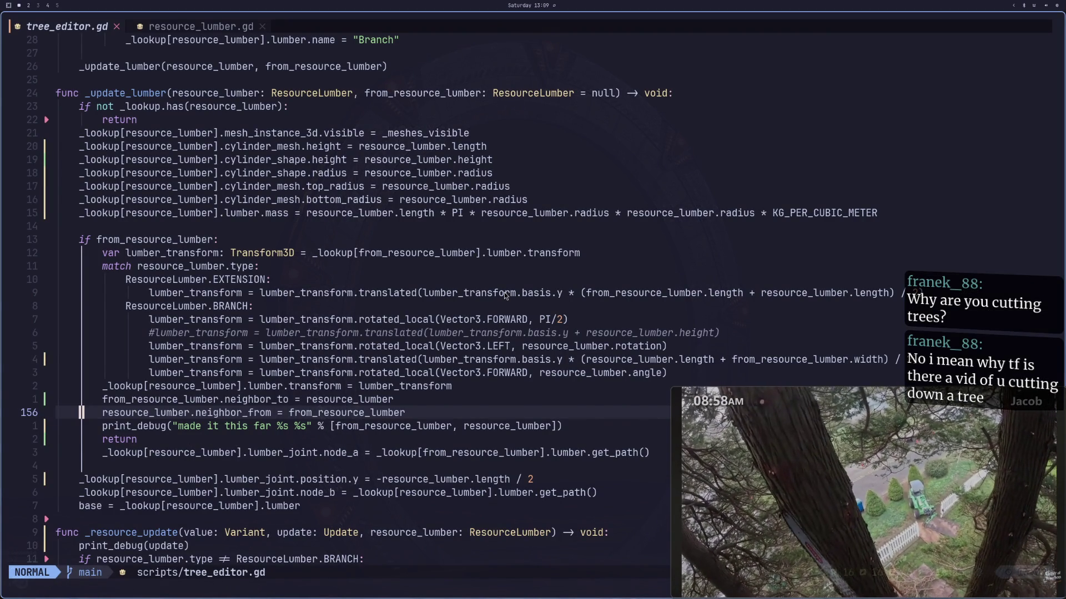
Step: Launch a new Godot Engine instance by searching 'god' on an empty workspace
{"action": "mouse_move", "coordinate": [748, 495]}
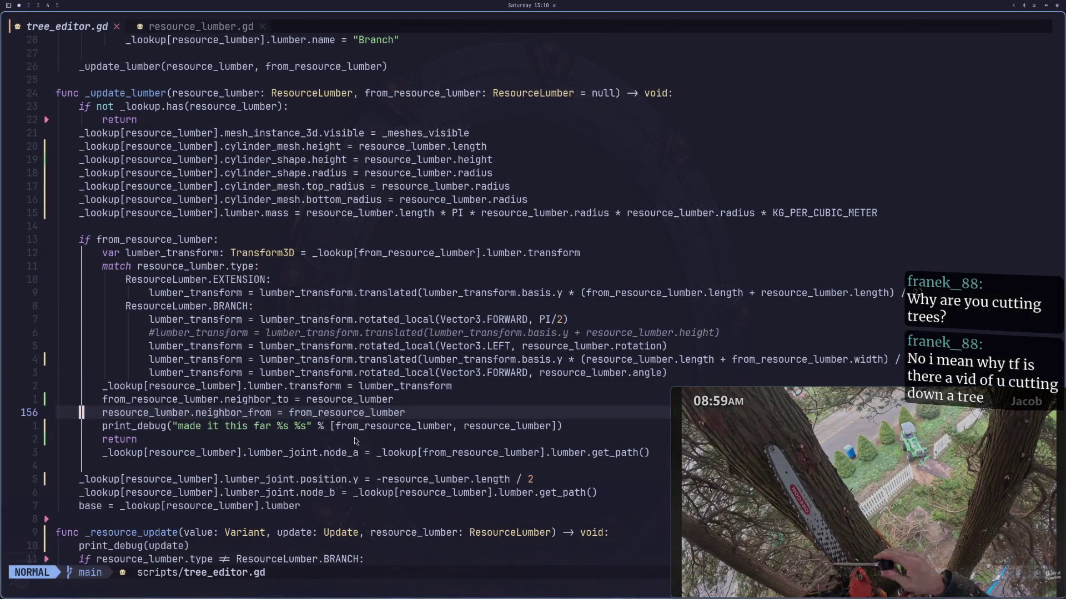
{"action": "key", "text": "super+2"}
{"action": "key", "text": "super+space"}
{"action": "type", "text": "god"}
{"action": "key", "text": "Return"}
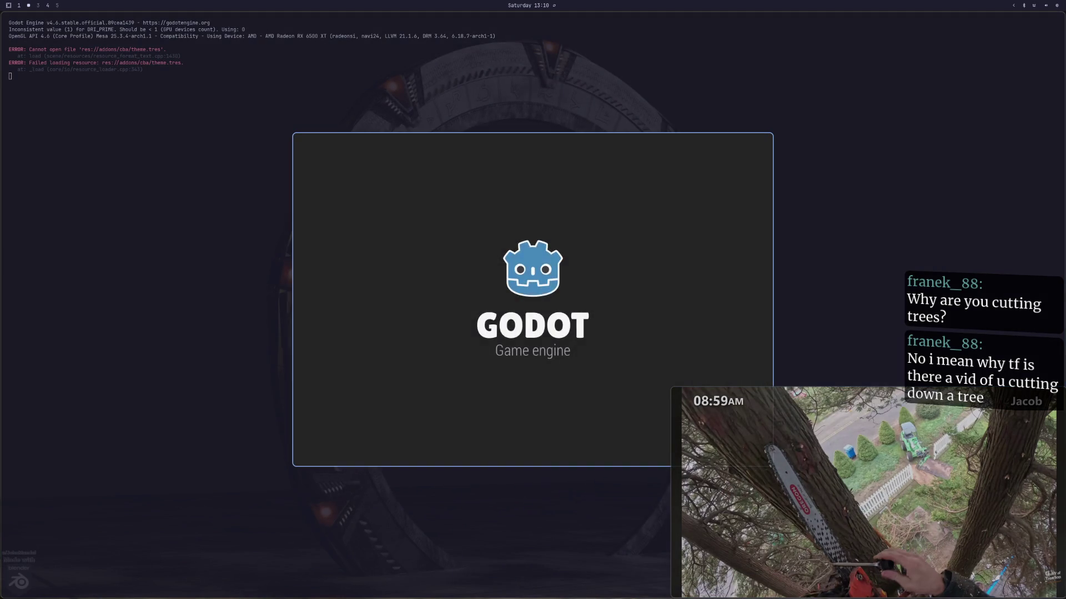
Step: Select the arborist project in the Project Manager and open it for editing
{"action": "left_click", "coordinate": [525, 198]}
{"action": "left_click", "coordinate": [734, 188]}
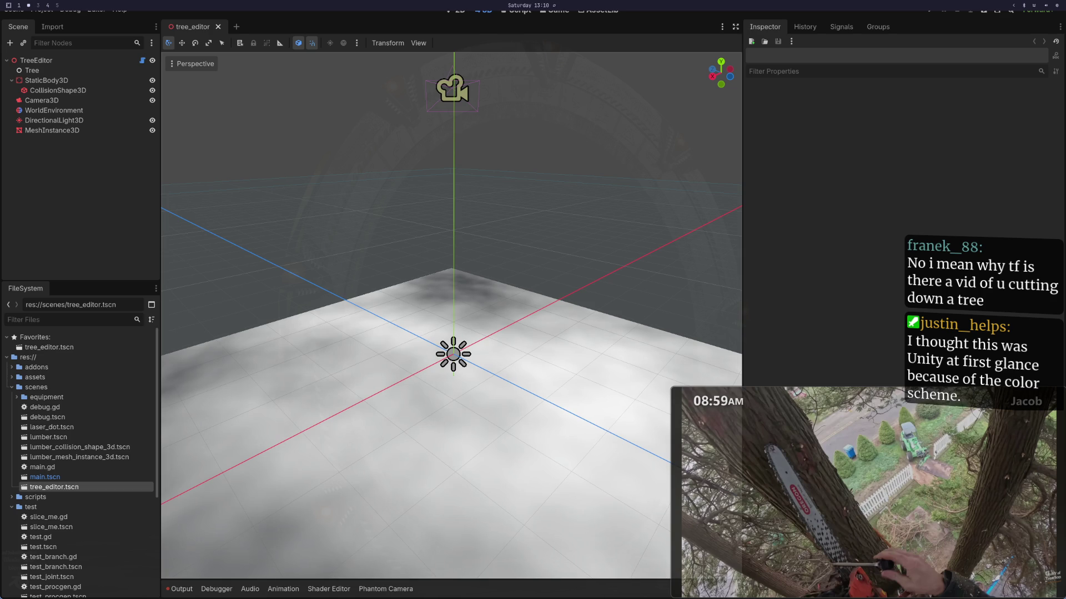
Step: Open Discord and go to the community server's #arborist channel
{"action": "key", "text": "super+d"}
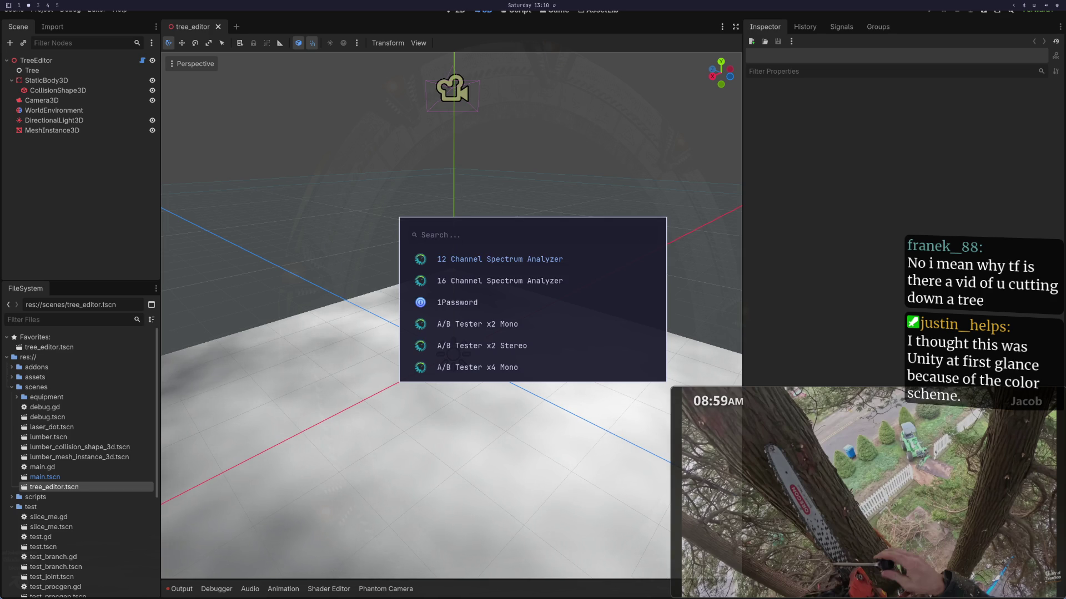
{"action": "type", "text": "a"}
{"action": "key", "text": "BackSpace"}
{"action": "type", "text": "sc"}
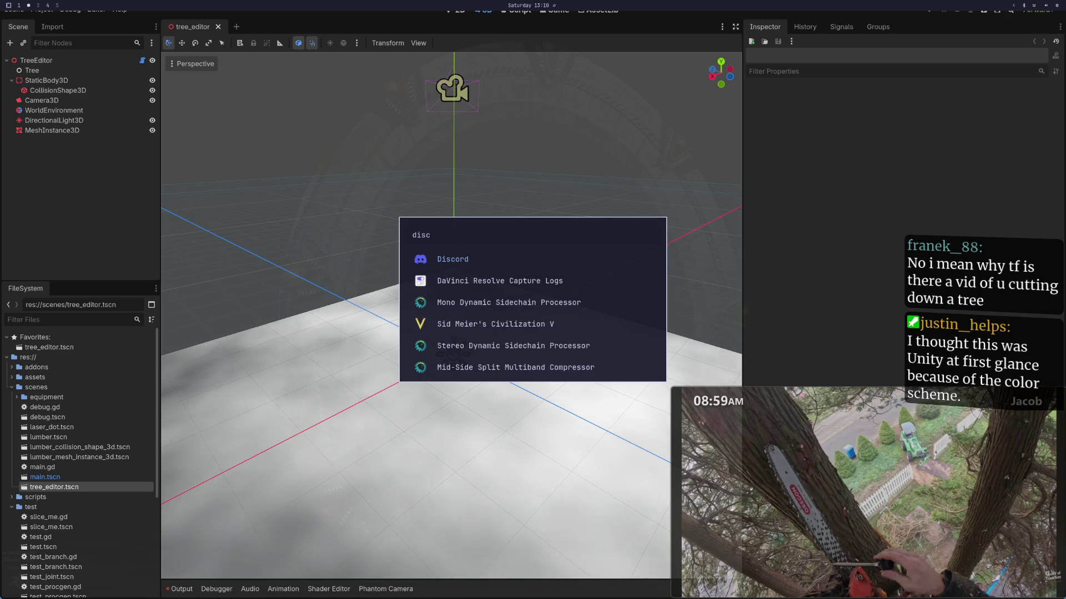
{"action": "key", "text": "Escape"}
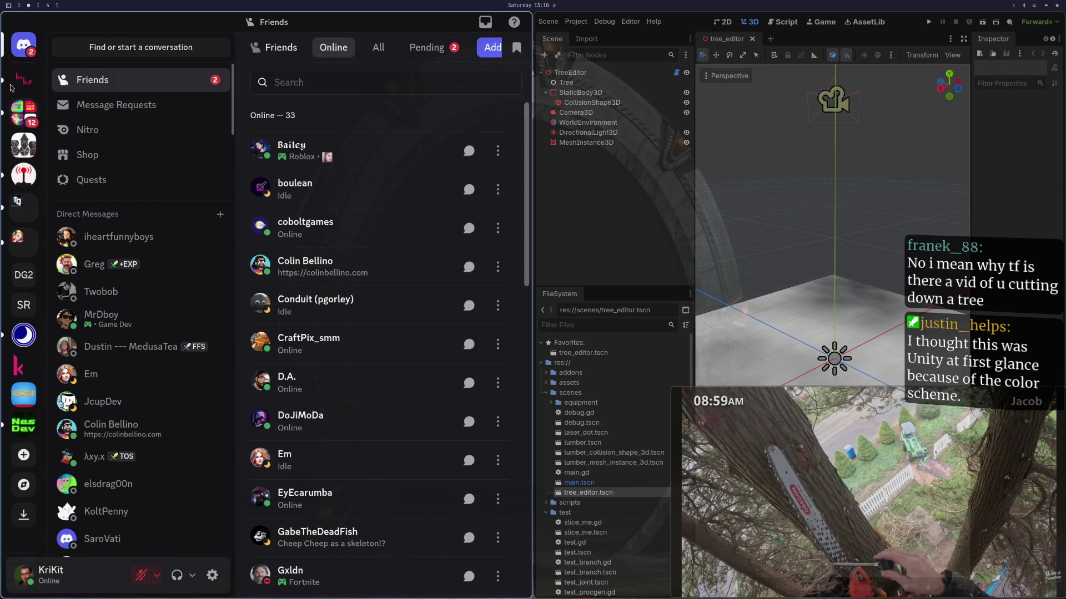
{"action": "left_click", "coordinate": [23, 84]}
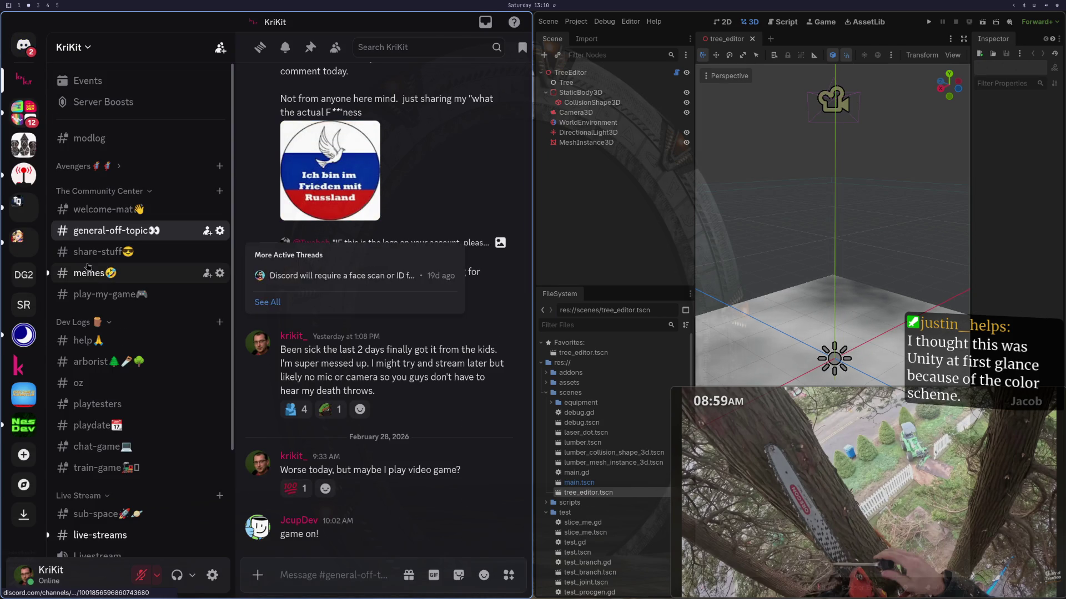
{"action": "left_click", "coordinate": [82, 274]}
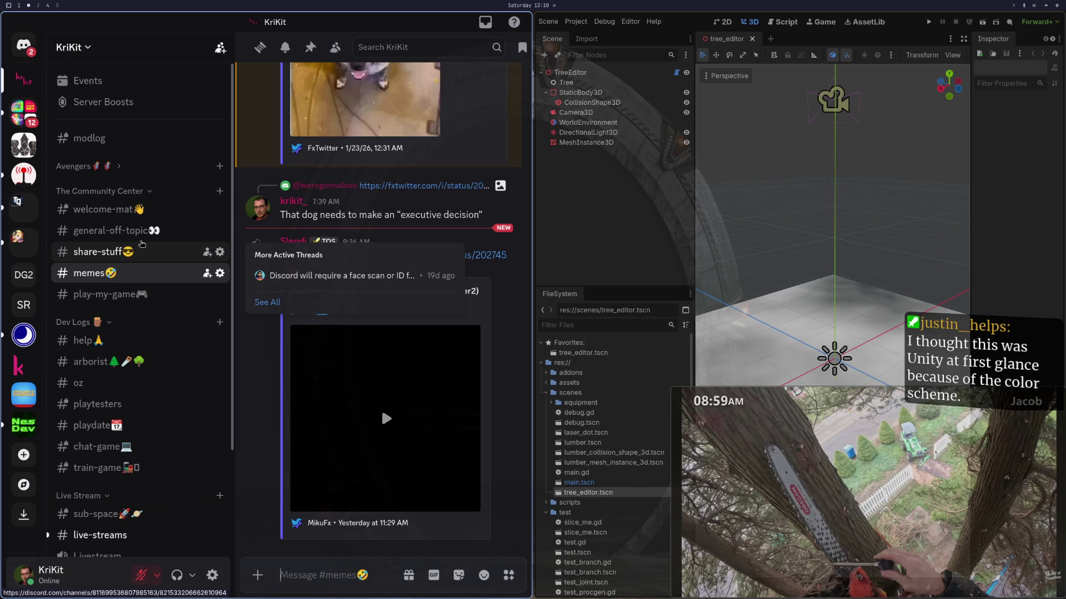
{"action": "left_click", "coordinate": [145, 363]}
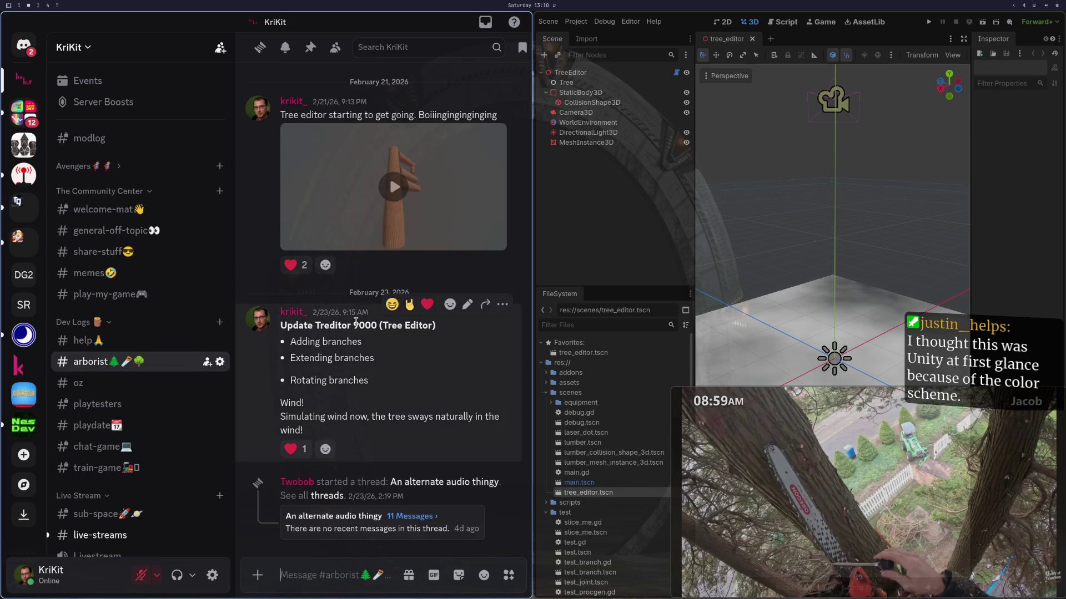
Step: Play the tree editor video full screen, then exit full screen
{"action": "scroll", "coordinate": [388, 350], "scroll_direction": "up", "scroll_amount": 3}
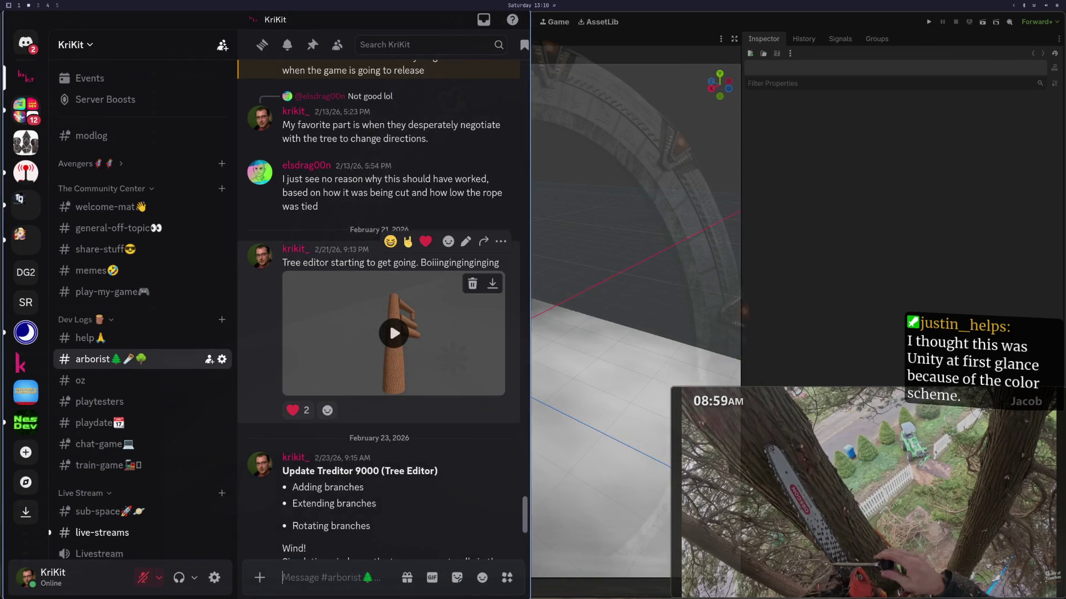
{"action": "left_click", "coordinate": [393, 336]}
{"action": "left_click", "coordinate": [492, 391]}
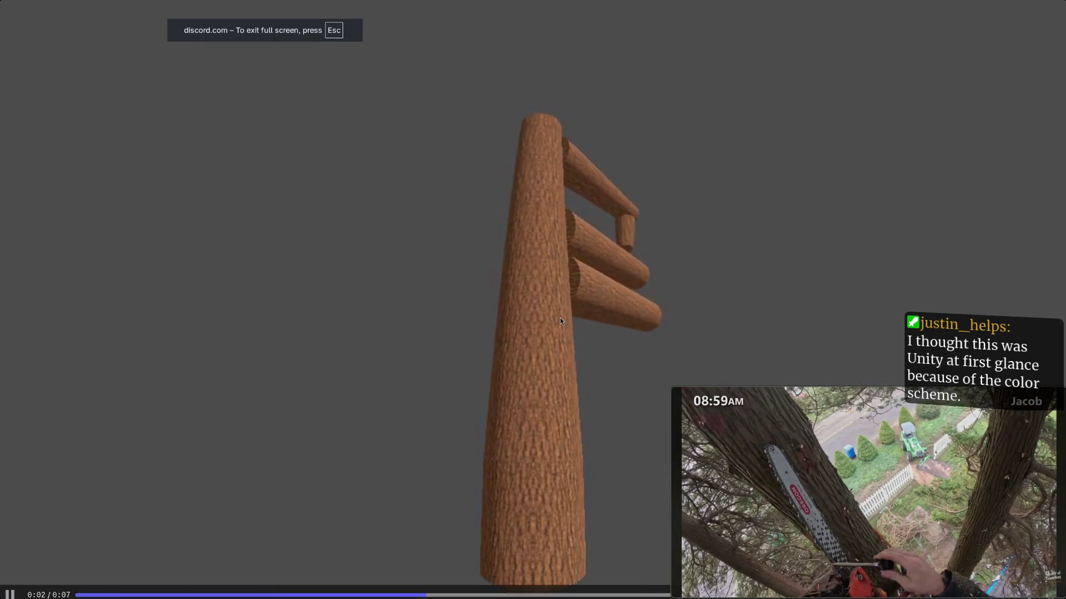
{"action": "key", "text": "Escape"}
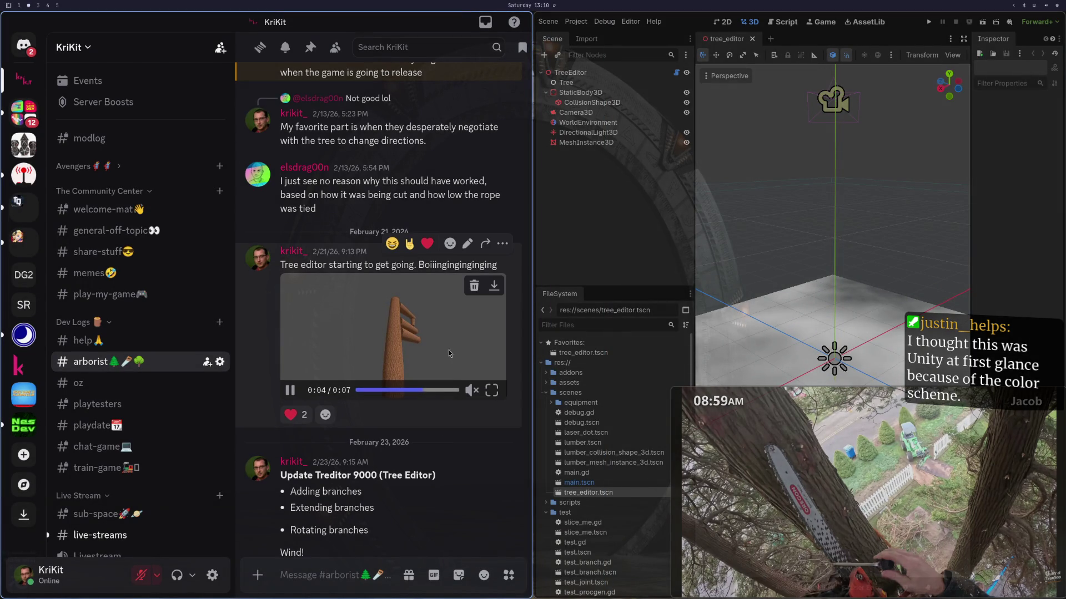
Step: Scroll up to enlarge and zoom the log-pile screenshot, then close it
{"action": "scroll", "coordinate": [366, 356], "scroll_direction": "up", "scroll_amount": 5}
{"action": "scroll", "coordinate": [366, 356], "scroll_direction": "up", "scroll_amount": 15}
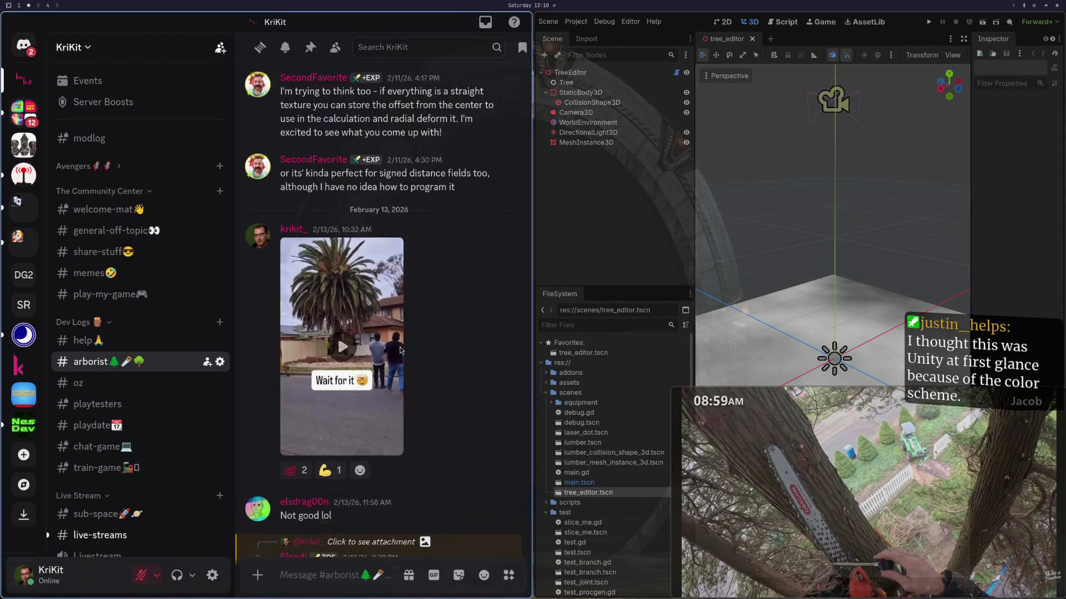
{"action": "scroll", "coordinate": [409, 351], "scroll_direction": "up", "scroll_amount": 5}
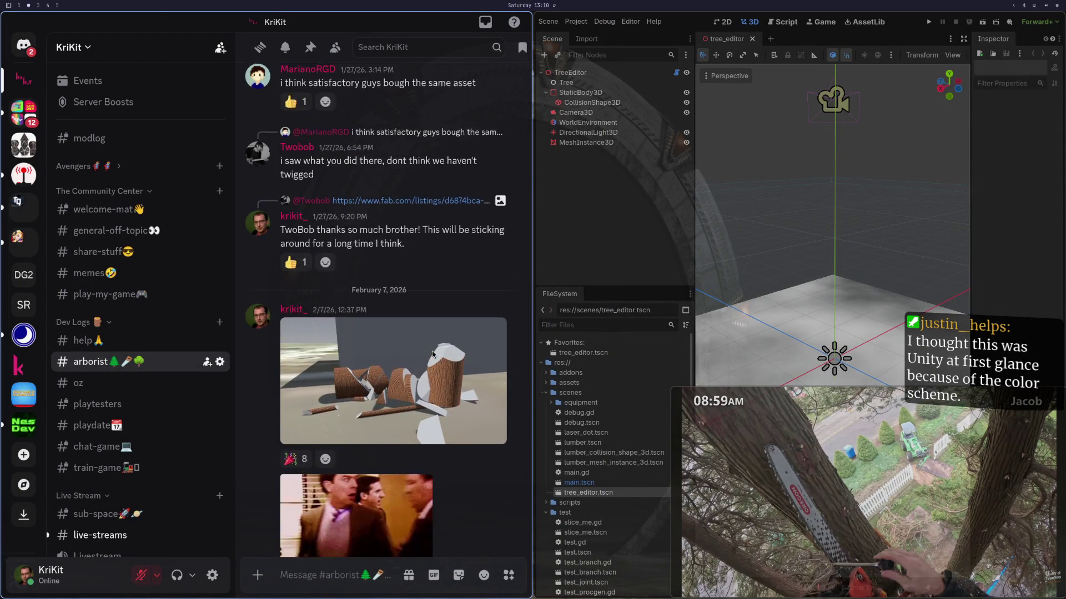
{"action": "left_click", "coordinate": [389, 389]}
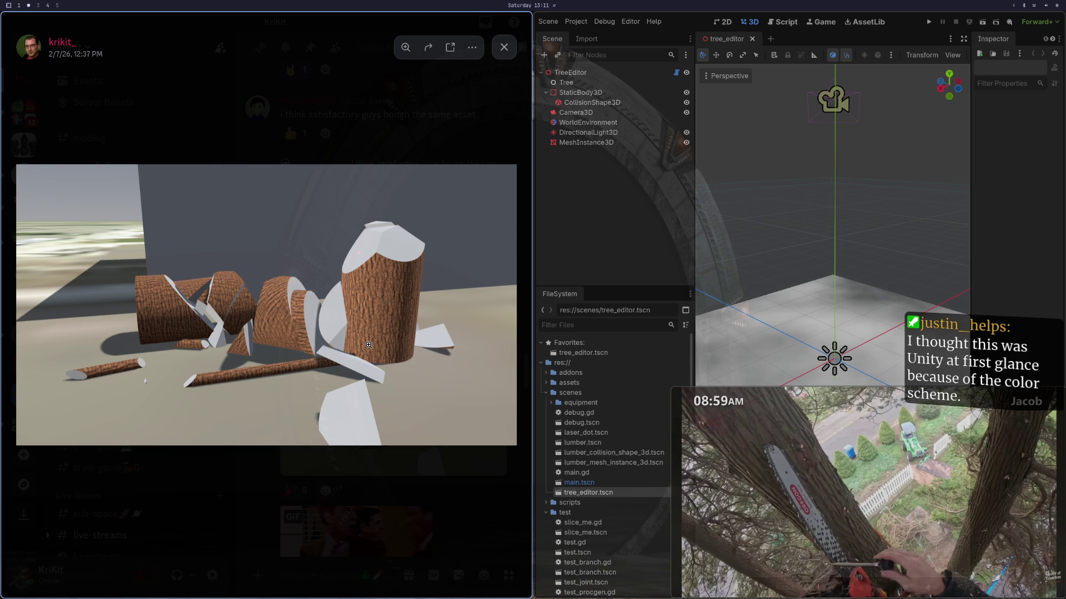
{"action": "left_click", "coordinate": [369, 349]}
{"action": "left_click", "coordinate": [414, 351]}
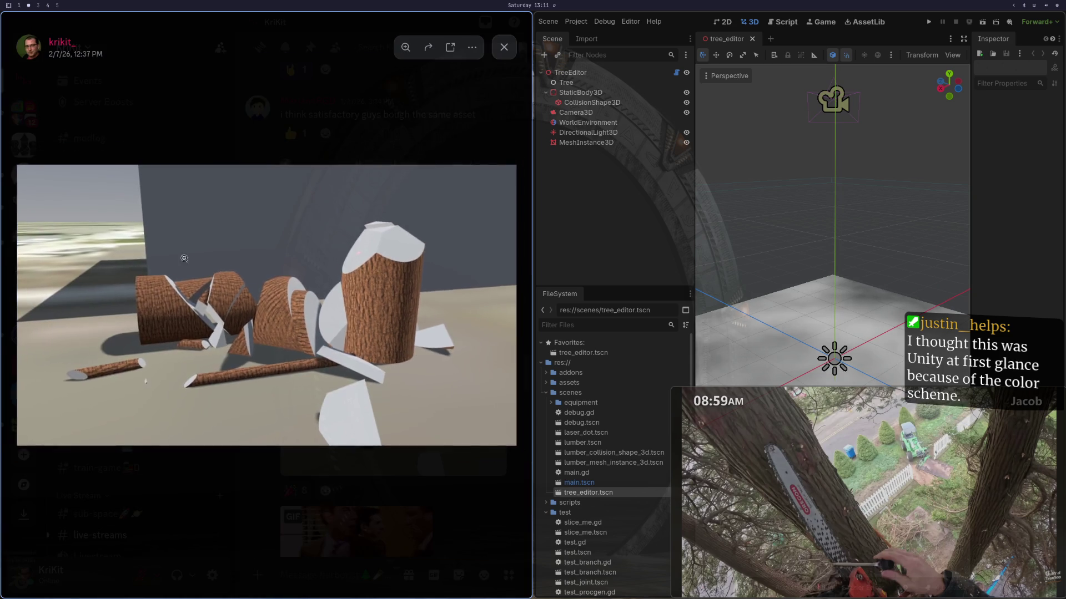
{"action": "key", "text": "Escape"}
{"action": "scroll", "coordinate": [379, 274], "scroll_direction": "up", "scroll_amount": 7}
{"action": "scroll", "coordinate": [380, 273], "scroll_direction": "up", "scroll_amount": 10}
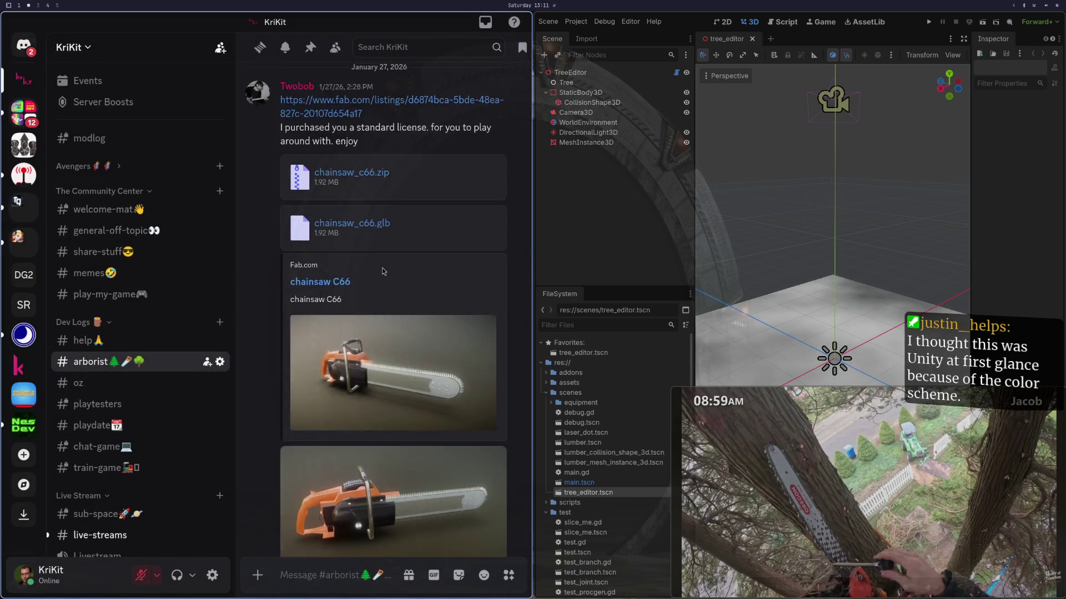
{"action": "key", "text": "super+f"}
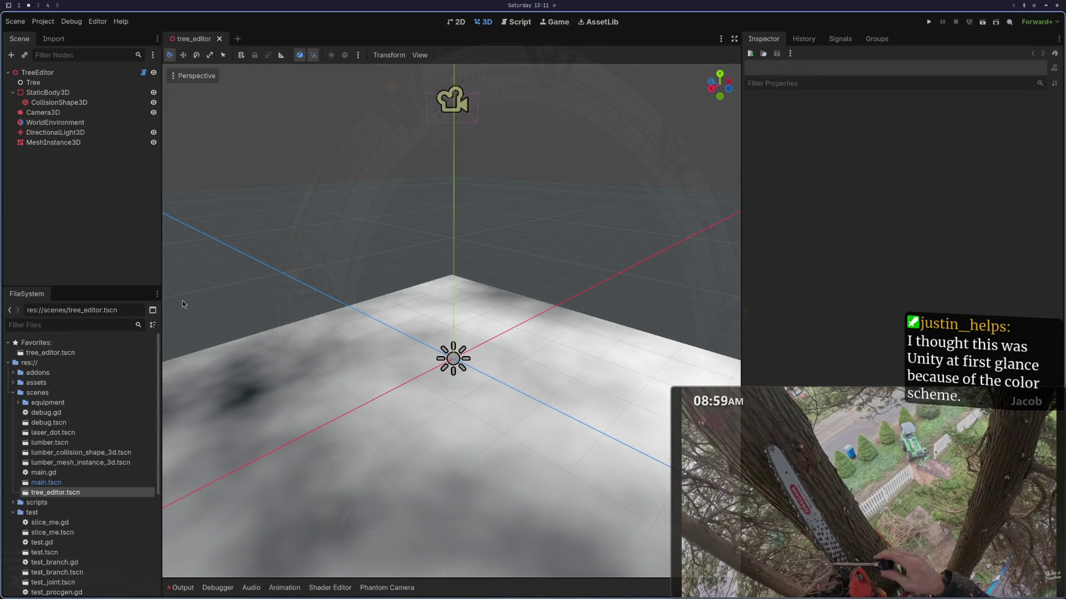
Step: Select TreeEditor, then comment out neighbor_from on line 156 and save tree_editor.gd
{"action": "left_click", "coordinate": [38, 74]}
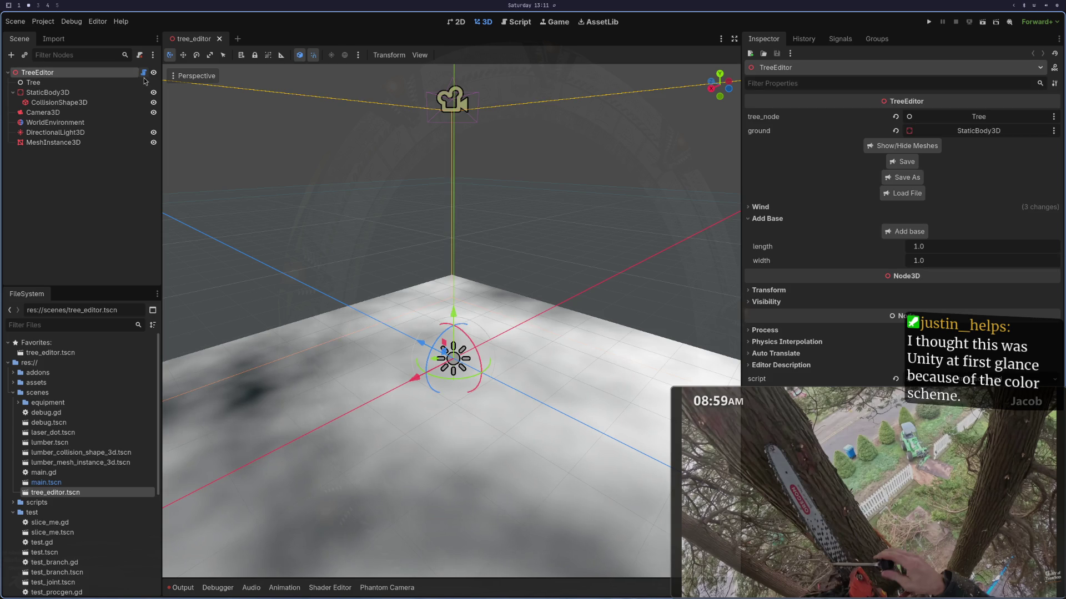
{"action": "key", "text": "super+1"}
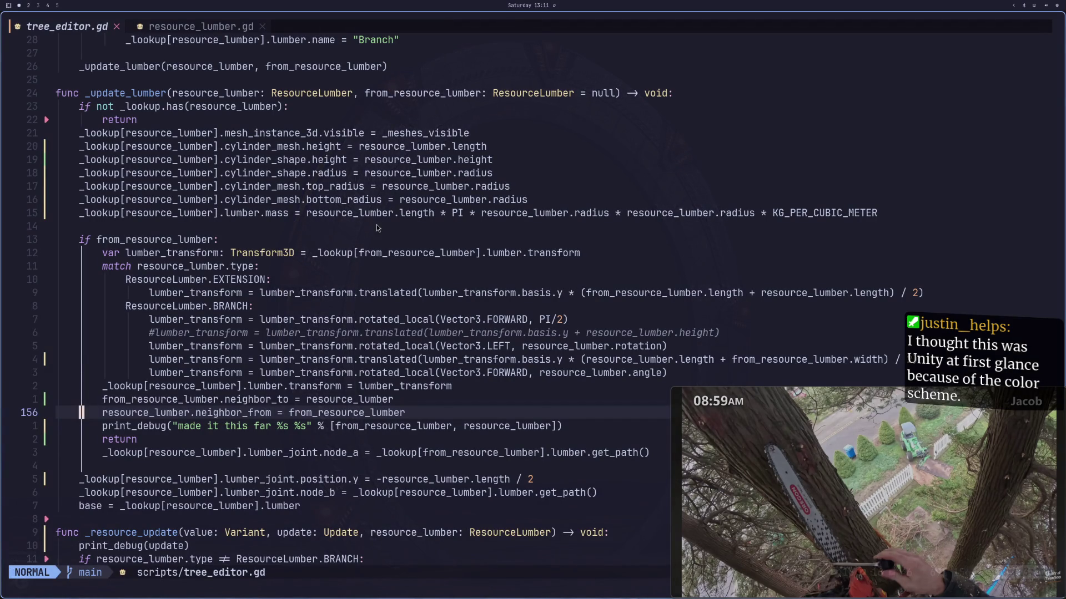
{"action": "type", "text": "wi#"}
{"action": "key", "text": "Escape"}
{"action": "type", "text": ":w"}
{"action": "key", "text": "Return"}
Step: Add a brown base log to the tree in Godot
{"action": "key", "text": "super+2"}
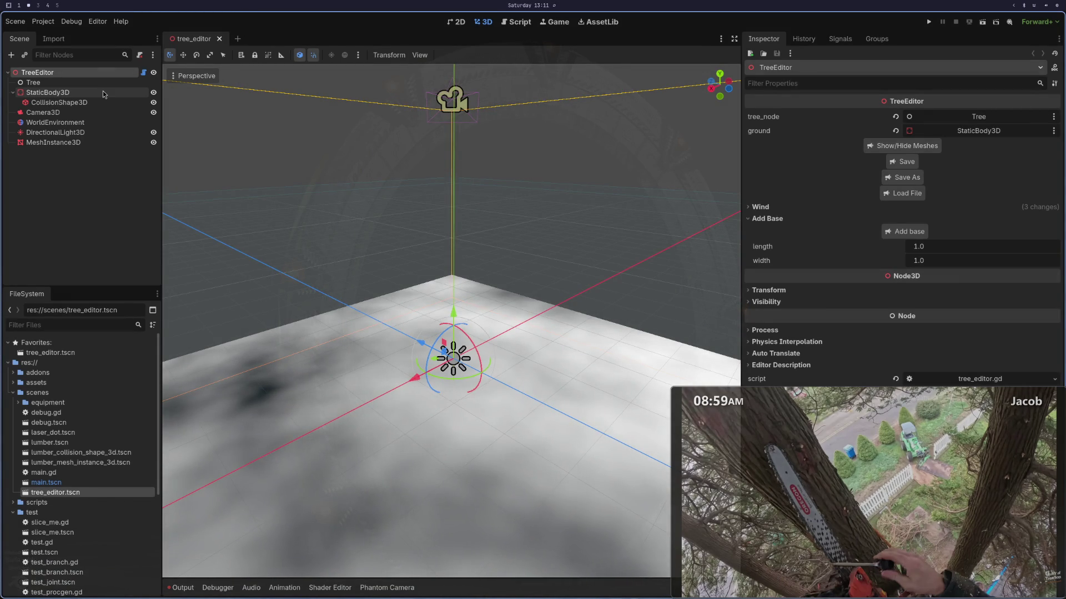
{"action": "left_click", "coordinate": [916, 236]}
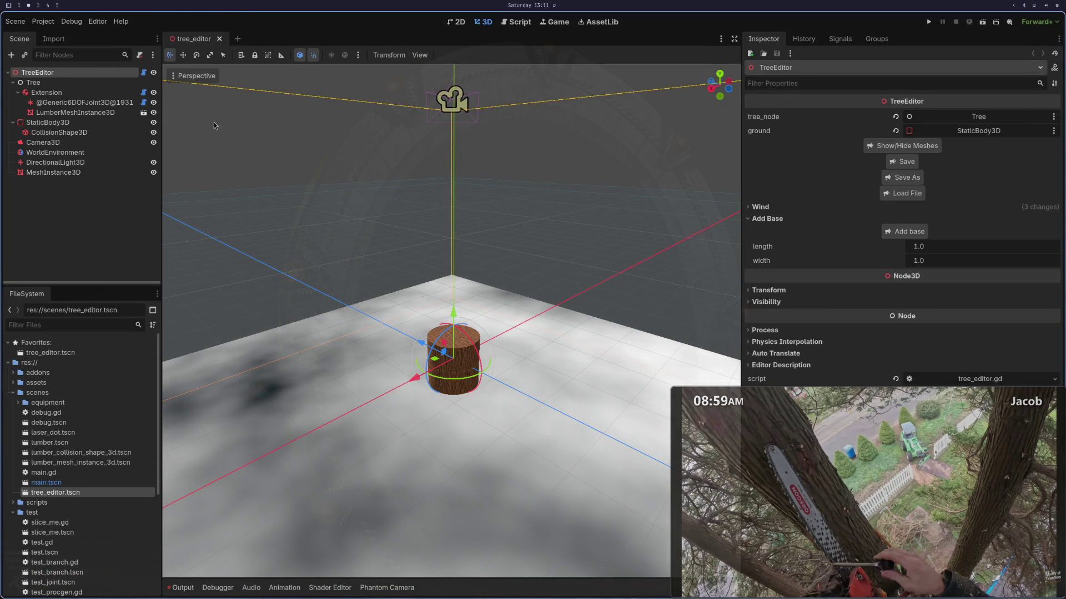
{"action": "key", "text": "super+1"}
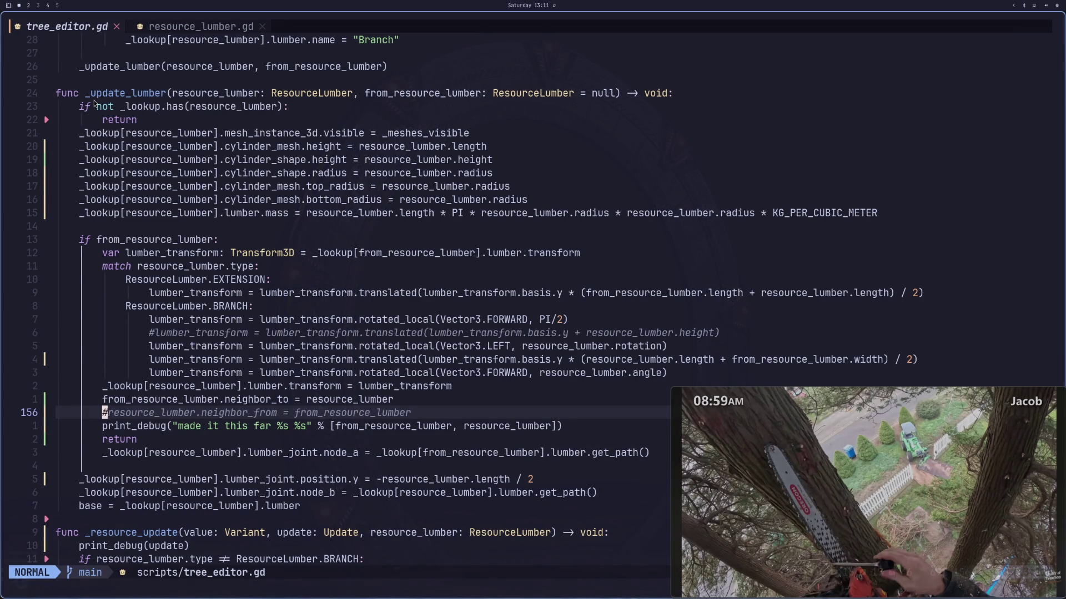
Step: Delete the print_debug and early return lines from _update_lumber and save tree_editor.gd
{"action": "key", "text": "j"}
{"action": "key", "text": "V"}
{"action": "key", "text": "j"}
{"action": "key", "text": "d"}
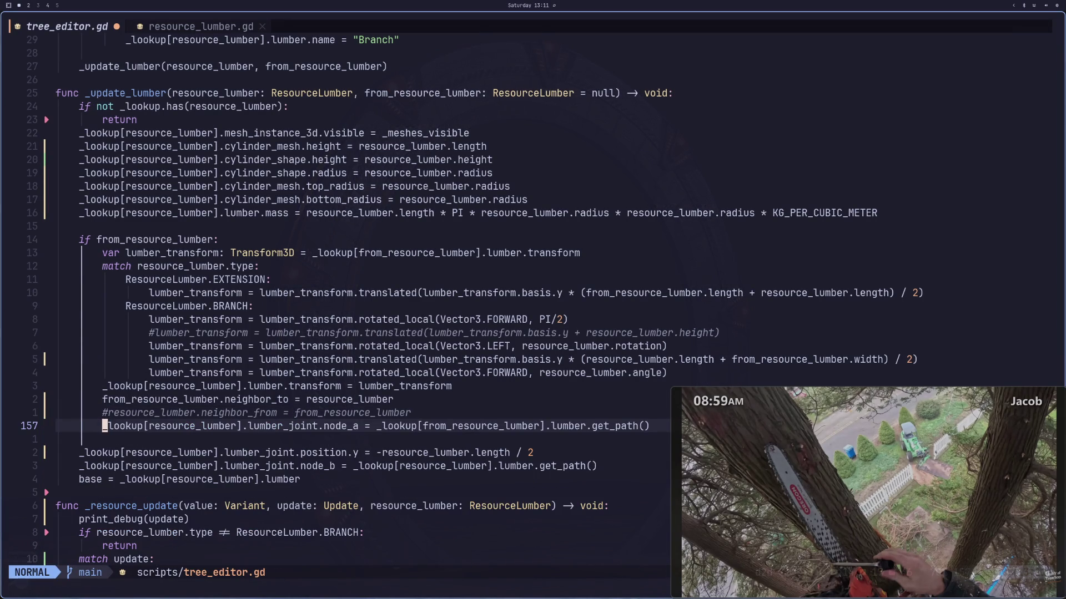
{"action": "type", "text": ":w"}
{"action": "key", "text": "Return"}
Step: In Godot, select the Extension log and extend it with another lumber piece
{"action": "key", "text": "super+2"}
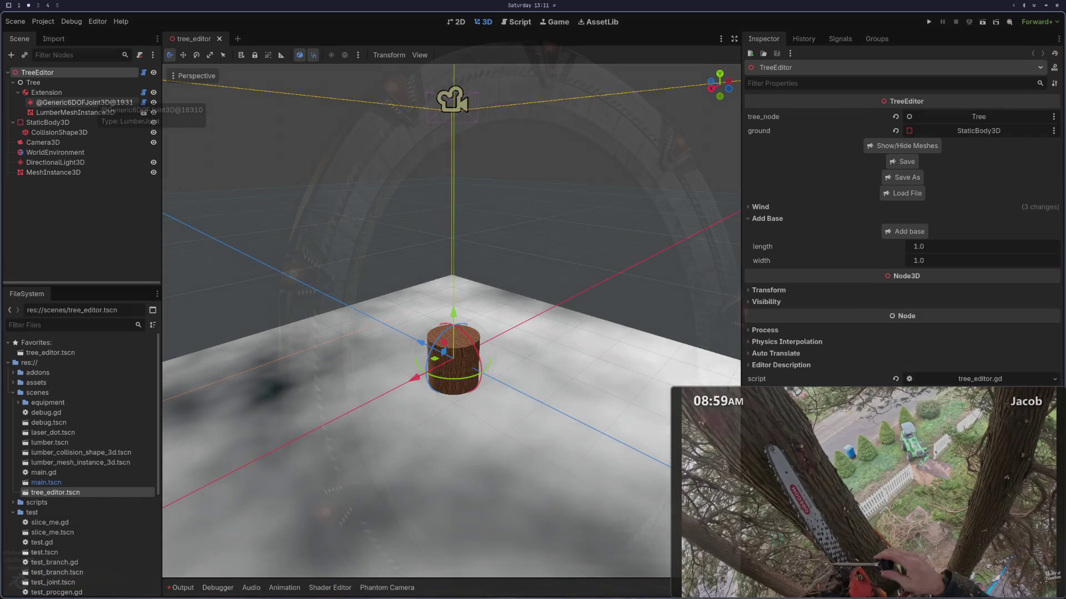
{"action": "left_click", "coordinate": [104, 93]}
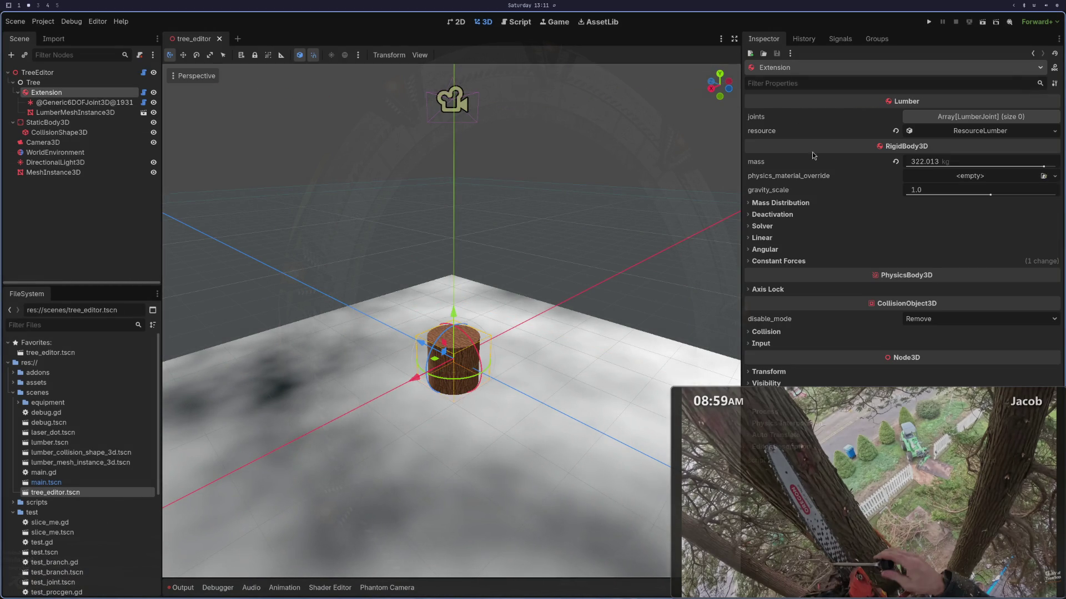
{"action": "left_click", "coordinate": [930, 133]}
{"action": "left_click", "coordinate": [899, 217]}
{"action": "key", "text": "super+1"}
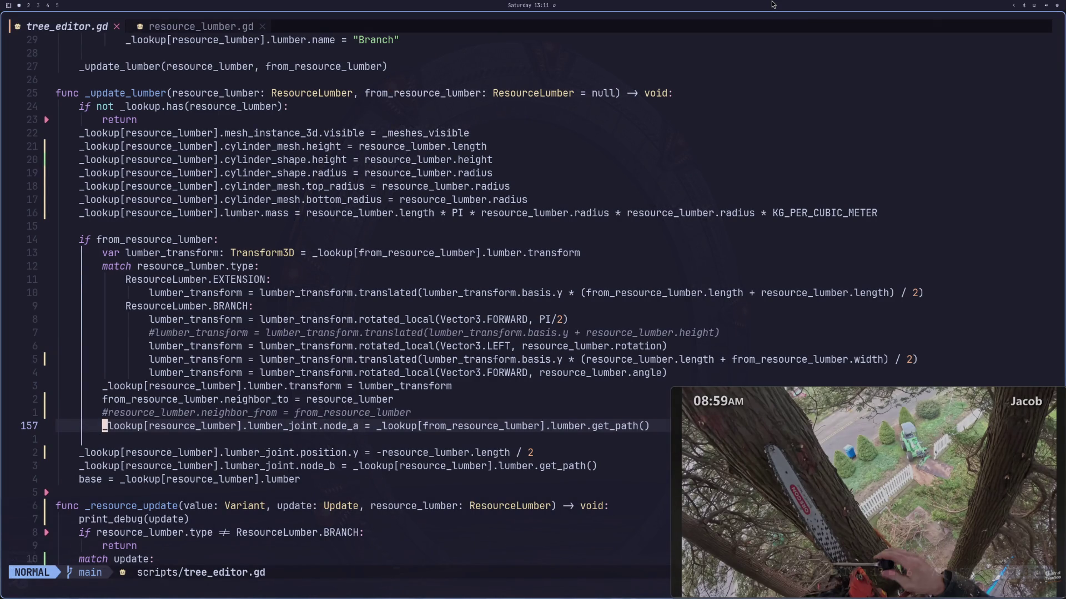
Step: Uncomment the neighbor_from line, comment out neighbor_to, and save tree_editor.gd
{"action": "key", "text": "k"}
{"action": "key", "text": "I"}
{"action": "key", "text": "Delete"}
{"action": "key", "text": "Escape"}
{"action": "type", "text": "kI#"}
{"action": "key", "text": "Escape"}
{"action": "type", "text": ":w"}
{"action": "key", "text": "Return"}
Step: In Godot, select Extension2 and extend it to add a third log, Extension3
{"action": "key", "text": "super+2"}
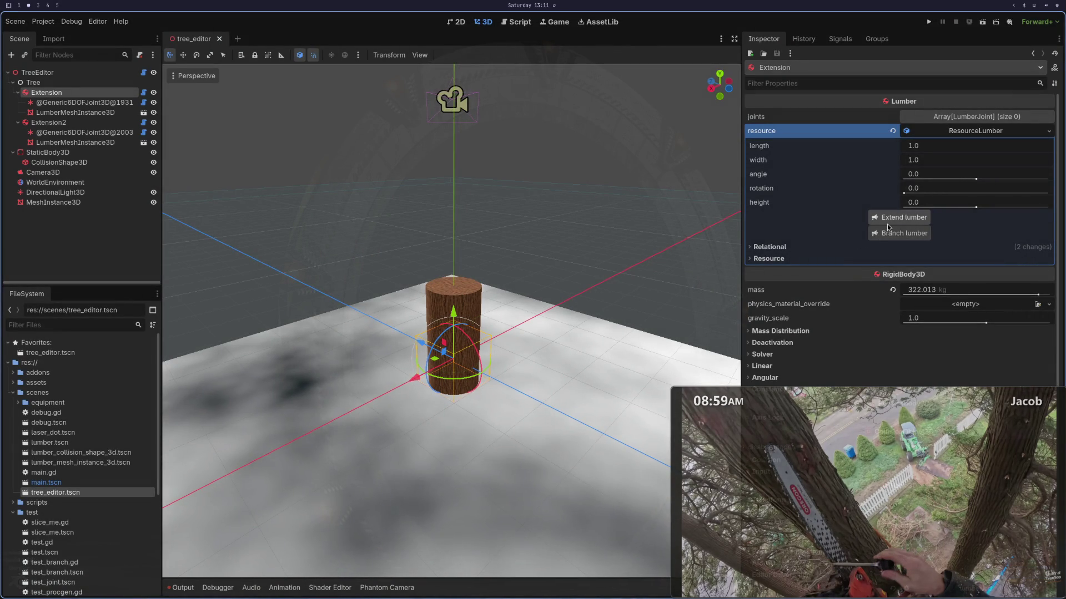
{"action": "left_click", "coordinate": [888, 228]}
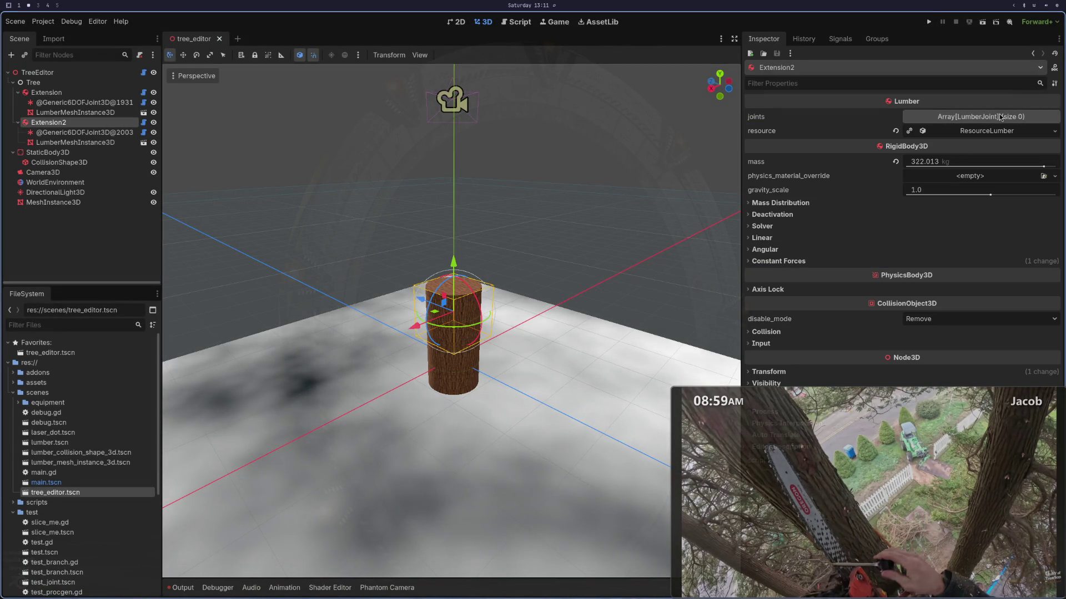
{"action": "left_click", "coordinate": [986, 131]}
{"action": "left_click", "coordinate": [905, 217]}
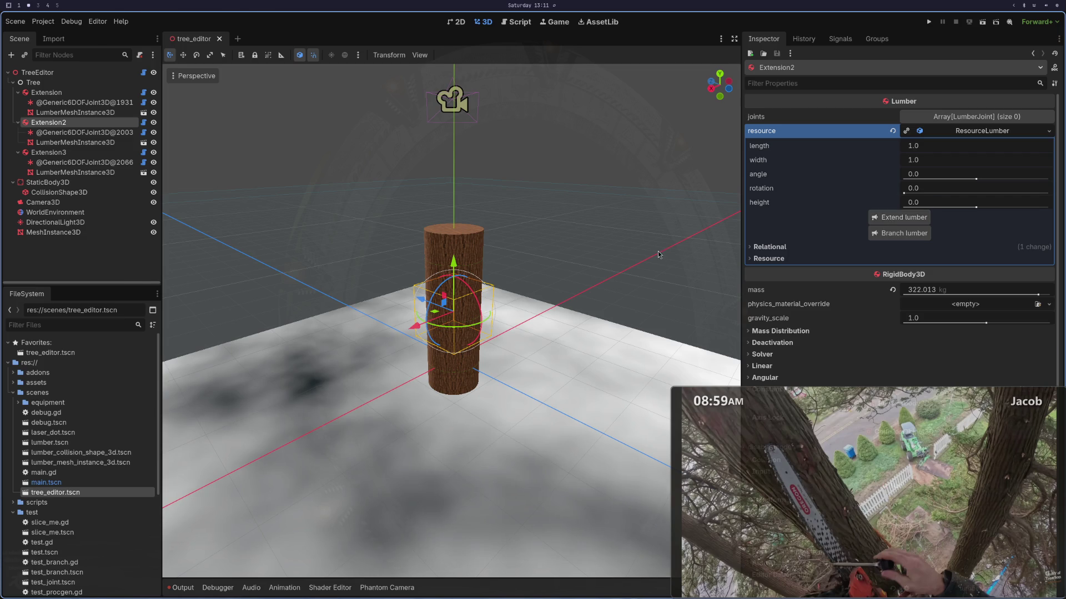
{"action": "key", "text": "super+1"}
Step: Uncomment the neighbor_to line in tree_editor.gd, then bring up resource_lumber.gd
{"action": "key", "text": "s"}
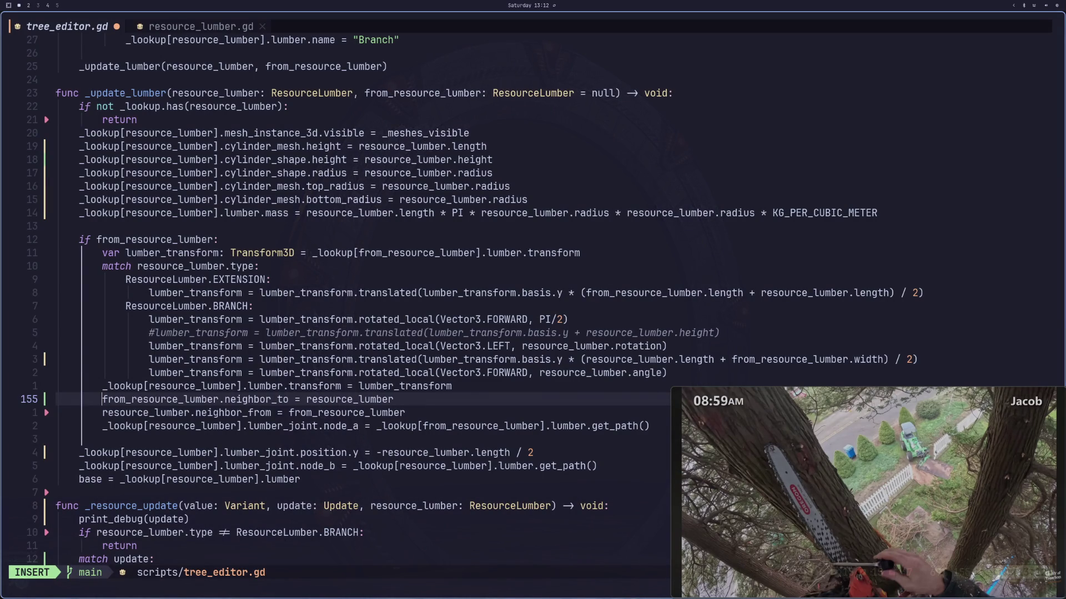
{"action": "key", "text": "Escape"}
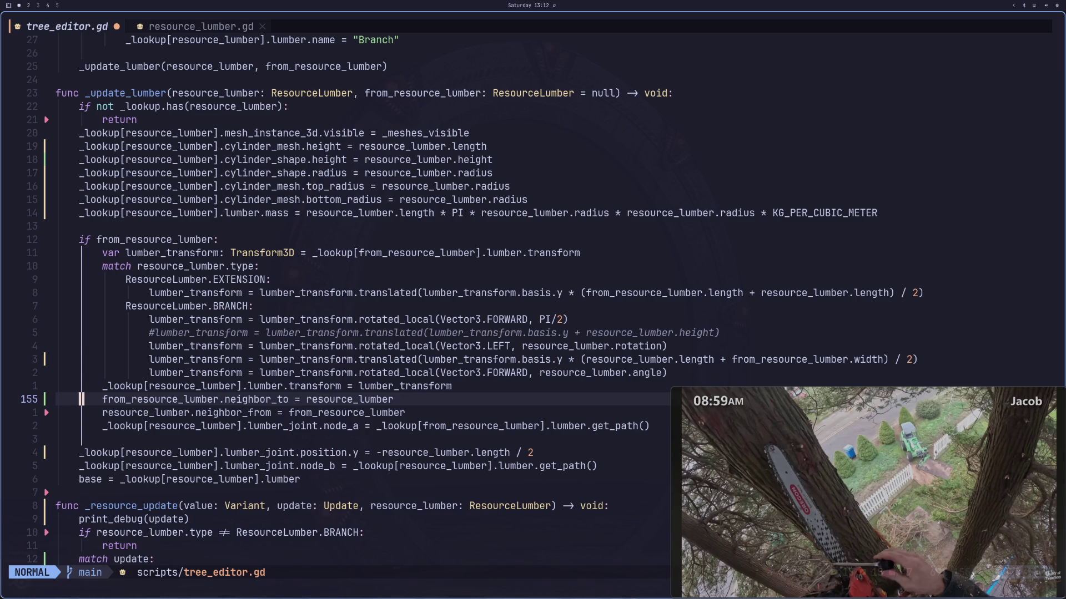
{"action": "left_click", "coordinate": [203, 26]}
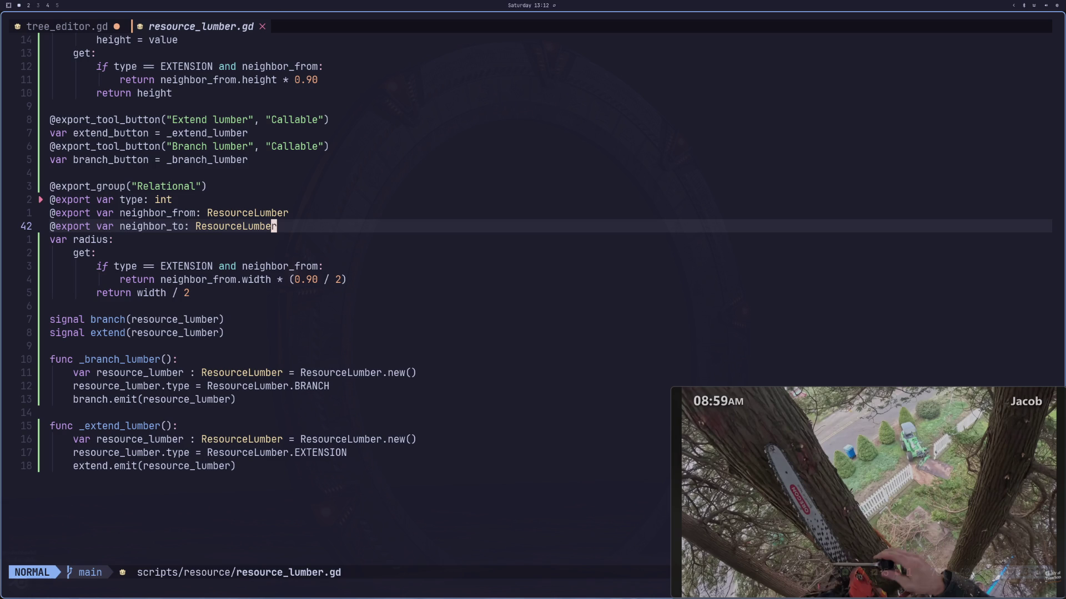
Step: Back in tree_editor.gd, comment out the neighbor_to line and save
{"action": "key", "text": "super+2"}
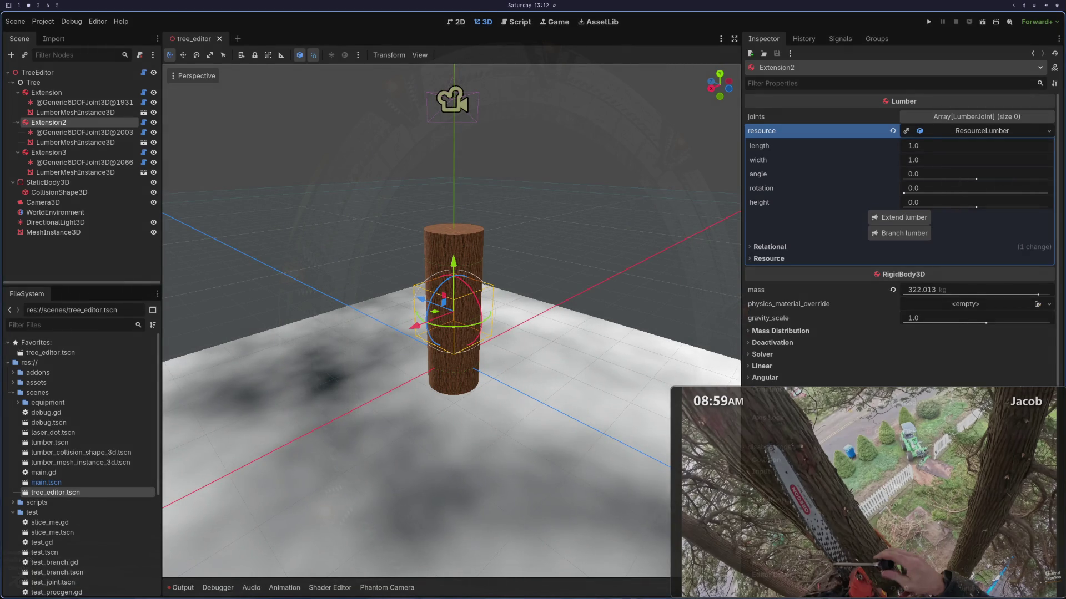
{"action": "key", "text": "super+1"}
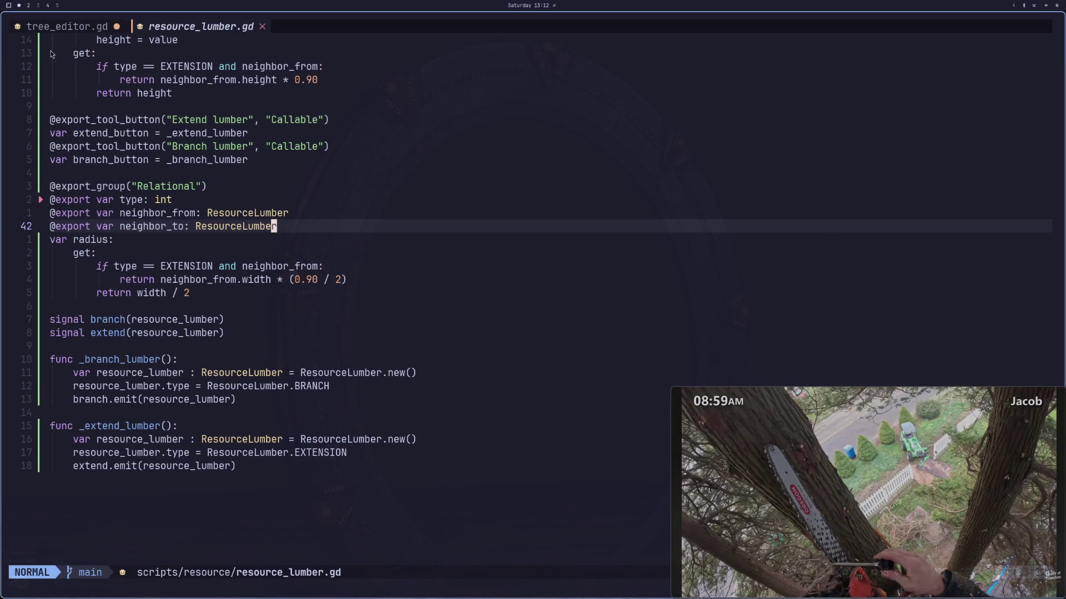
{"action": "left_click", "coordinate": [71, 29]}
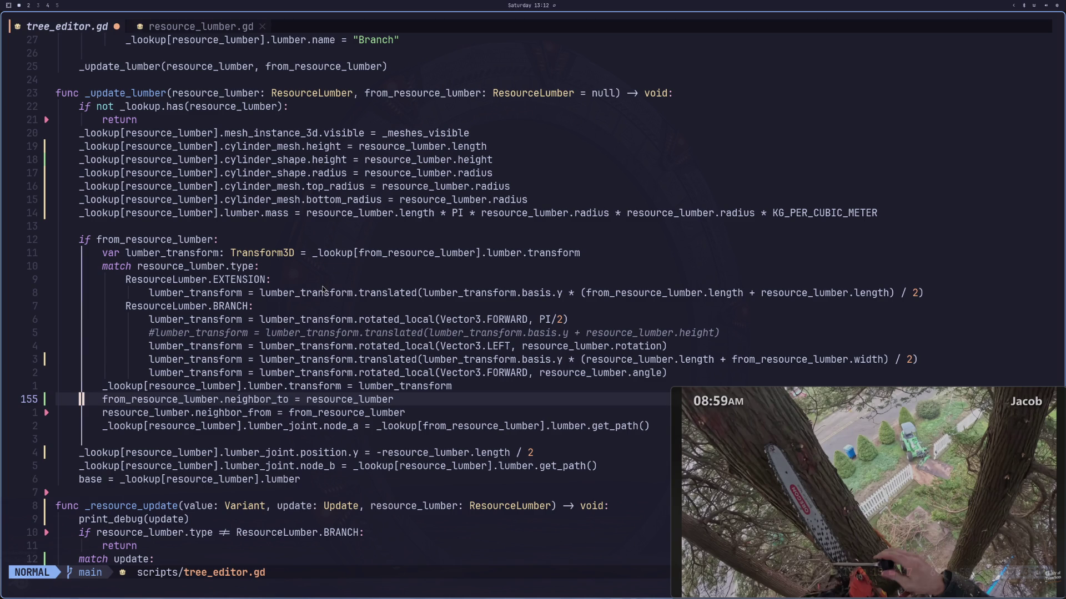
{"action": "key", "text": "j"}
{"action": "key", "text": "k"}
{"action": "type", "text": "I#"}
{"action": "key", "text": "Escape"}
{"action": "type", "text": ":w"}
{"action": "key", "text": "Return"}
Step: Search through every use of neighbor_from in tree_editor.gd
{"action": "key", "text": "j"}
{"action": "key", "text": "l"}
{"action": "key", "text": "l"}
{"action": "key", "text": "l"}
{"action": "key", "text": "k"}
{"action": "key", "text": "l"}
{"action": "key", "text": "l"}
{"action": "key", "text": "j"}
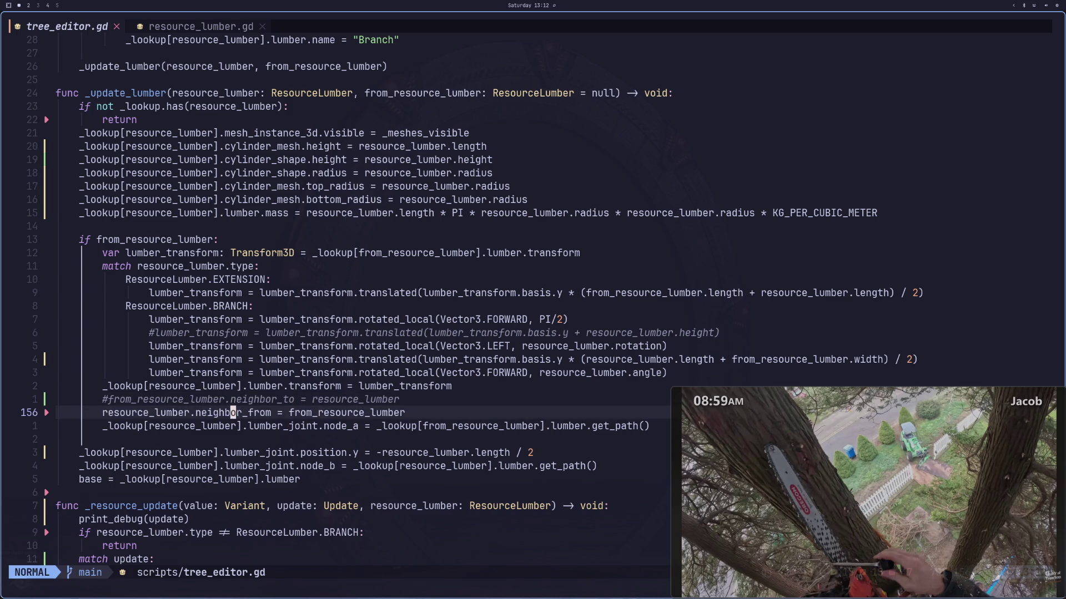
{"action": "key", "text": "asterisk"}
{"action": "key", "text": "n"}
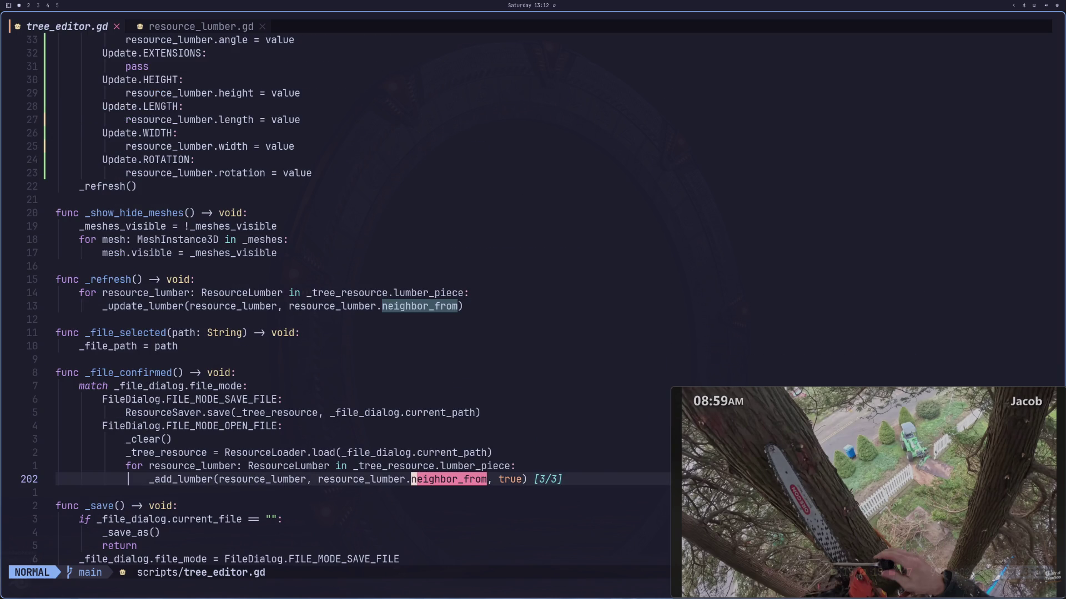
{"action": "key", "text": "n"}
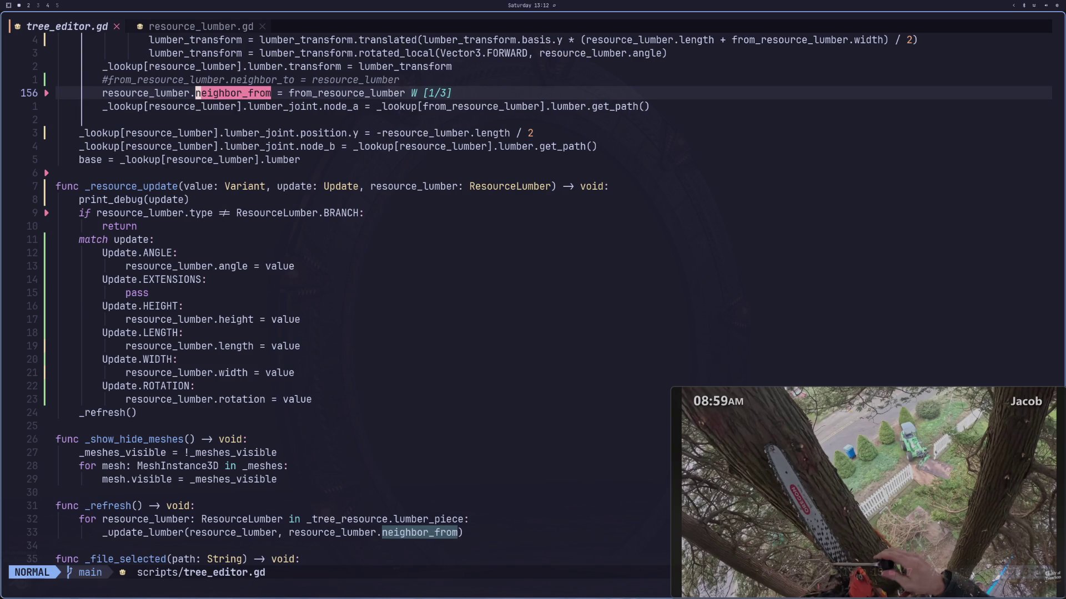
Step: Delete the commented neighbor_to line and save tree_editor.gd
{"action": "key", "text": "k"}
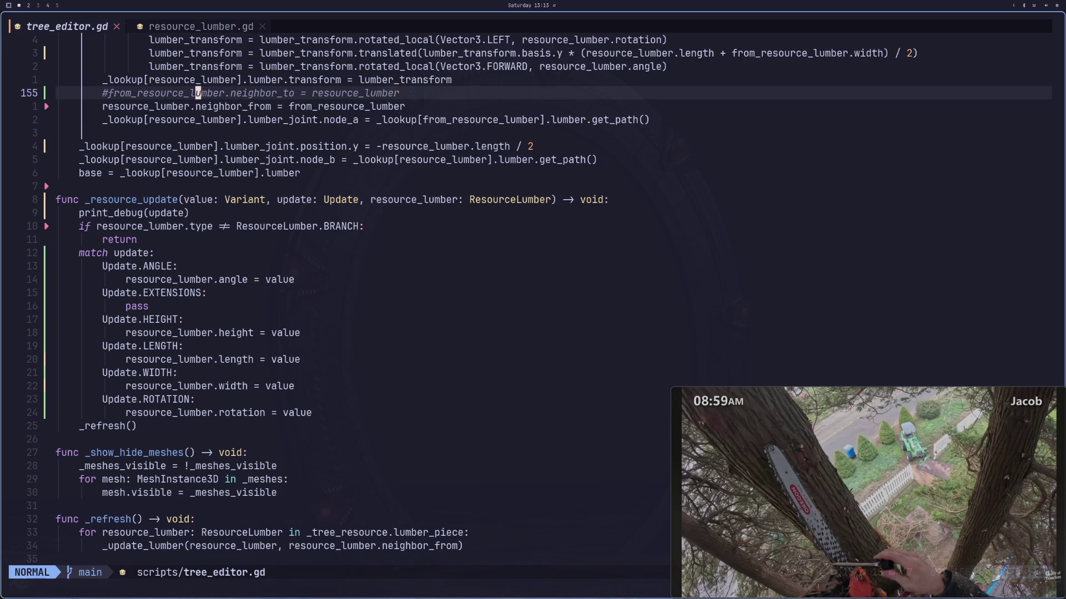
{"action": "type", "text": "b^Vd:w"}
{"action": "key", "text": "Return"}
Step: Close and reopen tree_editor.tscn, then add a base log from the TreeEditor root
{"action": "key", "text": "super+2"}
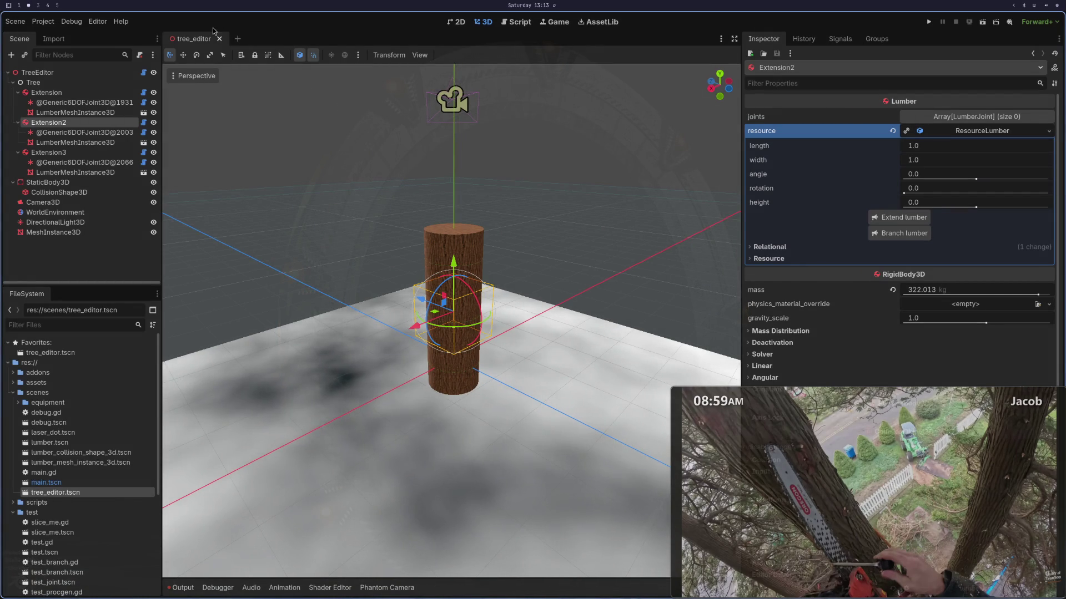
{"action": "left_click", "coordinate": [219, 39]}
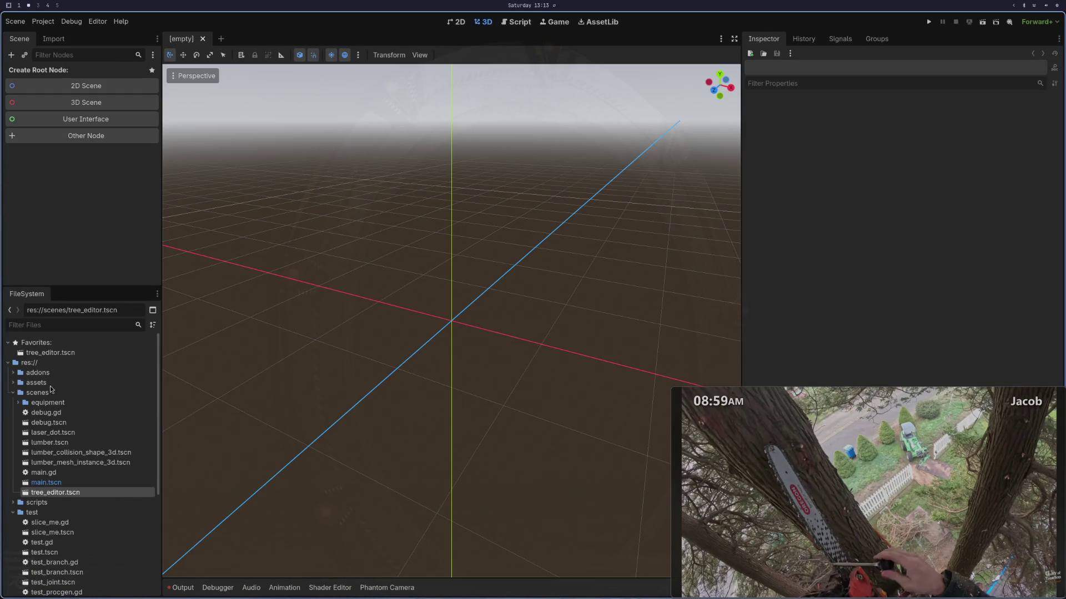
{"action": "double_click", "coordinate": [55, 493]}
{"action": "left_click", "coordinate": [53, 73]}
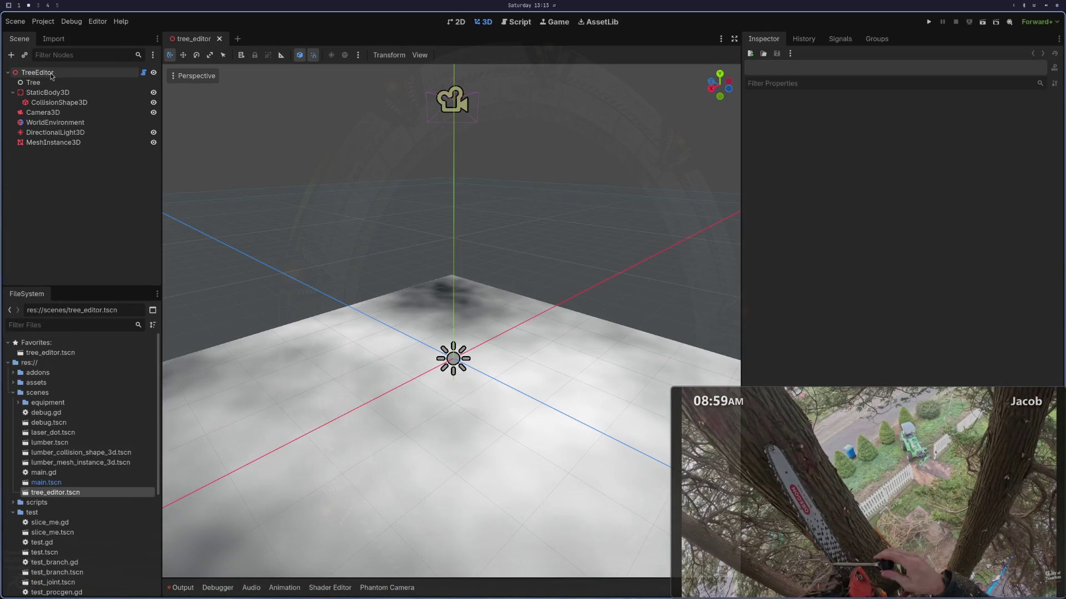
{"action": "left_click", "coordinate": [893, 232]}
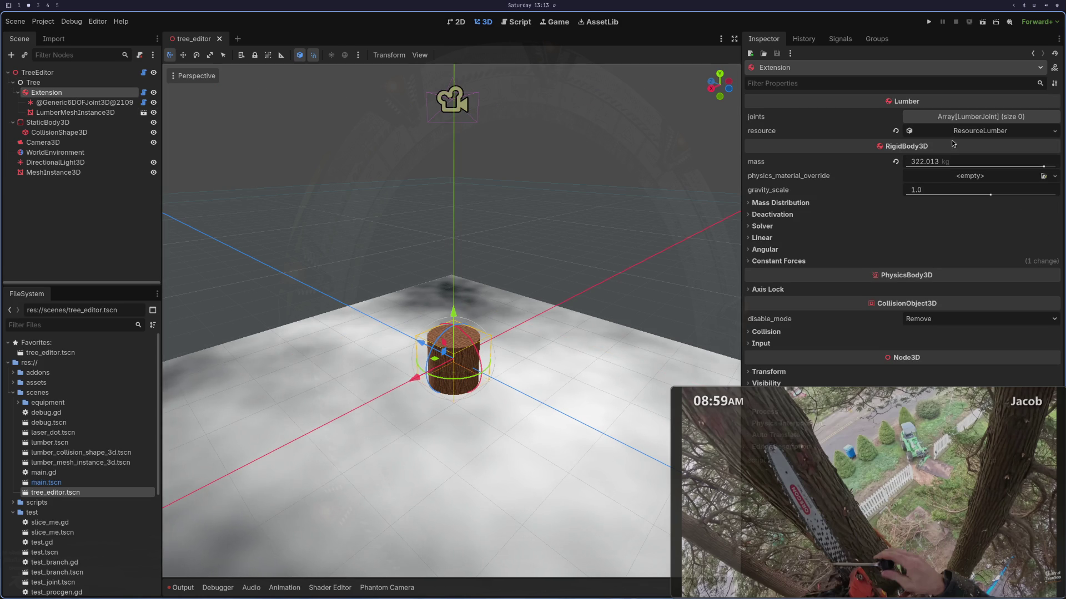
Step: Extend the trunk from each newest log, adding the second through fifth logs
{"action": "left_click", "coordinate": [958, 131]}
{"action": "left_click", "coordinate": [893, 223]}
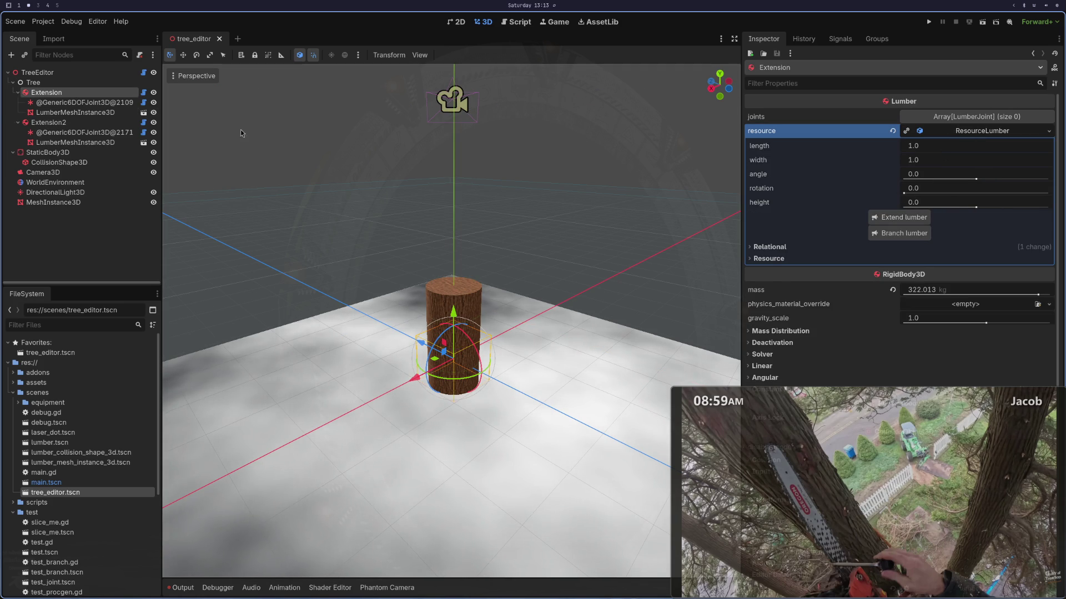
{"action": "left_click", "coordinate": [49, 123]}
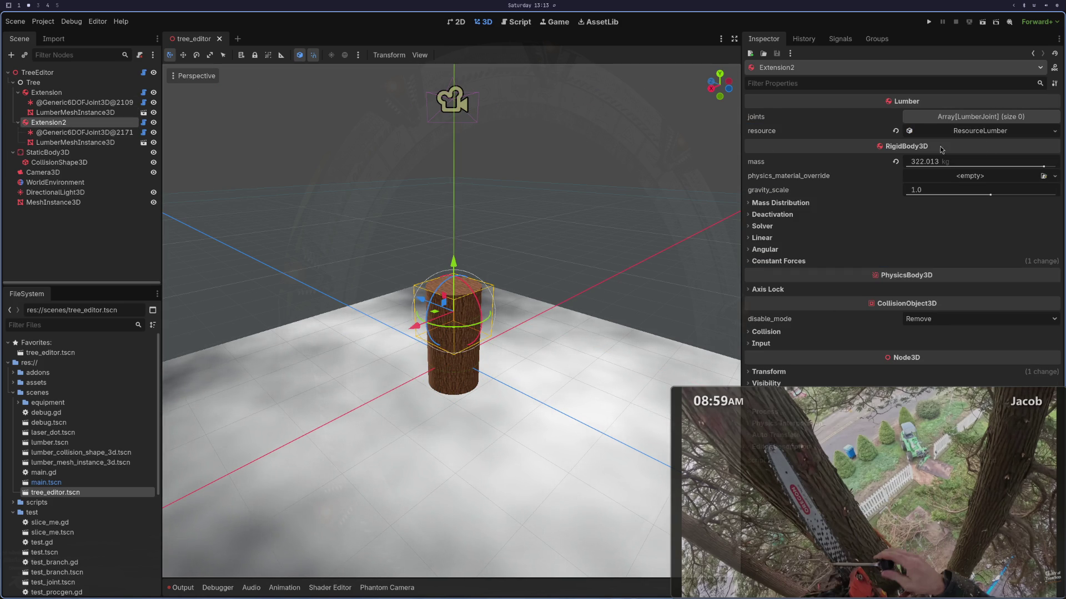
{"action": "left_click", "coordinate": [991, 134]}
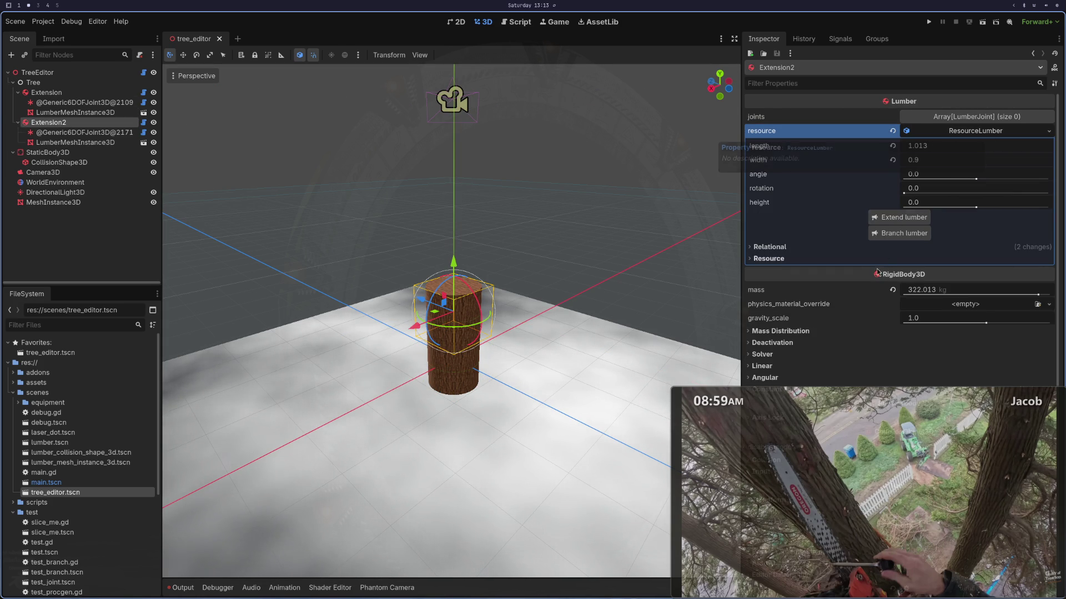
{"action": "left_click", "coordinate": [899, 217]}
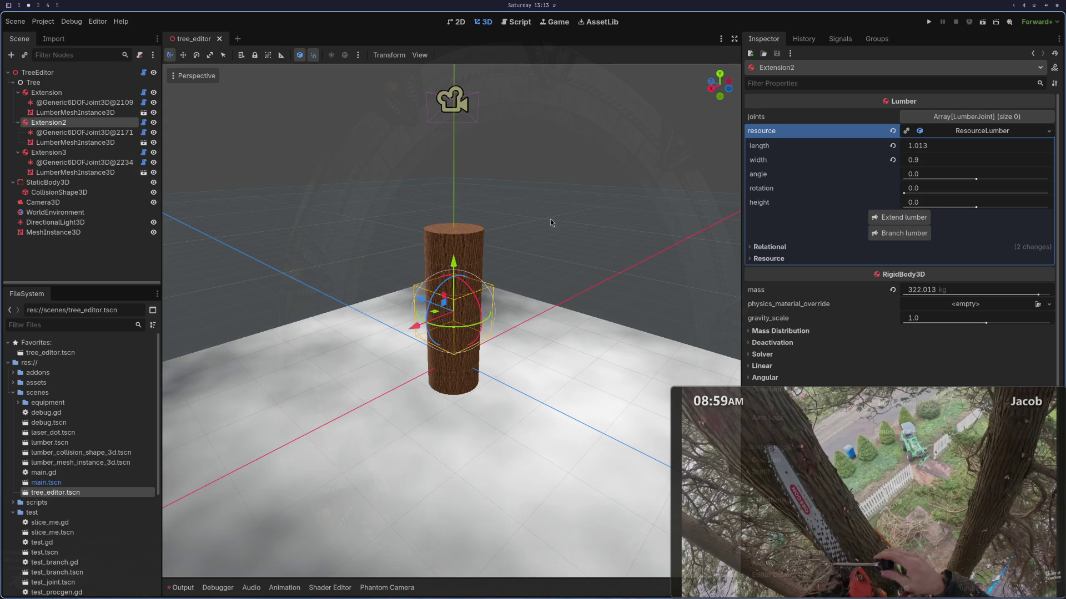
{"action": "left_click", "coordinate": [56, 149]}
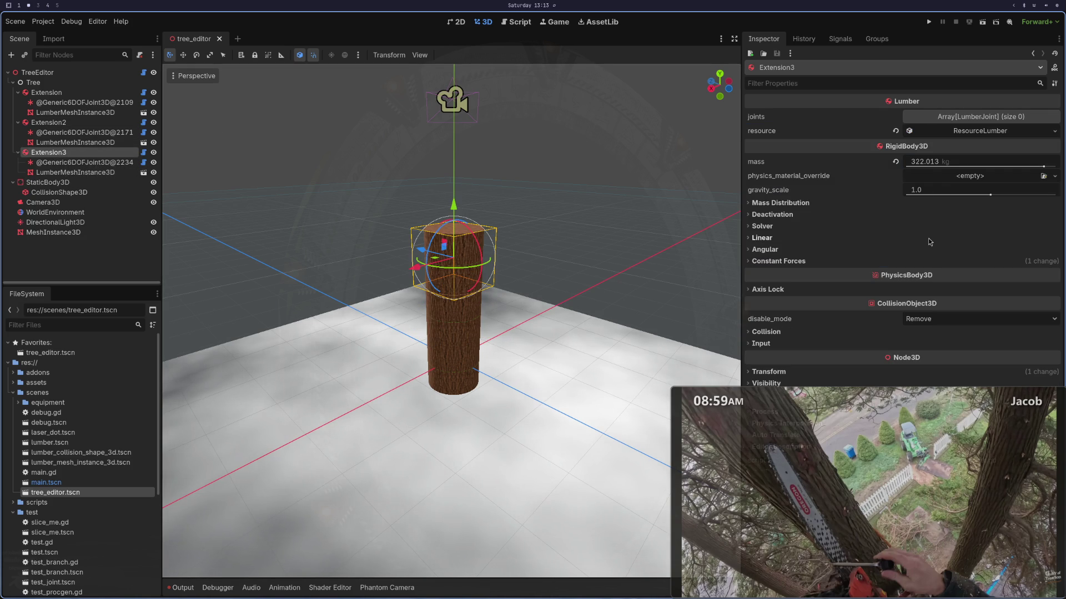
{"action": "left_click", "coordinate": [944, 131]}
{"action": "left_click", "coordinate": [900, 218]}
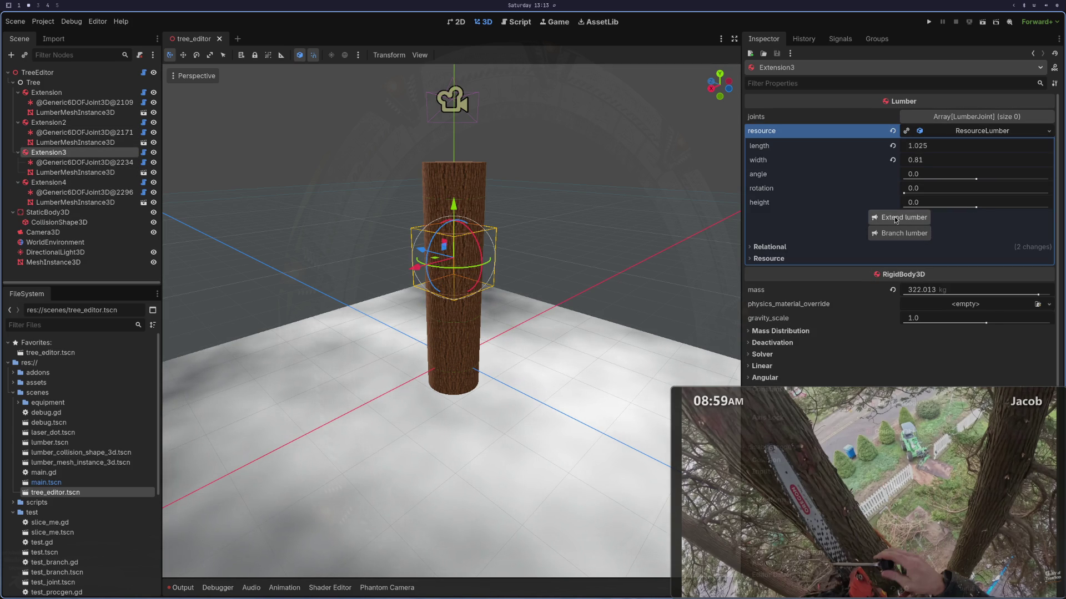
{"action": "left_click", "coordinate": [83, 182]}
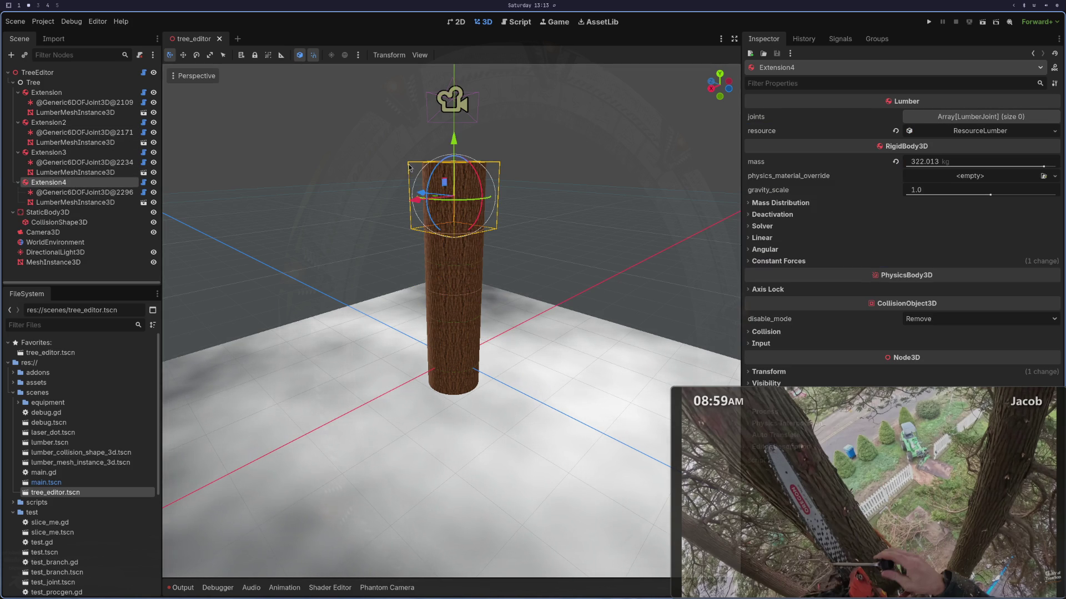
{"action": "left_click", "coordinate": [980, 132]}
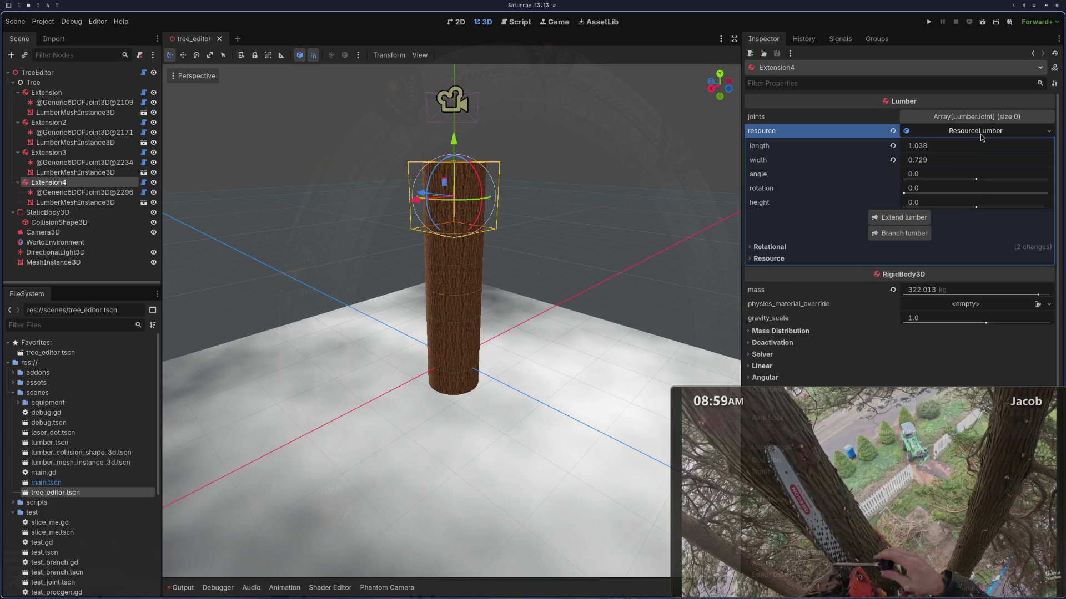
{"action": "left_click", "coordinate": [902, 225]}
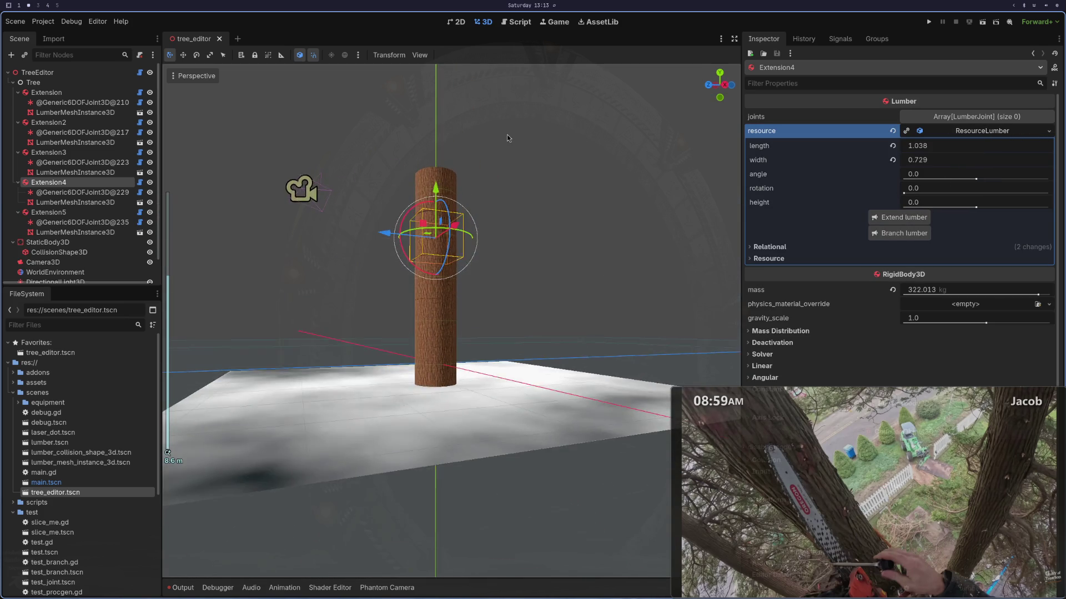
Step: Extend Extension5 with a sixth log and select the top log's mesh
{"action": "scroll", "coordinate": [504, 179], "scroll_direction": "up", "scroll_amount": 3}
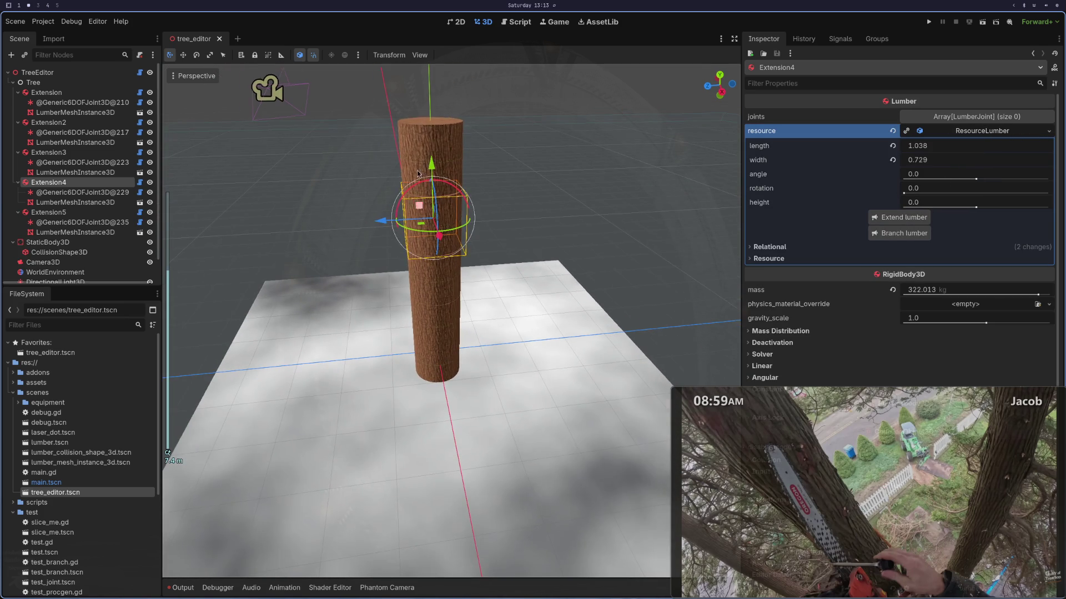
{"action": "left_click", "coordinate": [417, 141]}
{"action": "left_click", "coordinate": [49, 212]}
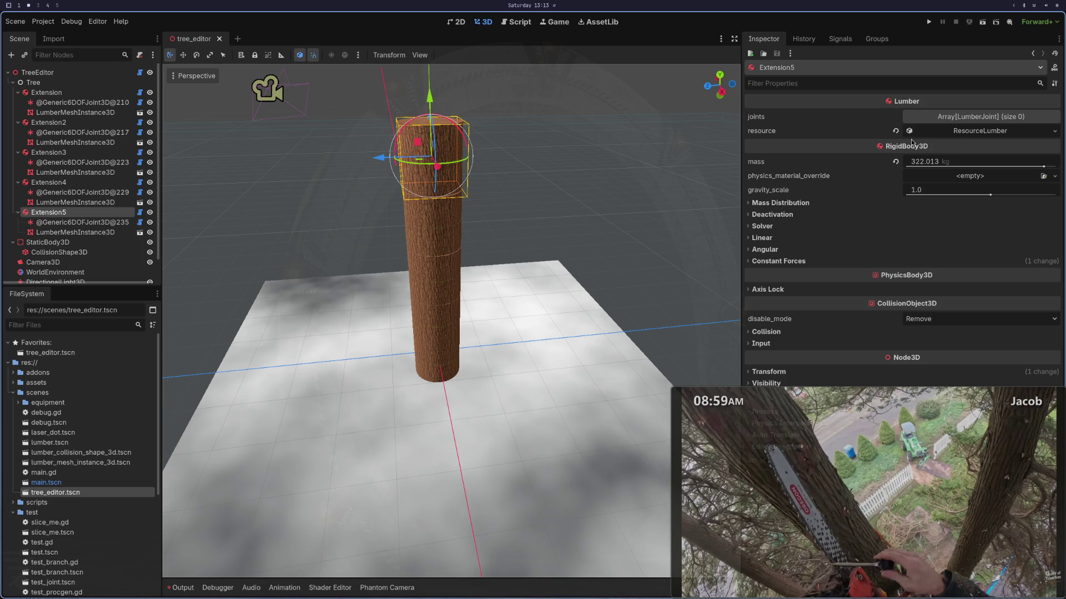
{"action": "left_click", "coordinate": [954, 134]}
{"action": "left_click", "coordinate": [890, 219]}
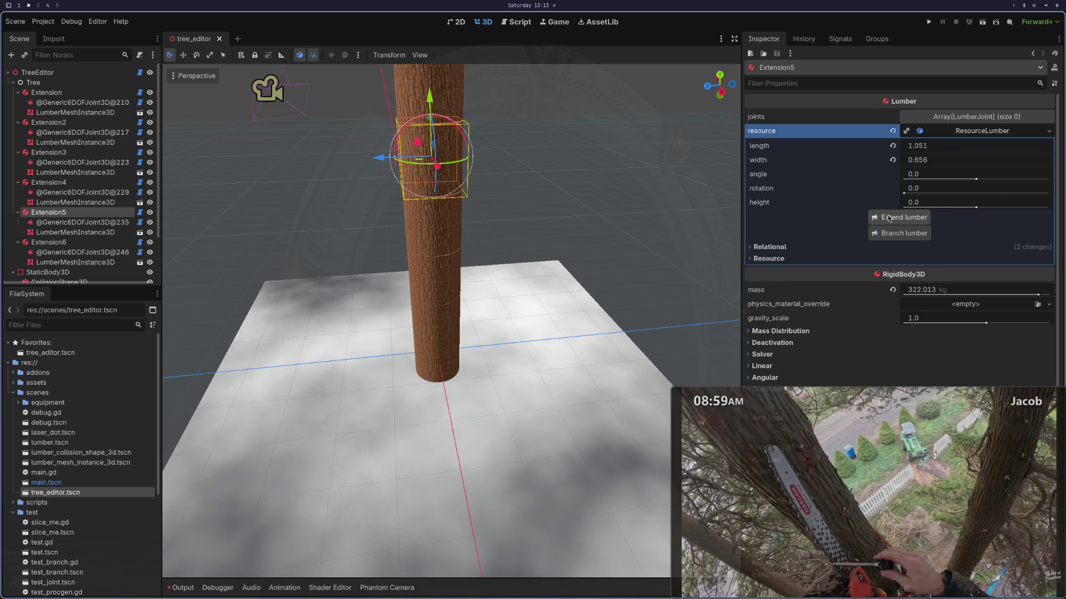
{"action": "left_click", "coordinate": [424, 175]}
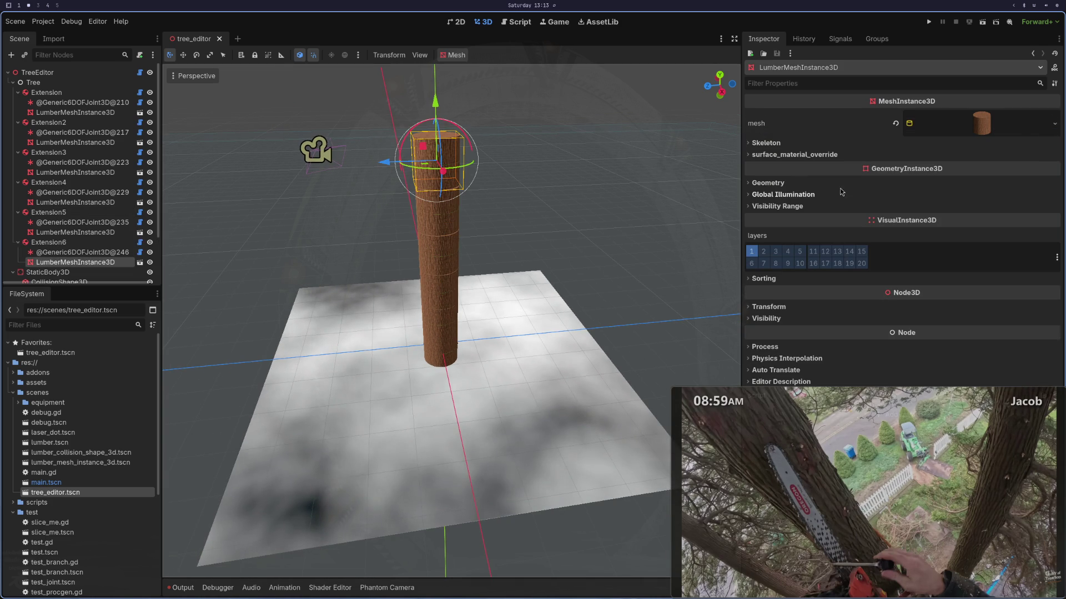
Step: Expand the top and bottom logs' cylinder mesh settings, showing 0.5 m radii and 1.0 m height
{"action": "left_click", "coordinate": [956, 125]}
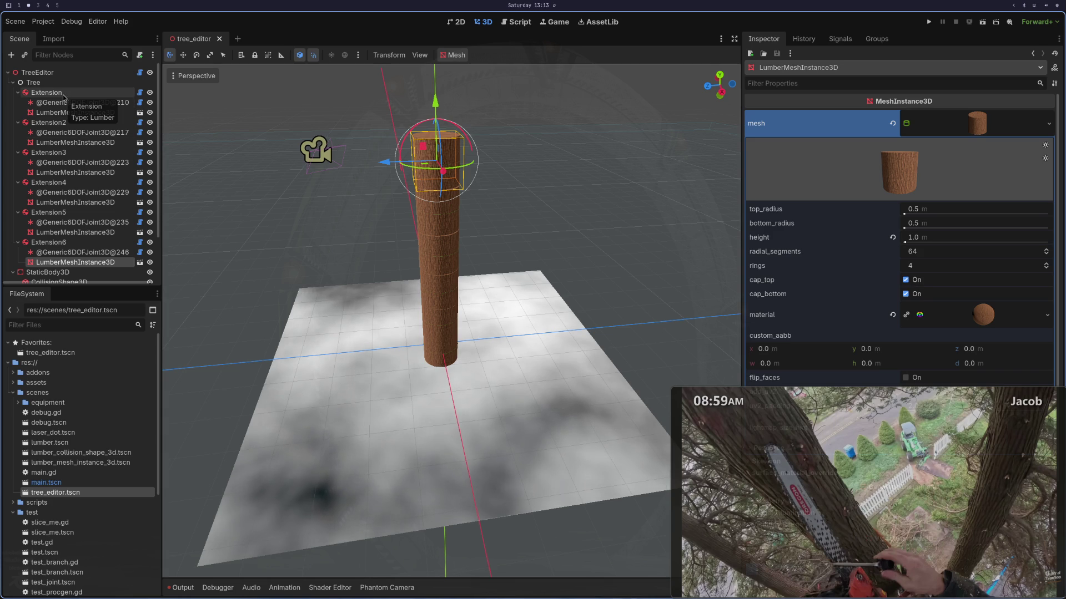
{"action": "left_click", "coordinate": [64, 114]}
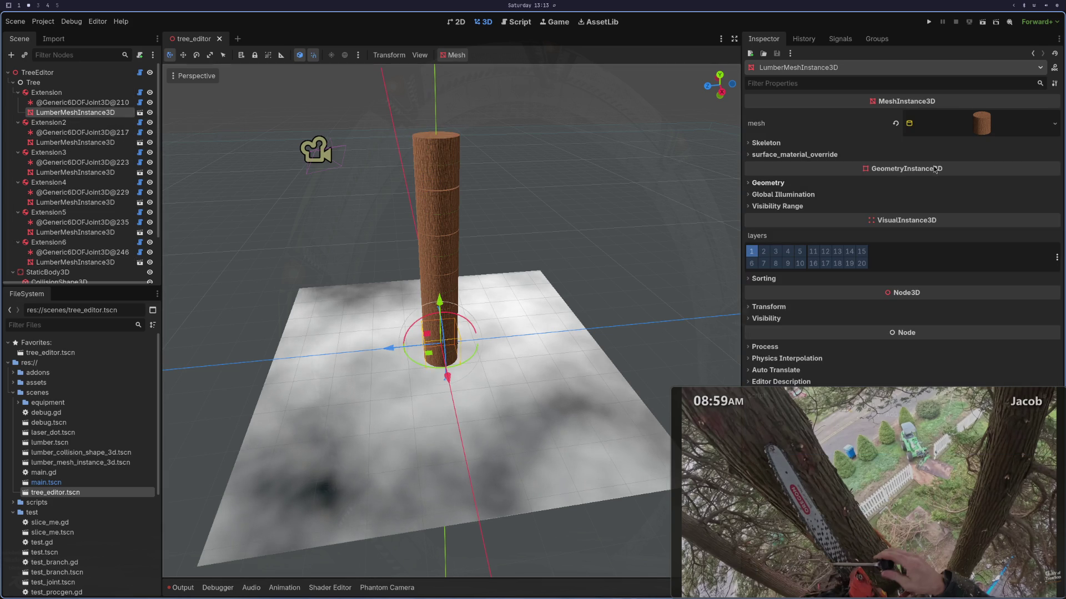
{"action": "left_click", "coordinate": [1004, 119]}
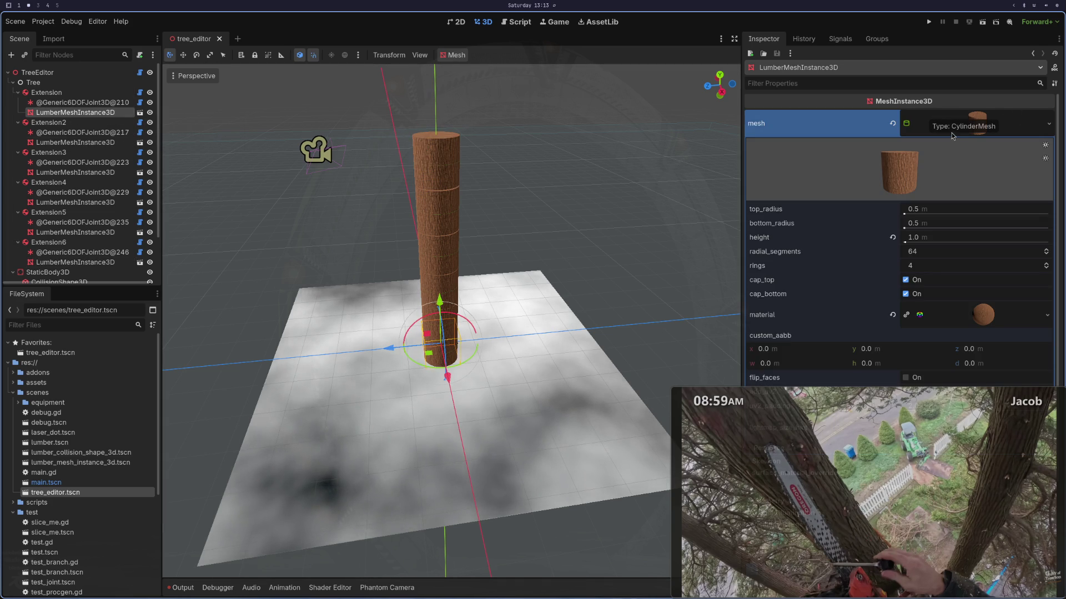
{"action": "key", "text": "super+1"}
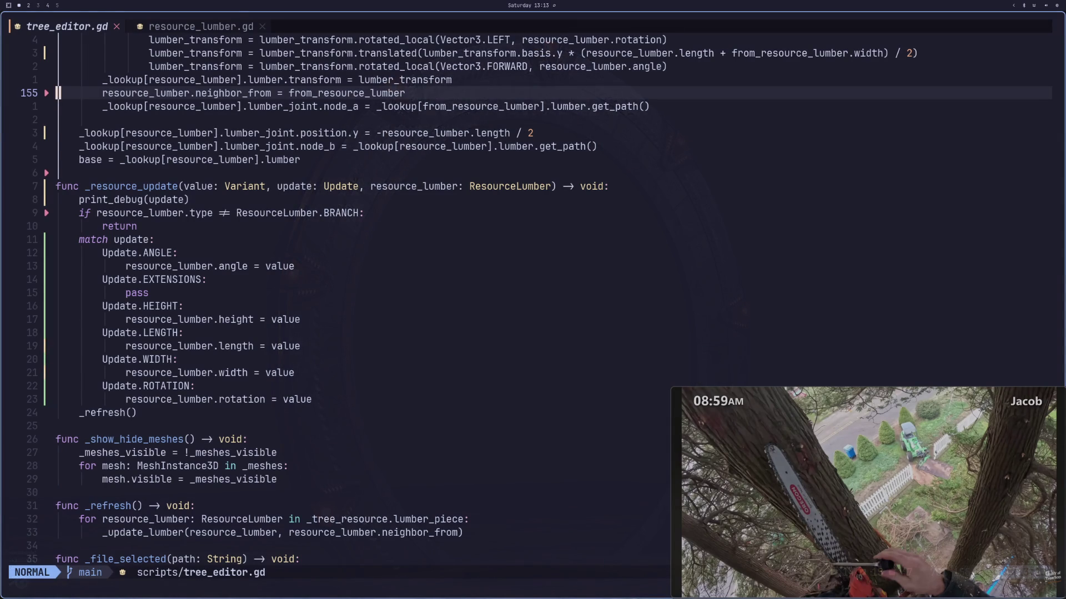
Step: In resource_lumber.gd, review the length and width getters down to neighbor_from.width
{"action": "key", "text": "L"}
{"action": "key", "text": "k"}
{"action": "key", "text": "j"}
{"action": "key", "text": "j"}
{"action": "key", "text": "j"}
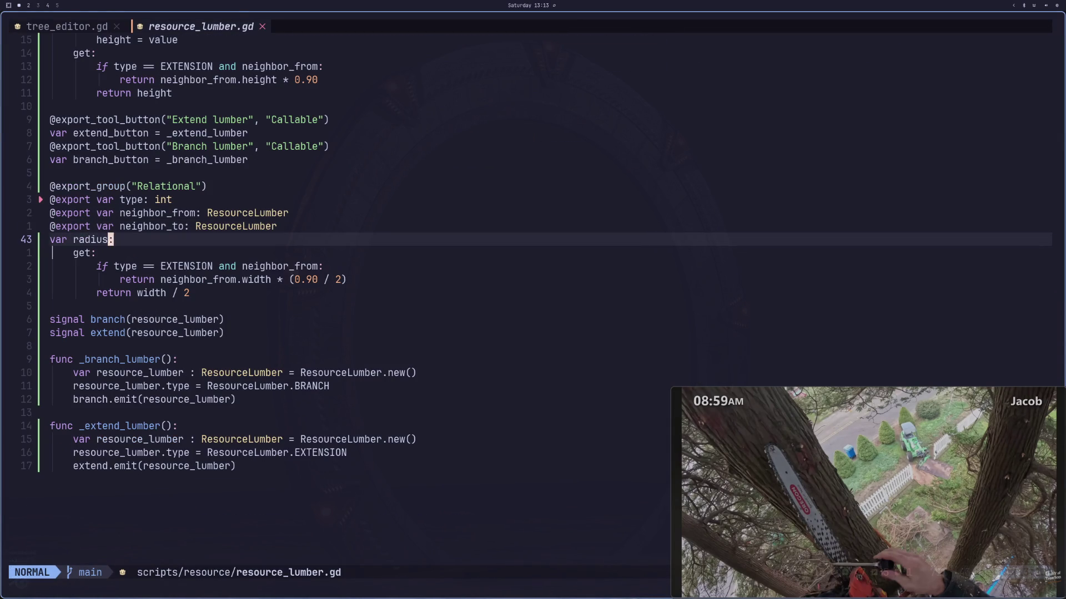
{"action": "key", "text": "j"}
{"action": "key", "text": "j"}
{"action": "key", "text": "k"}
{"action": "key", "text": "braceleft"}
{"action": "key", "text": "braceleft"}
{"action": "key", "text": "k"}
{"action": "key", "text": "k"}
{"action": "key", "text": "k"}
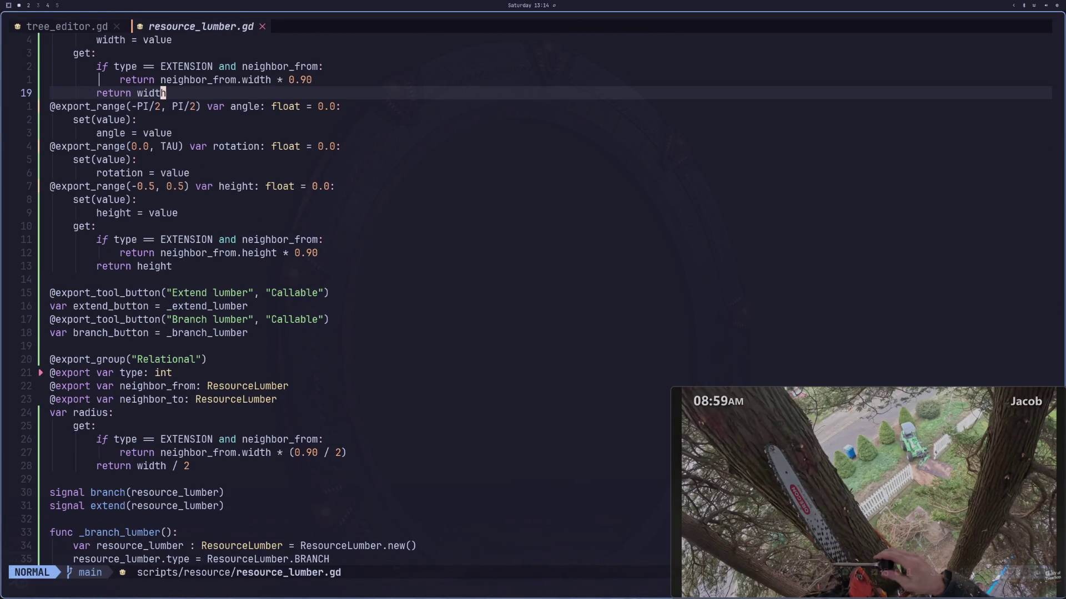
{"action": "key", "text": "k"}
{"action": "key", "text": "k"}
{"action": "key", "text": "k"}
{"action": "key", "text": "9"}
{"action": "key", "text": "j"}
{"action": "key", "text": "1"}
{"action": "key", "text": "0"}
{"action": "key", "text": "j"}
{"action": "key", "text": "j"}
{"action": "key", "text": "k"}
{"action": "key", "text": "5"}
{"action": "key", "text": "k"}
{"action": "key", "text": "8"}
{"action": "key", "text": "k"}
{"action": "key", "text": "k"}
{"action": "key", "text": "j"}
{"action": "key", "text": "F"}
{"action": "key", "text": "o"}
{"action": "key", "text": "F"}
{"action": "key", "text": "b"}
Step: Check the neighbor_from assignment on line 155 of tree_editor.gd
{"action": "key", "text": "shift+h"}
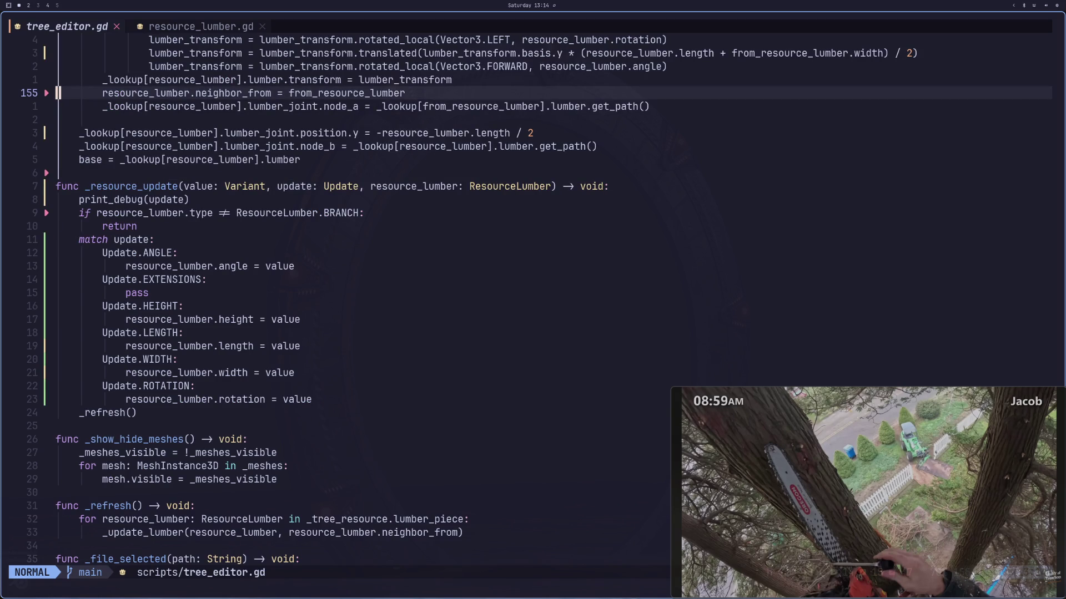
{"action": "key", "text": "ctrl+y"}
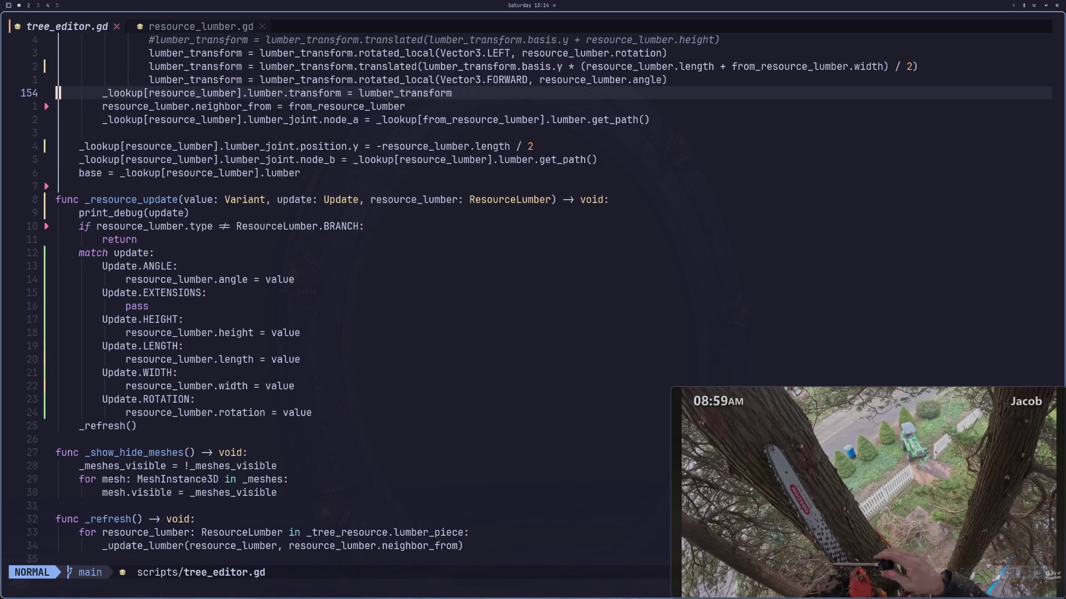
{"action": "left_click", "coordinate": [145, 106]}
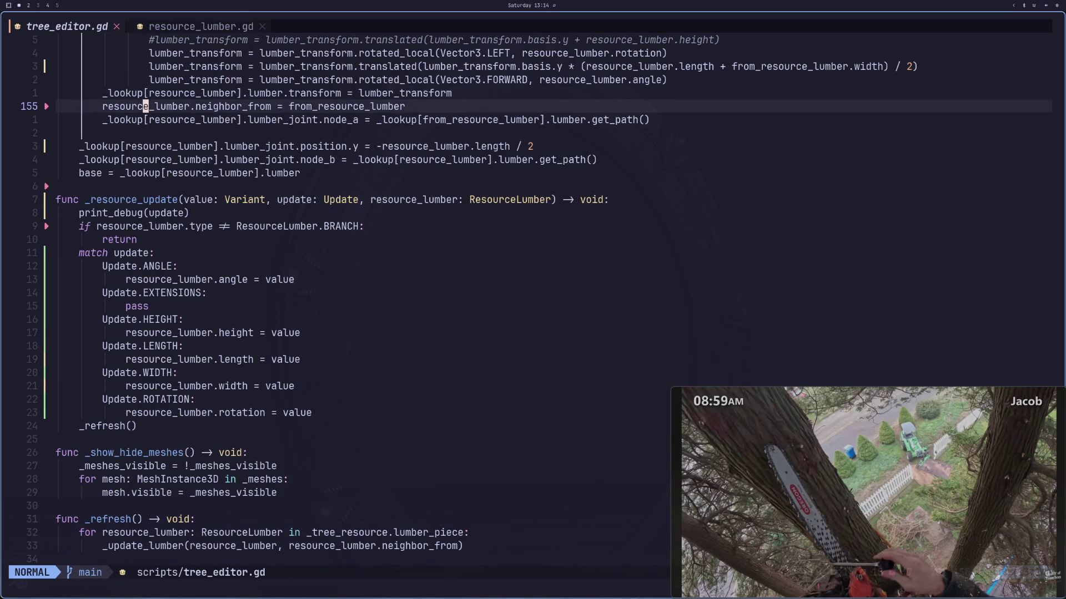
Step: Back in resource_lumber.gd, review the radius getter and its EXTENSION checks
{"action": "key", "text": "shift+l"}
{"action": "key", "text": "j"}
{"action": "key", "text": "j"}
{"action": "key", "text": "j"}
{"action": "key", "text": "k"}
{"action": "key", "text": "k"}
{"action": "key", "text": "k"}
{"action": "key", "text": "j"}
{"action": "key", "text": "j"}
{"action": "key", "text": "j"}
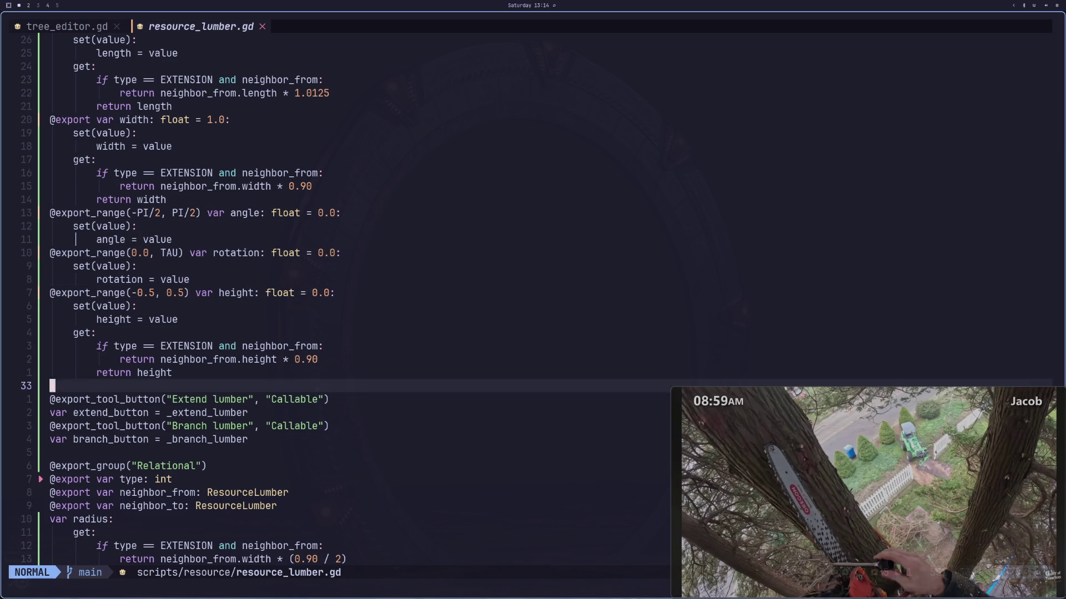
{"action": "key", "text": "j"}
{"action": "key", "text": "j"}
{"action": "key", "text": "j"}
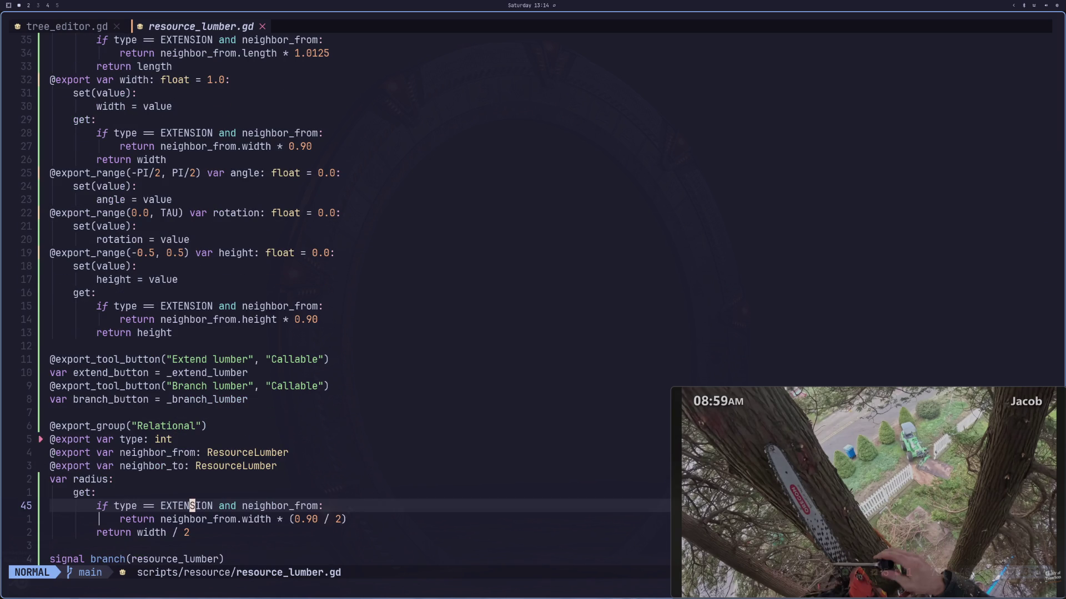
{"action": "key", "text": "j"}
{"action": "key", "text": "j"}
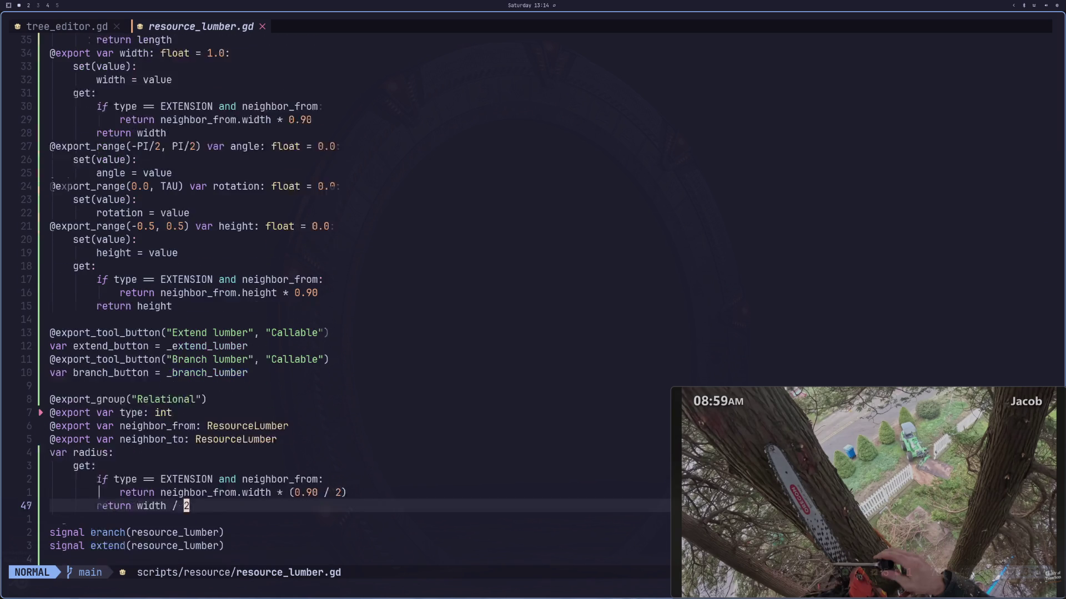
{"action": "key", "text": "k"}
{"action": "key", "text": "k"}
{"action": "key", "text": "k"}
{"action": "key", "text": "k"}
{"action": "key", "text": "k"}
{"action": "key", "text": "k"}
{"action": "key", "text": "k"}
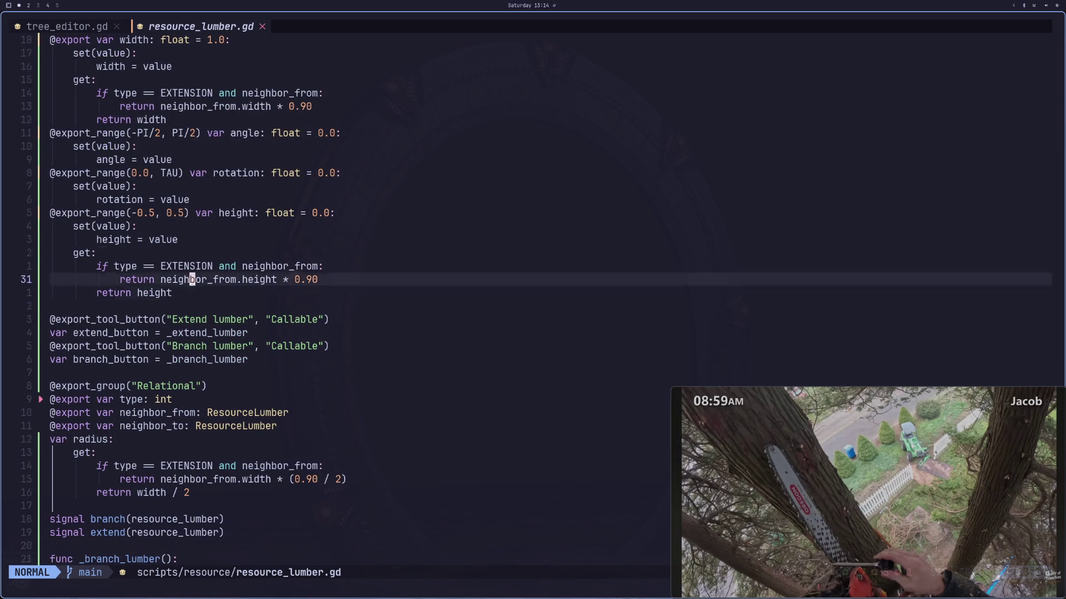
{"action": "key", "text": "j"}
{"action": "key", "text": "j"}
{"action": "key", "text": "j"}
{"action": "key", "text": "k"}
{"action": "key", "text": "k"}
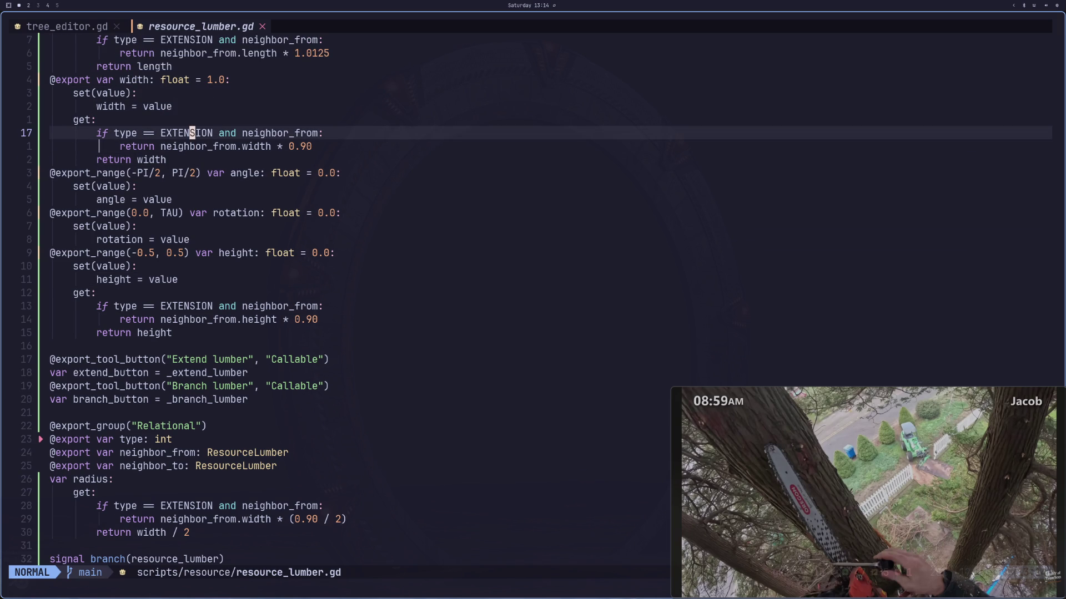
Step: Return to tree_editor.gd and bring the Godot editor to the front
{"action": "key", "text": "ctrl+6"}
{"action": "key", "text": "ctrl+6"}
{"action": "key", "text": "k"}
{"action": "key", "text": "j"}
{"action": "key", "text": "j"}
{"action": "key", "text": "j"}
{"action": "key", "text": "j"}
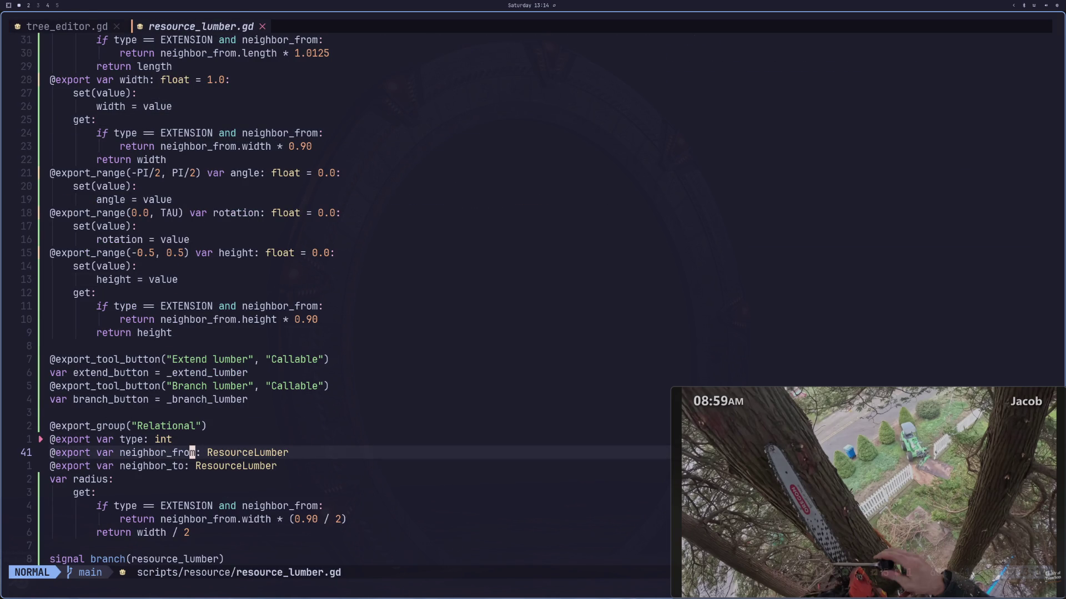
{"action": "key", "text": "ctrl+6"}
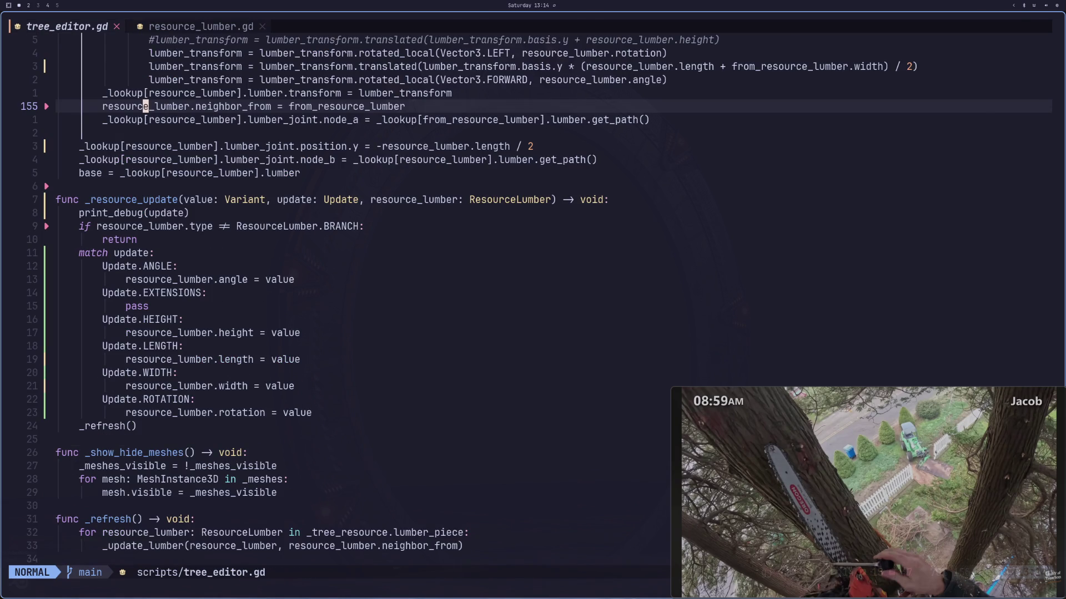
{"action": "key", "text": "super+2"}
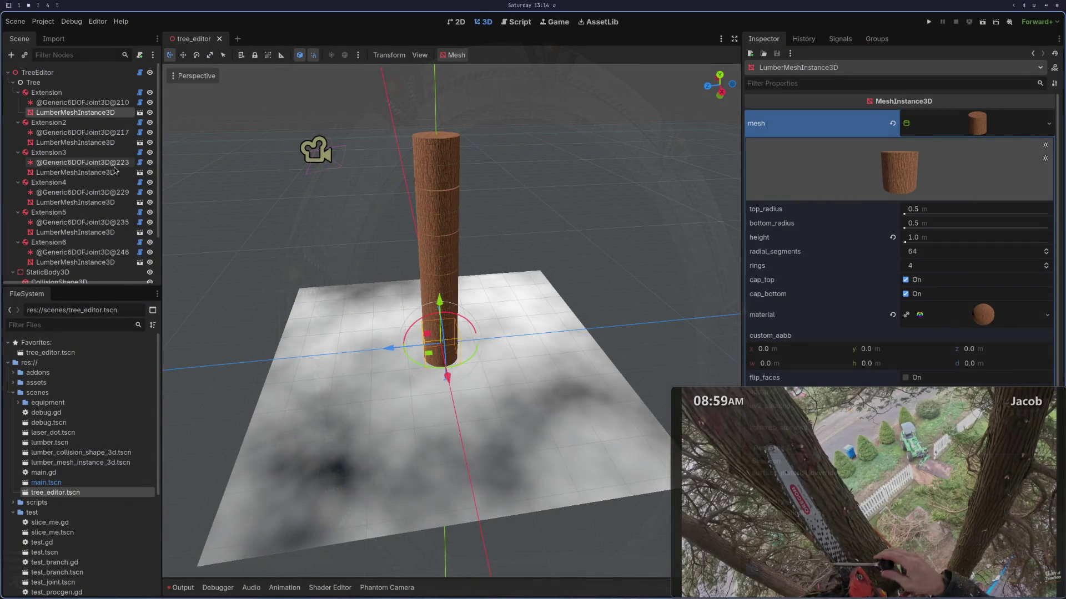
Step: Inspect Extension6's lumber resource and Relational group (length 1.064, width 0.59), then return to tree_editor.gd's top
{"action": "scroll", "coordinate": [83, 189], "scroll_direction": "down", "scroll_amount": 3}
{"action": "left_click", "coordinate": [49, 191]}
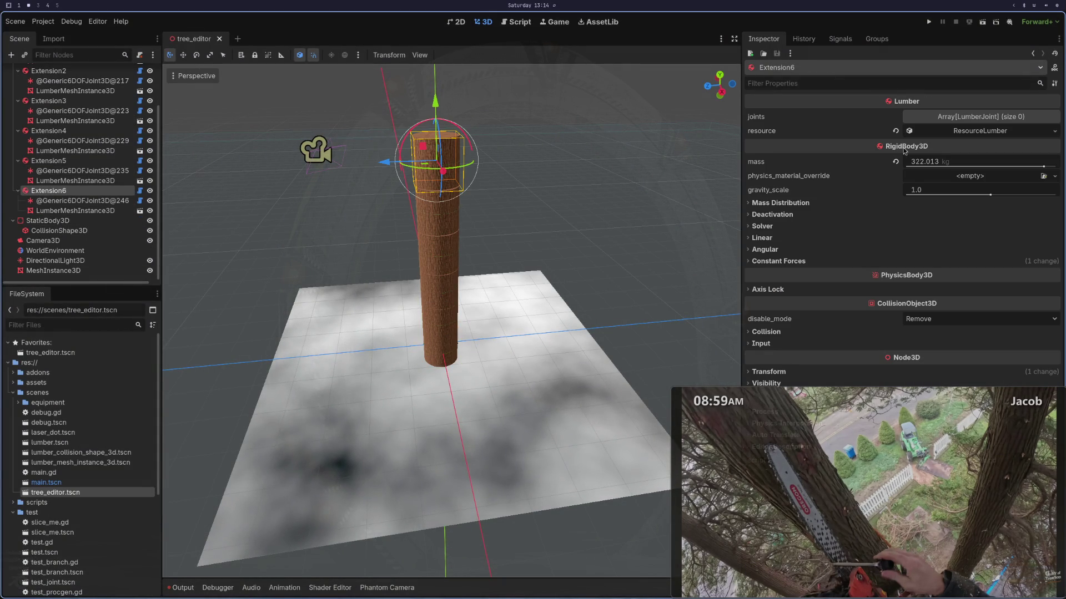
{"action": "left_click", "coordinate": [947, 130]}
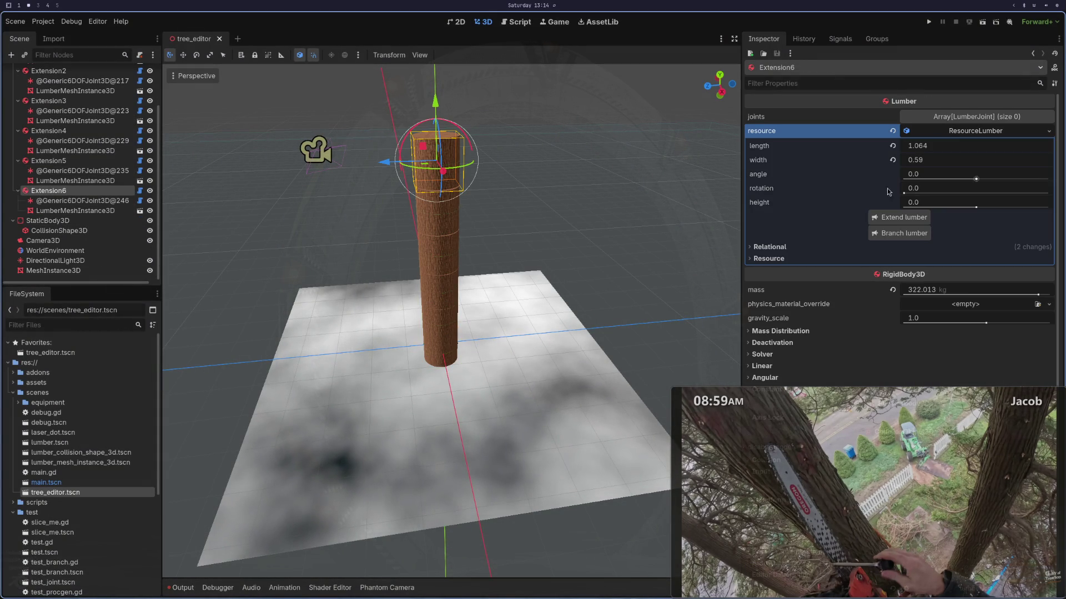
{"action": "left_click", "coordinate": [807, 249]}
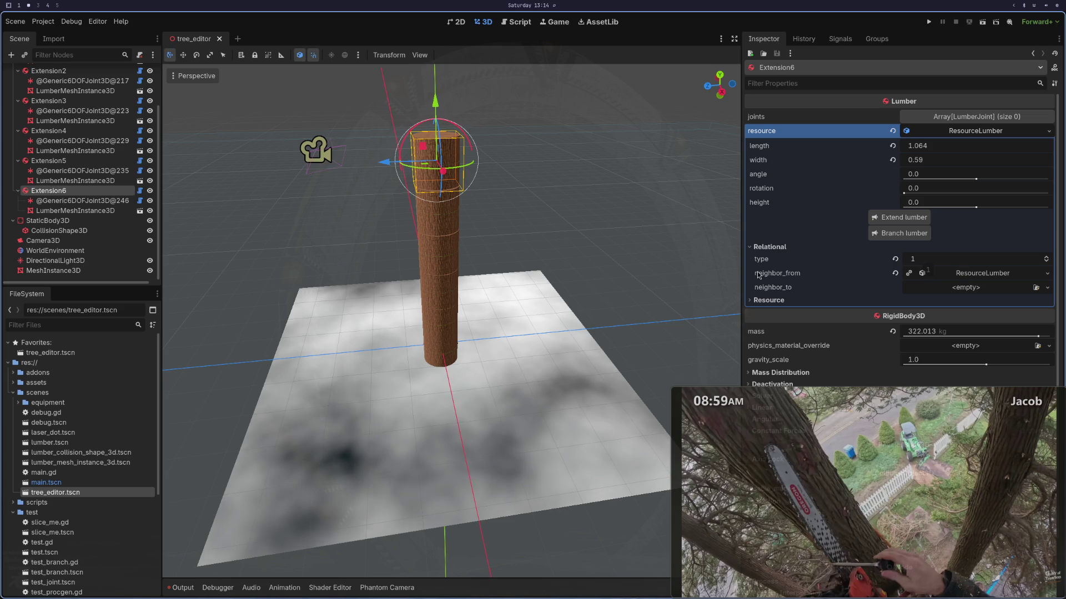
{"action": "key", "text": "super+1"}
{"action": "key", "text": "g"}
{"action": "key", "text": "g"}
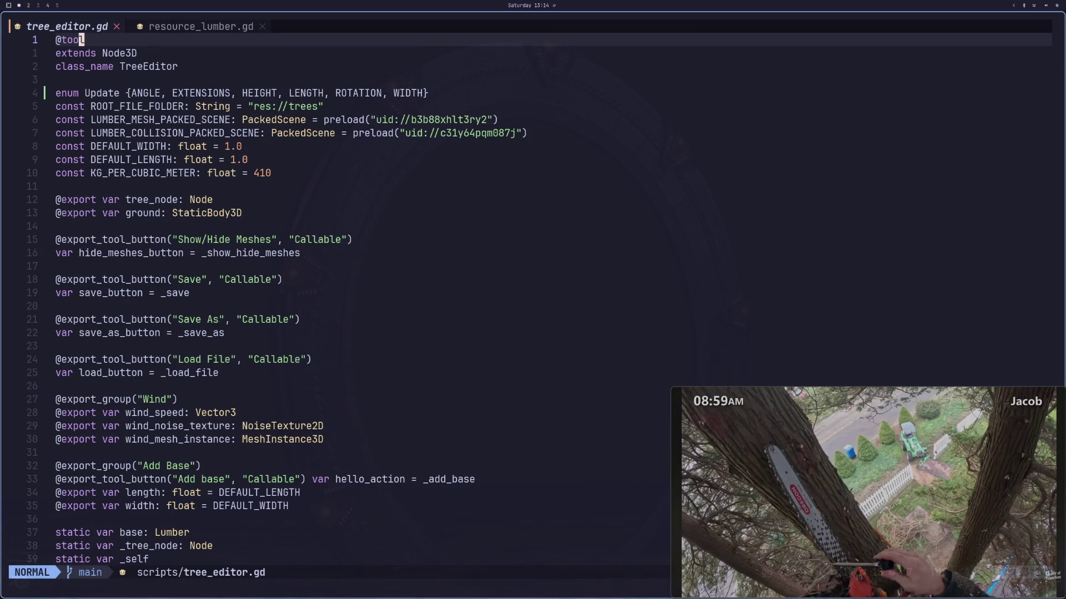
{"action": "key", "text": "shift+l"}
{"action": "key", "text": "g"}
{"action": "key", "text": "g"}
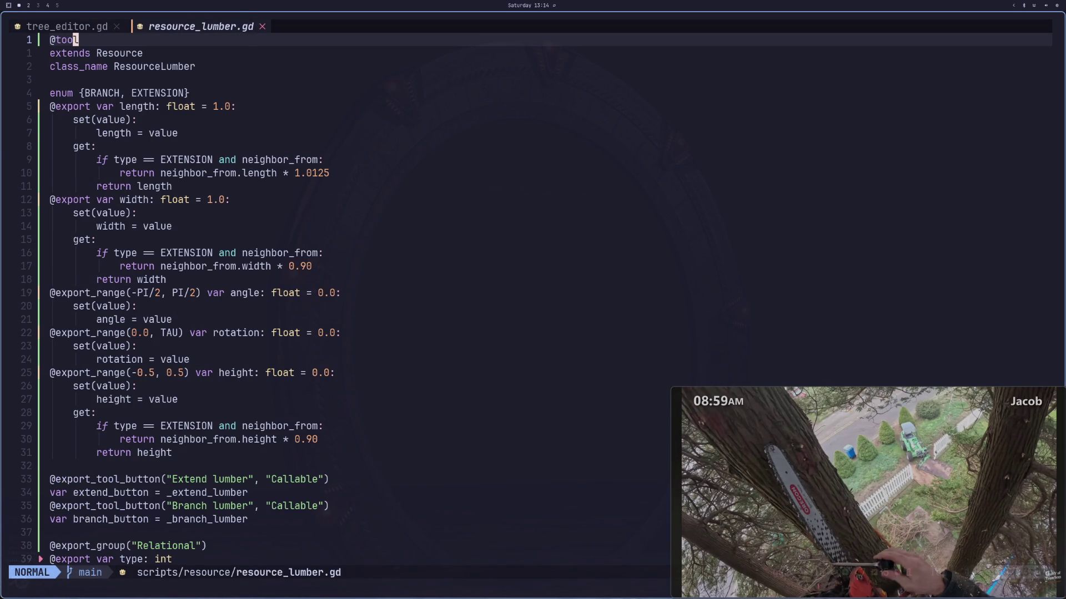
{"action": "key", "text": "j"}
{"action": "key", "text": "j"}
{"action": "key", "text": "j"}
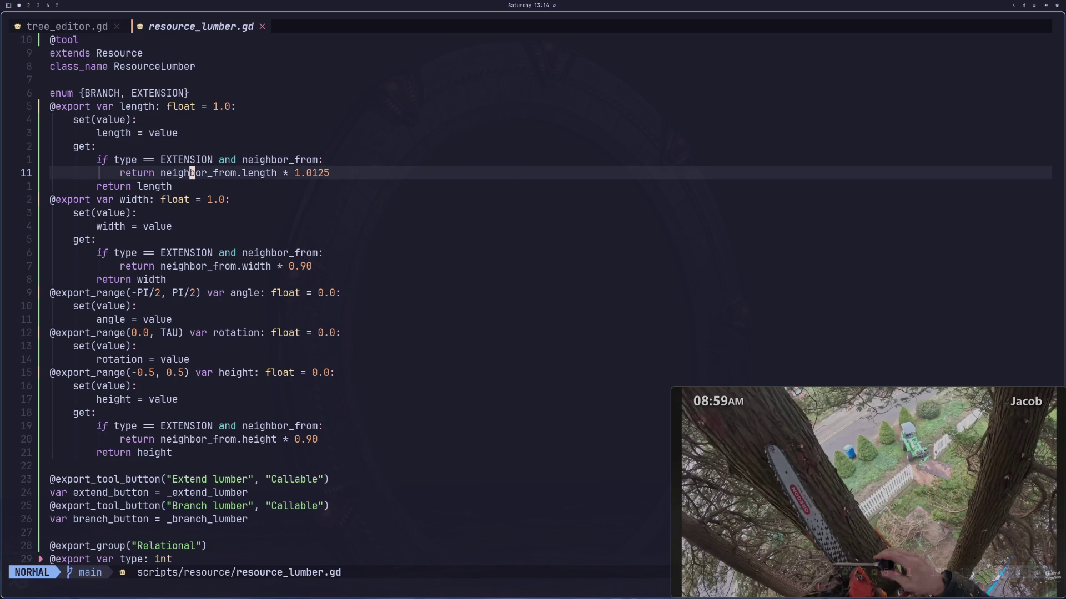
{"action": "key", "text": "j"}
{"action": "key", "text": "j"}
{"action": "key", "text": "j"}
{"action": "key", "text": "j"}
{"action": "key", "text": "k"}
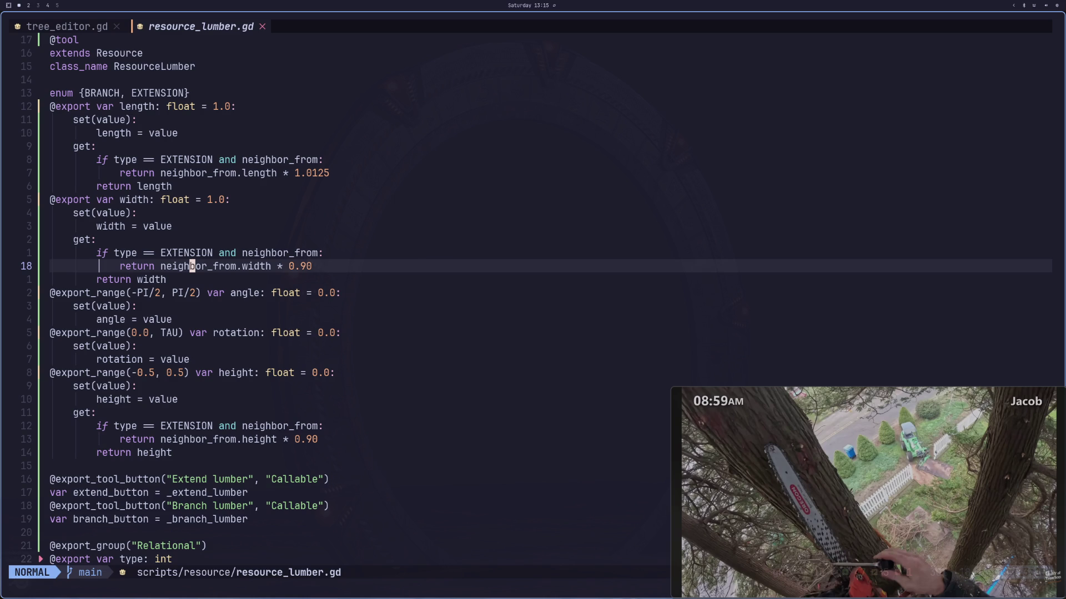
{"action": "key", "text": "shift+h"}
{"action": "key", "text": "super+2"}
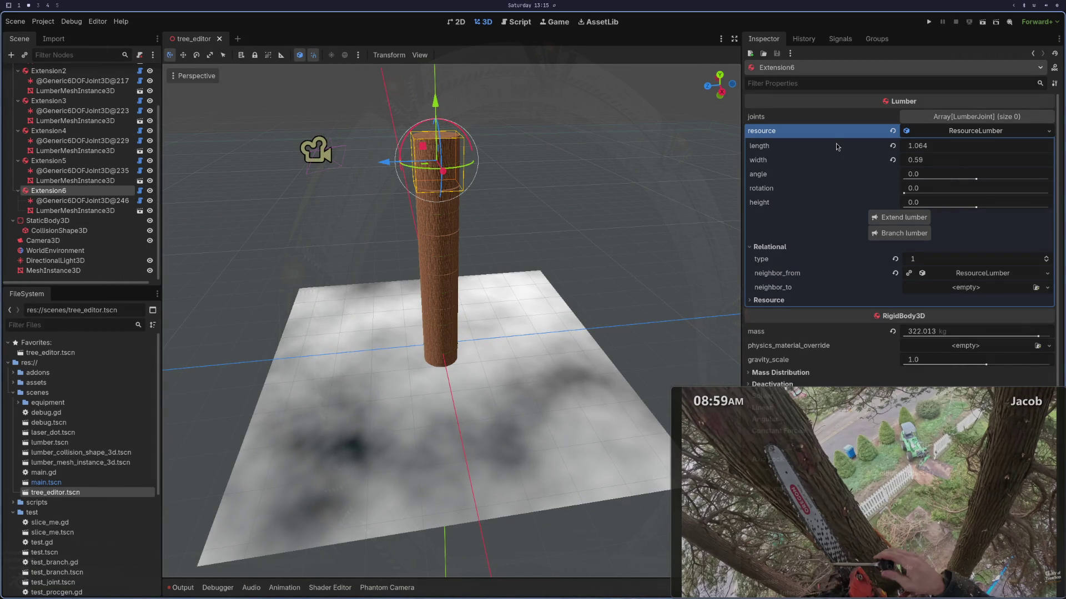
{"action": "left_click", "coordinate": [59, 162]}
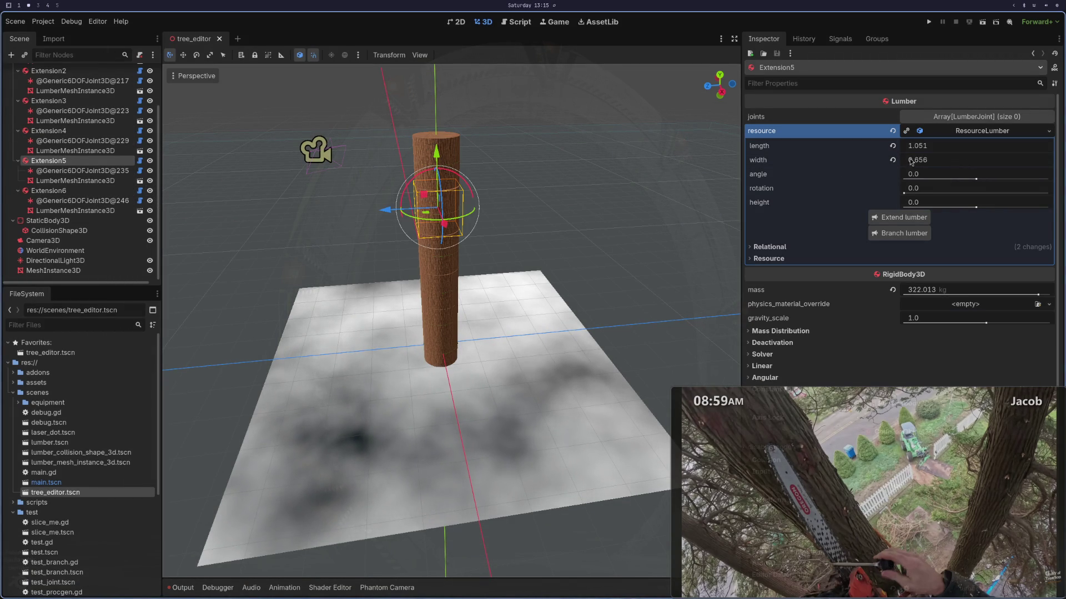
{"action": "left_click", "coordinate": [100, 195]}
{"action": "key", "text": "super+1"}
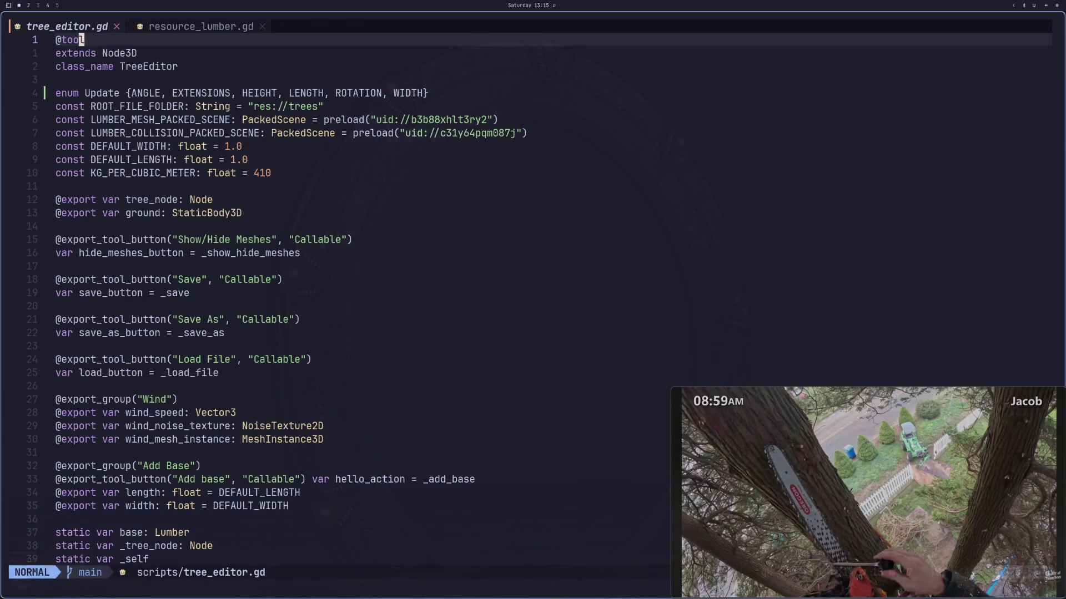
Step: Move down tree_editor.gd through _add_lumber to the neighbor_from assignment on line 155
{"action": "key", "text": "shift+l"}
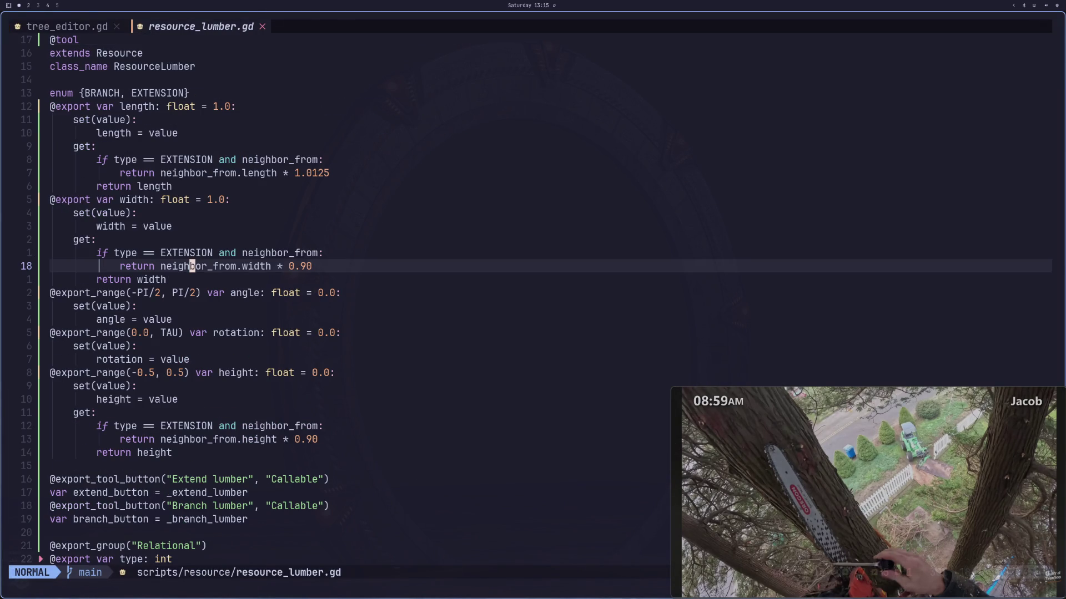
{"action": "key", "text": "shift+h"}
{"action": "key", "text": "j"}
{"action": "key", "text": "braceright"}
{"action": "key", "text": "braceright"}
{"action": "key", "text": "braceright"}
{"action": "key", "text": "braceright"}
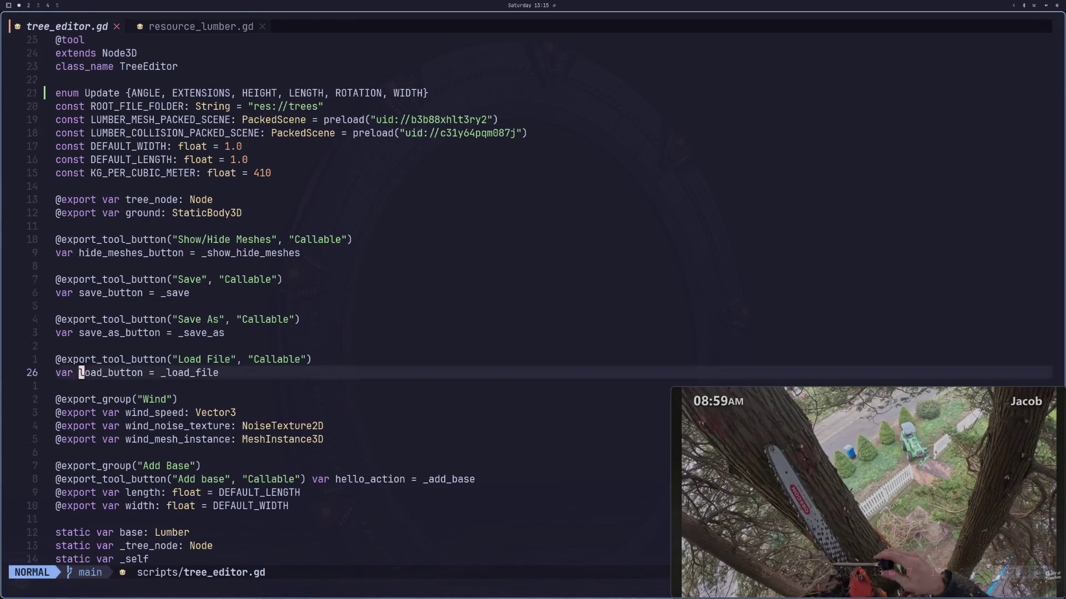
{"action": "key", "text": "j"}
{"action": "key", "text": "j"}
{"action": "key", "text": "j"}
{"action": "key", "text": "j"}
{"action": "key", "text": "j"}
{"action": "key", "text": "j"}
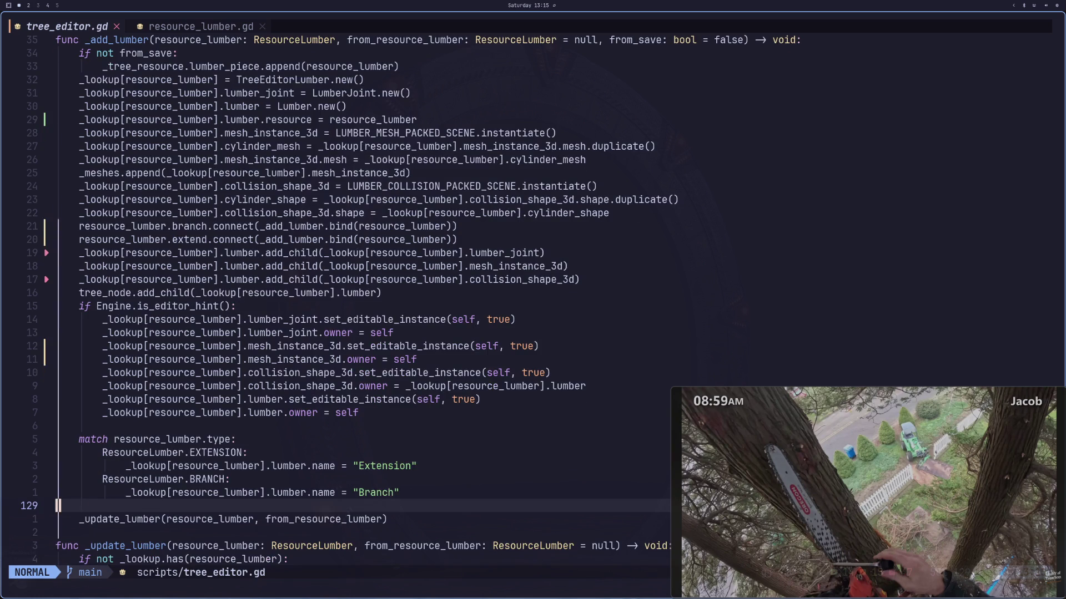
{"action": "key", "text": "ctrl+e"}
{"action": "key", "text": "ctrl+e"}
{"action": "key", "text": "ctrl+e"}
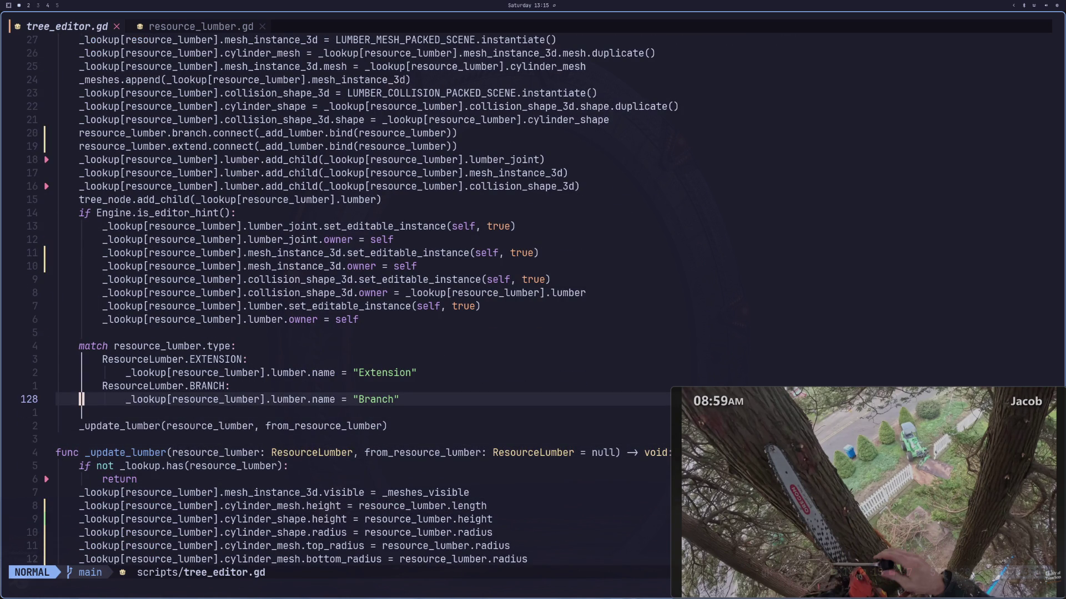
{"action": "key", "text": "j"}
{"action": "key", "text": "j"}
{"action": "key", "text": "j"}
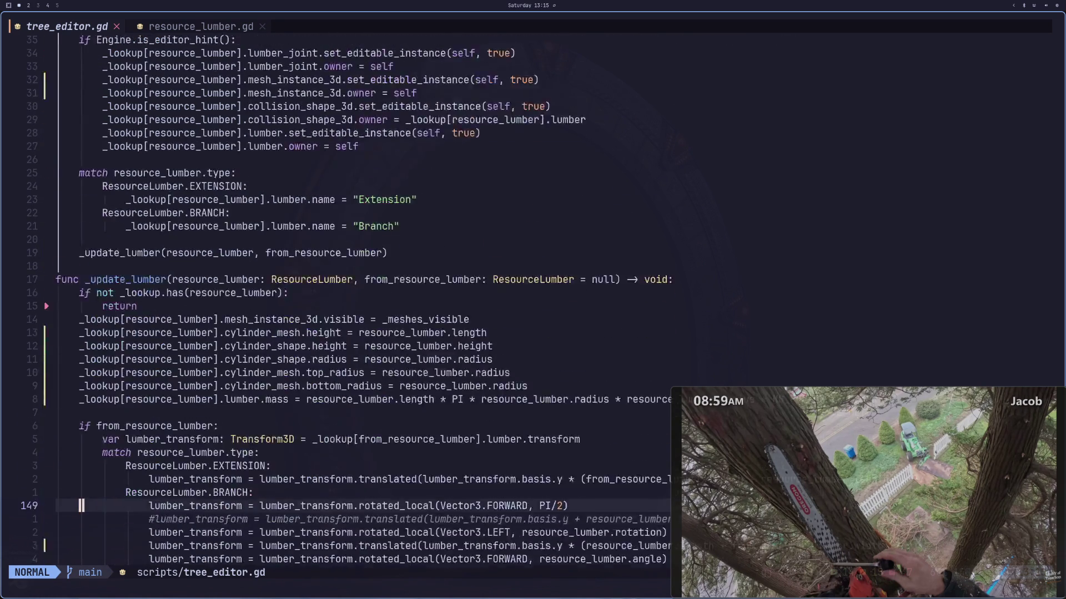
{"action": "key", "text": "j"}
{"action": "key", "text": "j"}
{"action": "key", "text": "j"}
{"action": "key", "text": "ctrl+e"}
{"action": "key", "text": "ctrl+e"}
{"action": "key", "text": "ctrl+e"}
{"action": "key", "text": "k"}
{"action": "key", "text": "k"}
{"action": "key", "text": "k"}
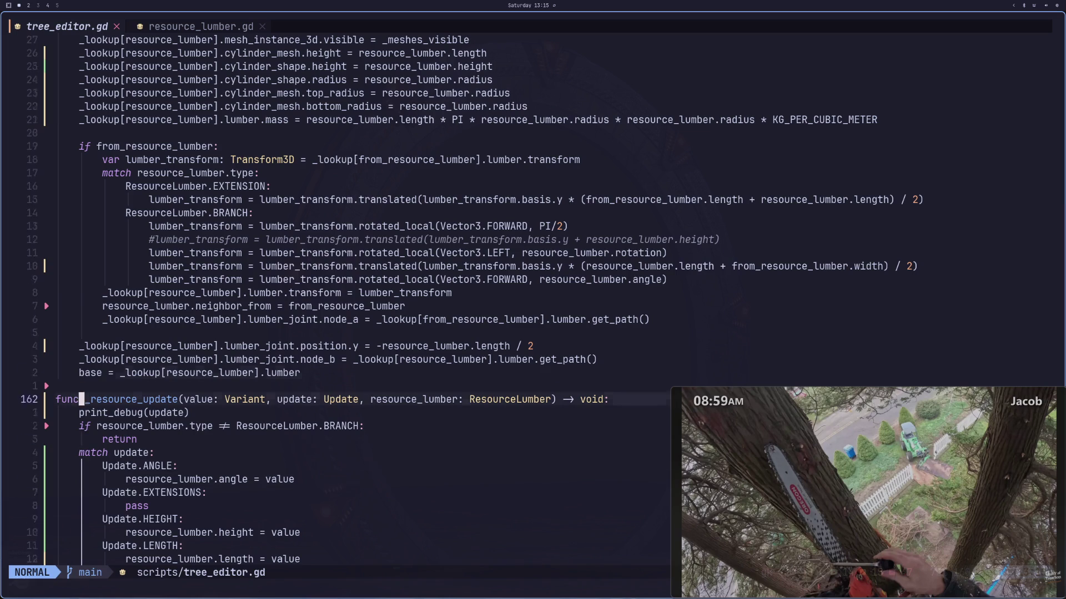
{"action": "key", "text": "j"}
{"action": "key", "text": "j"}
{"action": "key", "text": "j"}
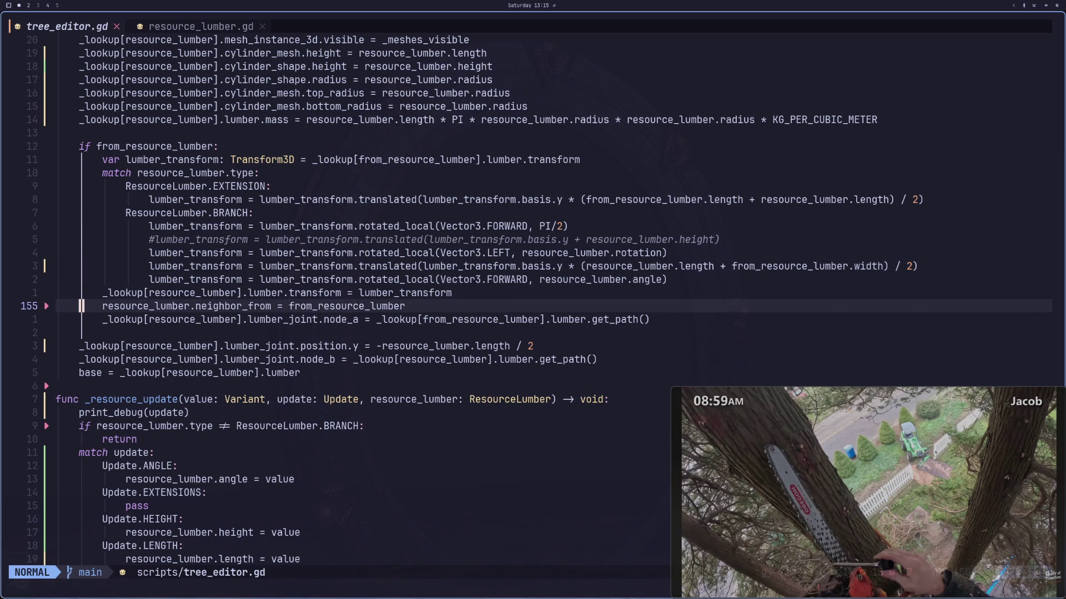
Step: Move the neighbor_from assignment line above var lumber_transform in _update_lumber
{"action": "key", "text": "d"}
{"action": "key", "text": "d"}
{"action": "key", "text": "k"}
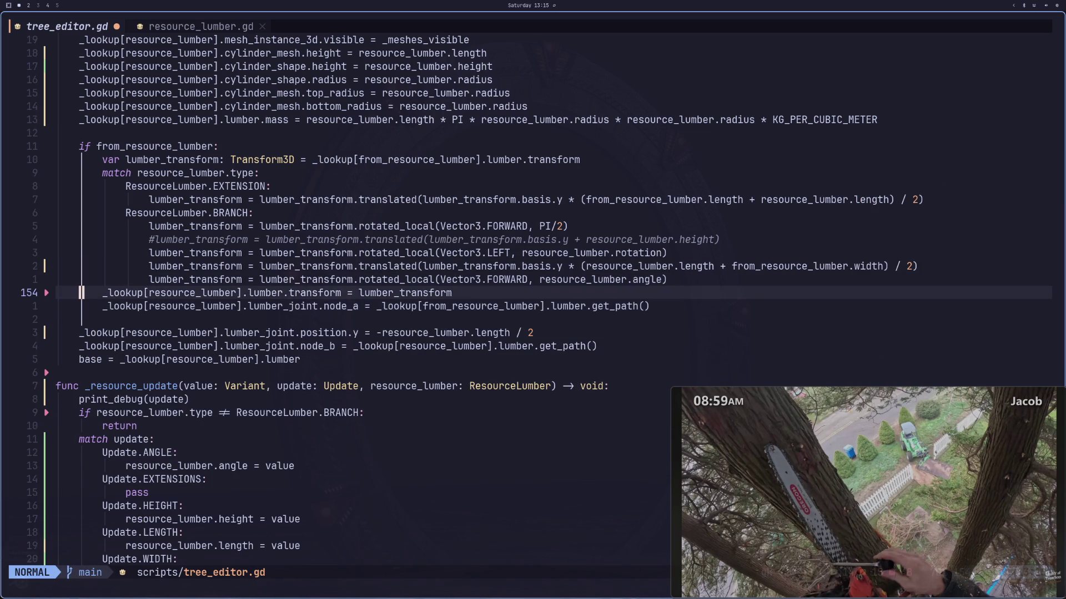
{"action": "key", "text": "u"}
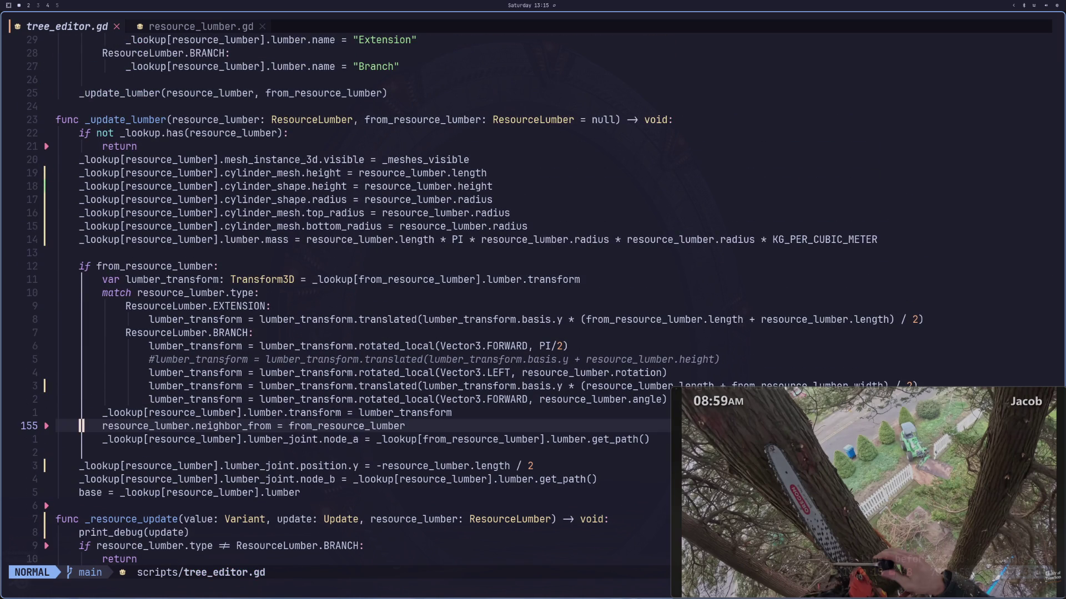
{"action": "key", "text": "k"}
{"action": "key", "text": "8"}
{"action": "key", "text": "k"}
{"action": "key", "text": "j"}
{"action": "key", "text": "j"}
{"action": "key", "text": "j"}
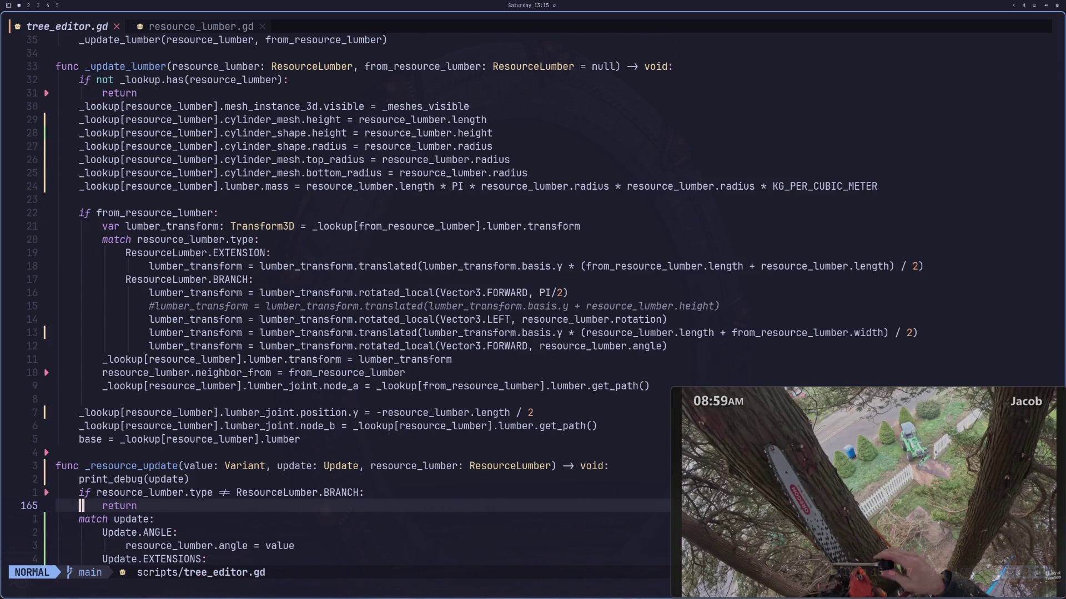
{"action": "key", "text": "k"}
{"action": "key", "text": "k"}
{"action": "key", "text": "k"}
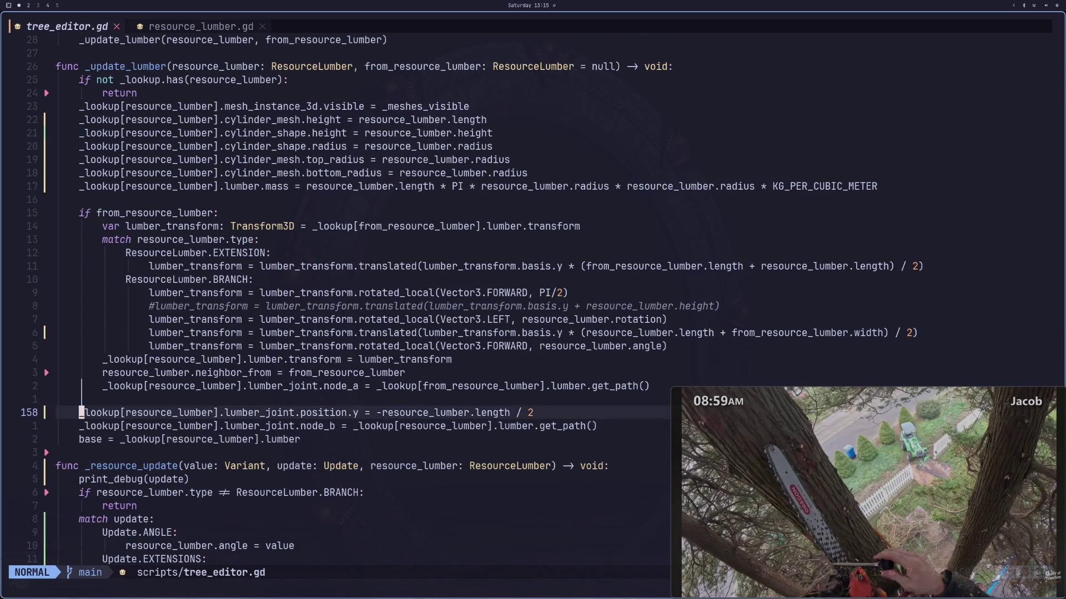
{"action": "key", "text": "d"}
{"action": "key", "text": "d"}
{"action": "key", "text": "k"}
{"action": "key", "text": "k"}
{"action": "key", "text": "k"}
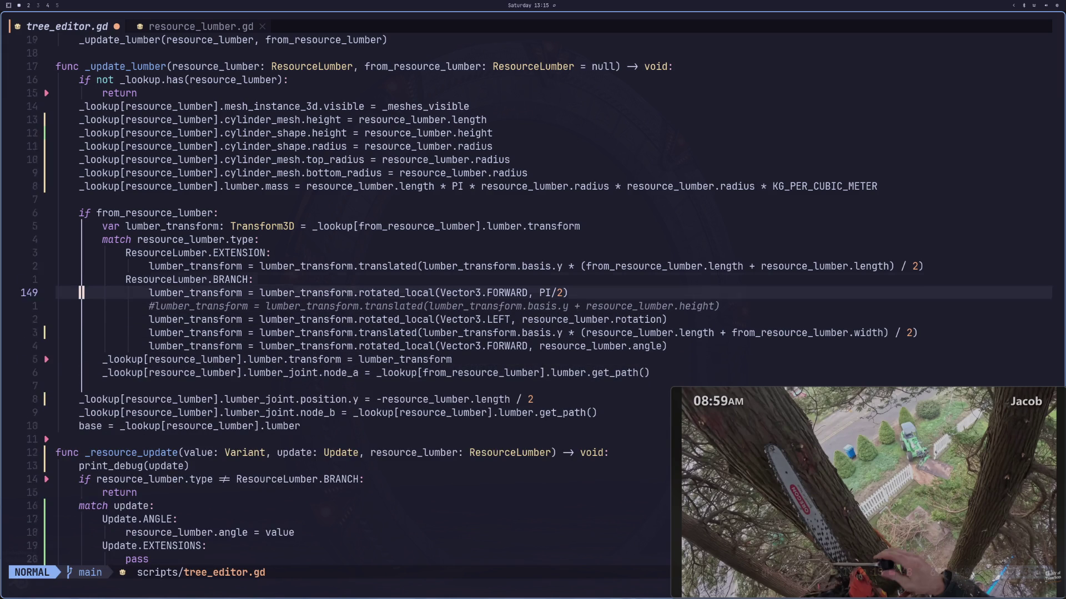
{"action": "key", "text": "k"}
{"action": "key", "text": "k"}
{"action": "key", "text": "P"}
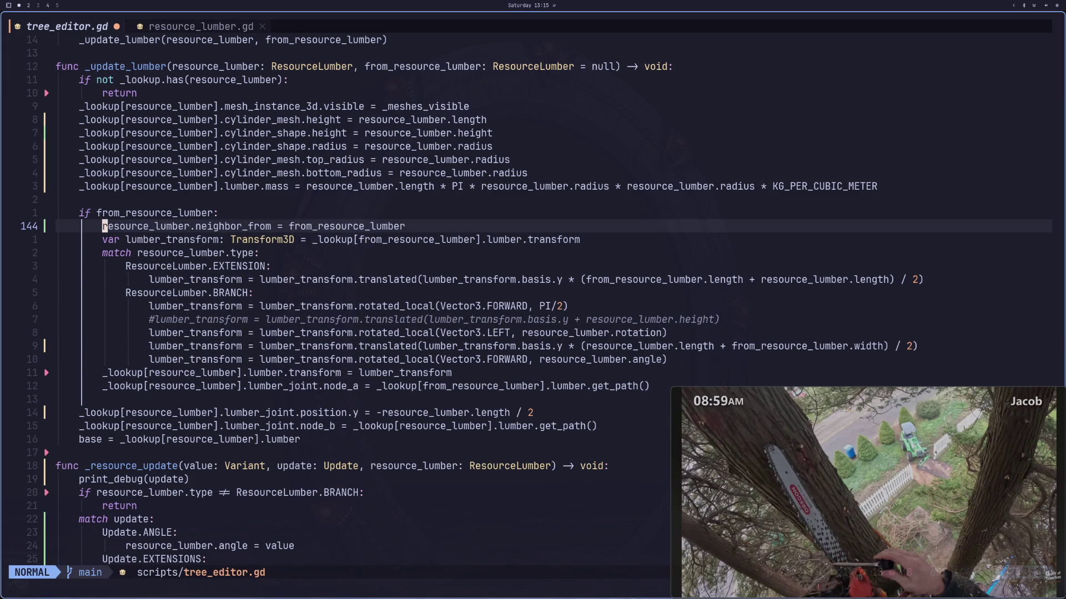
Step: Cut the if from_resource_lumber block and remove the leftover blank lines near the mass line
{"action": "key", "text": "0"}
{"action": "key", "text": "k"}
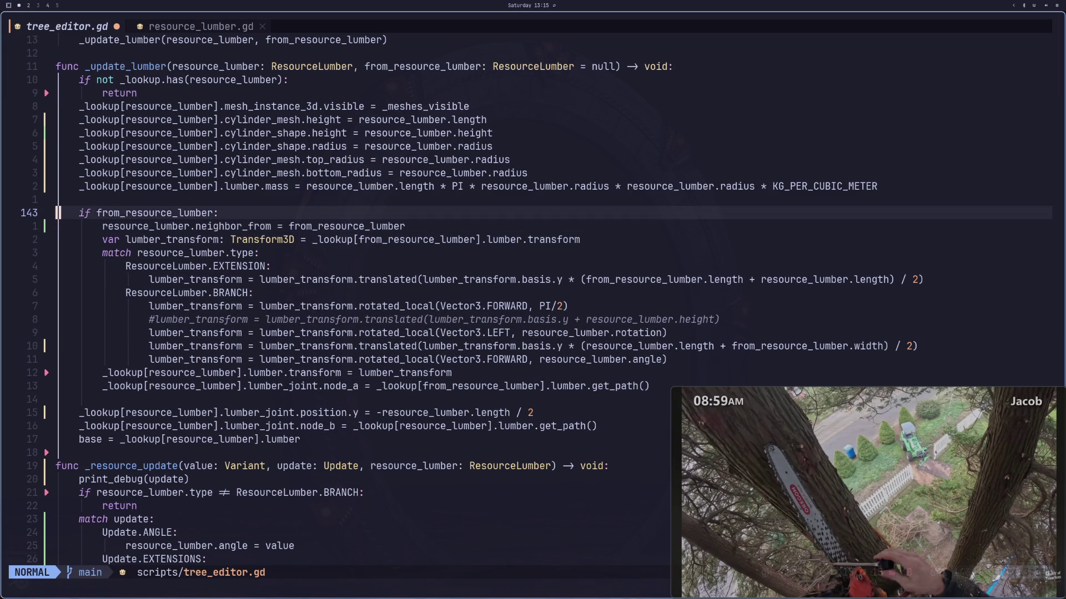
{"action": "key", "text": "v"}
{"action": "key", "text": "j"}
{"action": "key", "text": "j"}
{"action": "key", "text": "j"}
{"action": "key", "text": "j"}
{"action": "key", "text": "d"}
{"action": "key", "text": "k"}
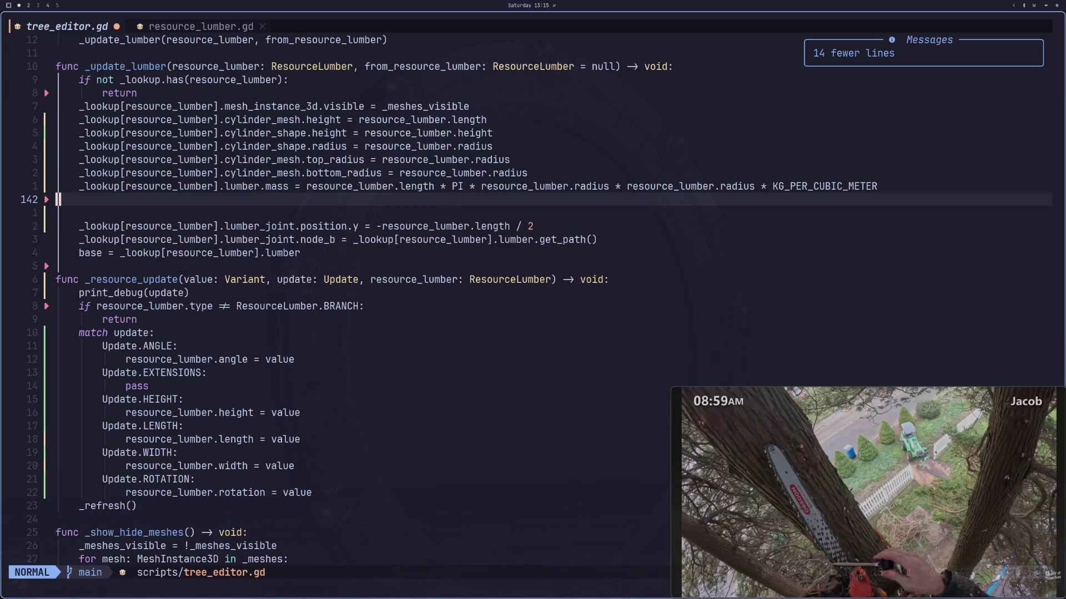
{"action": "key", "text": "i"}
{"action": "key", "text": "BackSpace"}
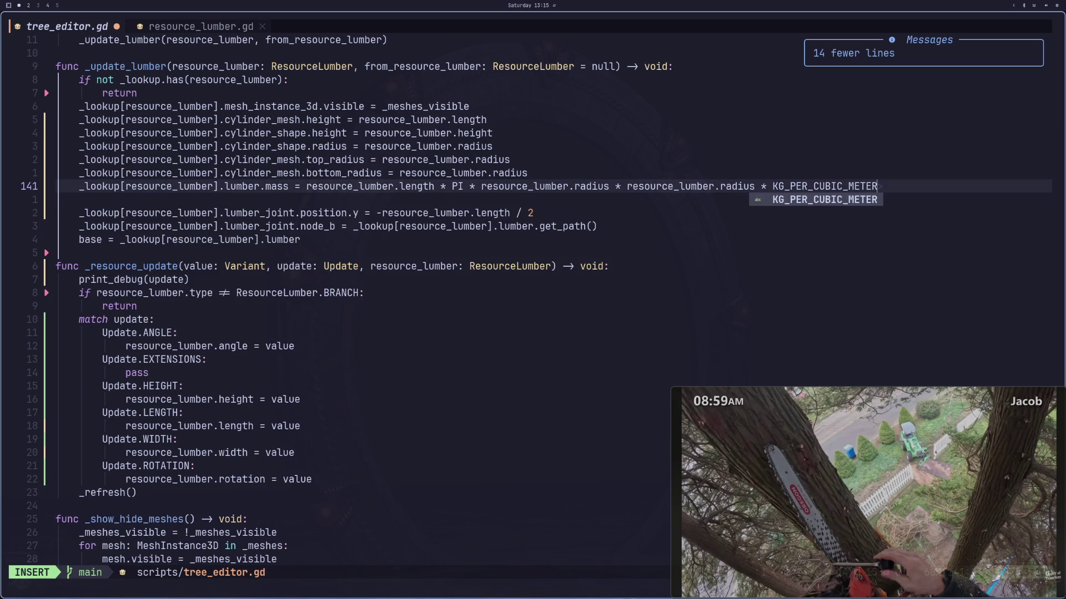
{"action": "key", "text": "Escape"}
{"action": "key", "text": "j"}
{"action": "key", "text": "i"}
{"action": "key", "text": "BackSpace"}
{"action": "key", "text": "Escape"}
{"action": "key", "text": "k"}
{"action": "key", "text": "k"}
{"action": "key", "text": "k"}
{"action": "key", "text": "k"}
Step: Paste the block below the early return, redoing the misplaced paste, and save tree_editor.gd
{"action": "key", "text": "p"}
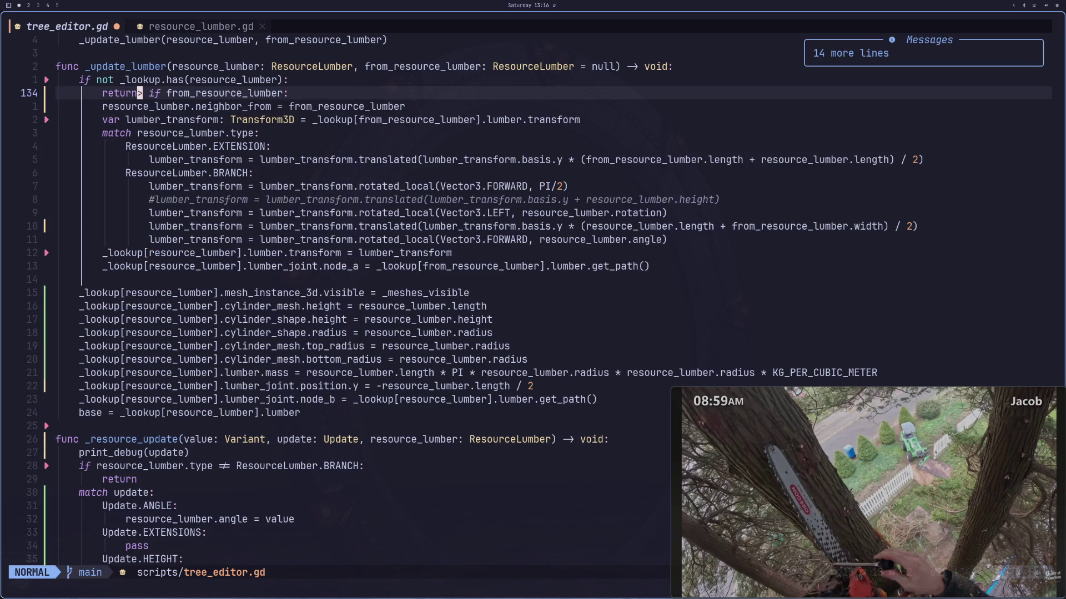
{"action": "key", "text": "u"}
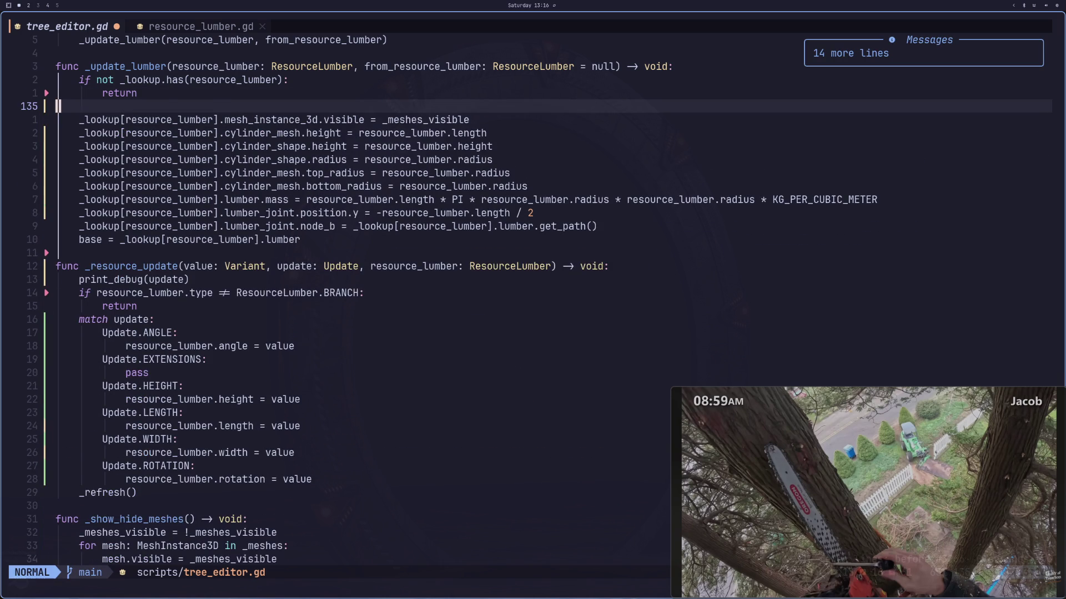
{"action": "type", "text": "p:w"}
{"action": "key", "text": "Return"}
{"action": "key", "text": "super+2"}
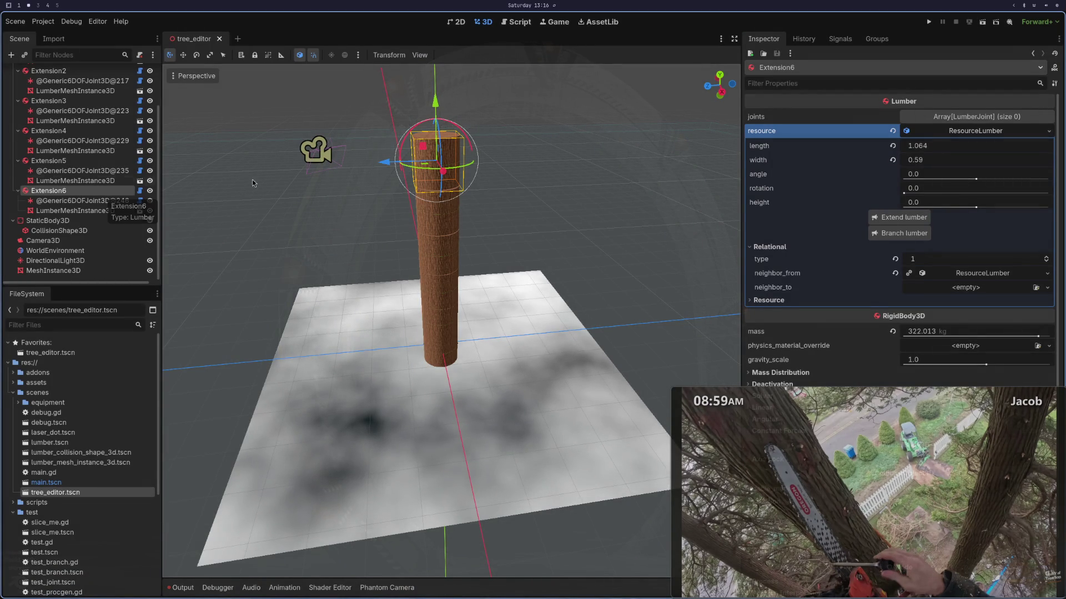
Step: Add the Extension7 log atop the trunk with Extend lumber and inspect Extension7 and Extension6
{"action": "left_click", "coordinate": [877, 218]}
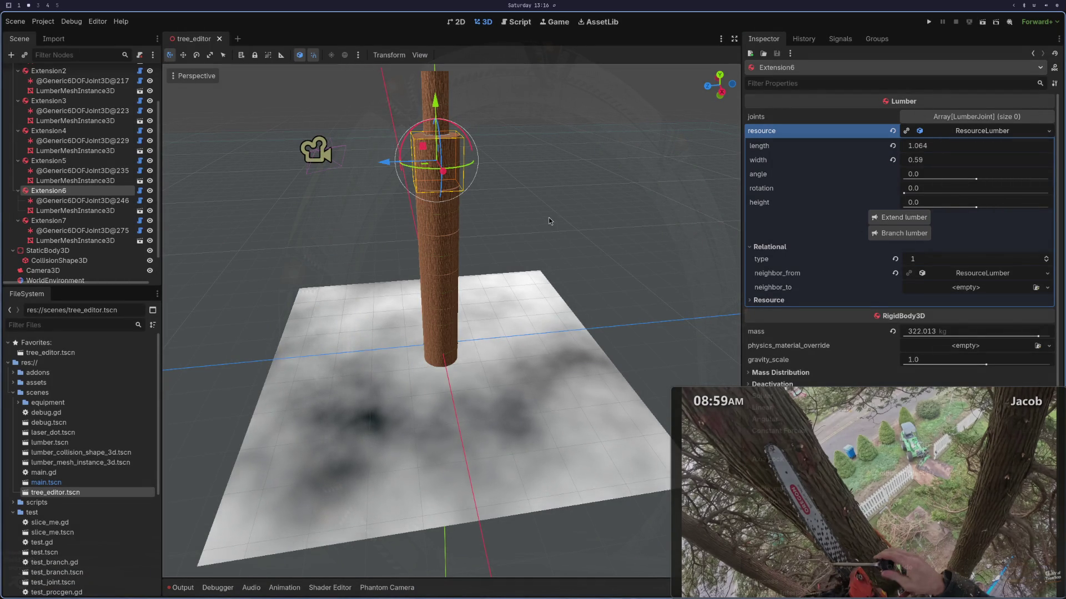
{"action": "left_click_drag", "start_coordinate": [548, 217], "coordinate": [574, 247]}
{"action": "scroll", "coordinate": [573, 245], "scroll_direction": "down", "scroll_amount": 5}
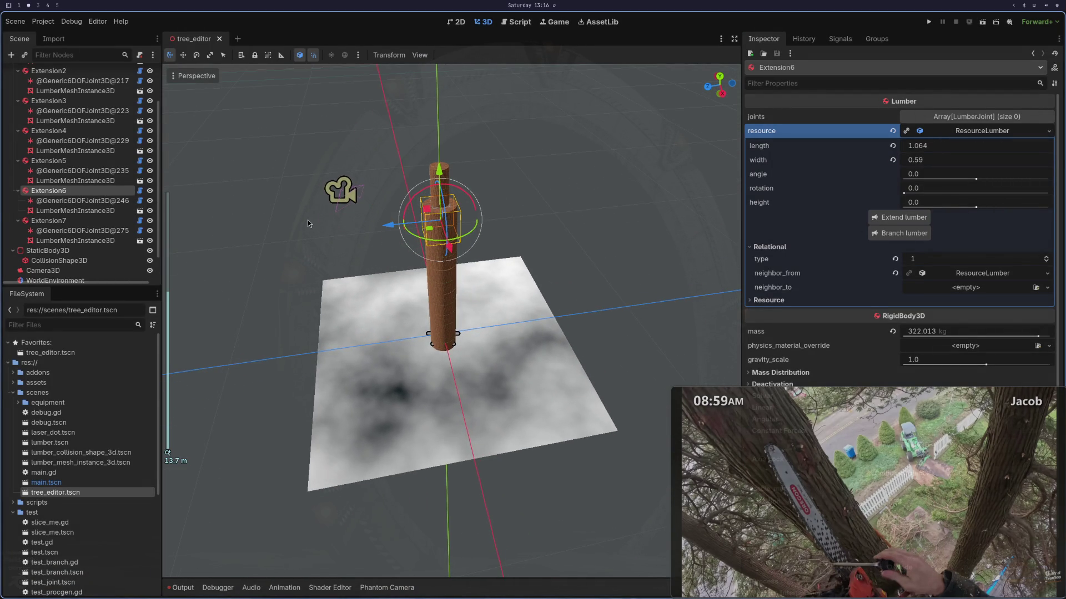
{"action": "left_click", "coordinate": [94, 220]}
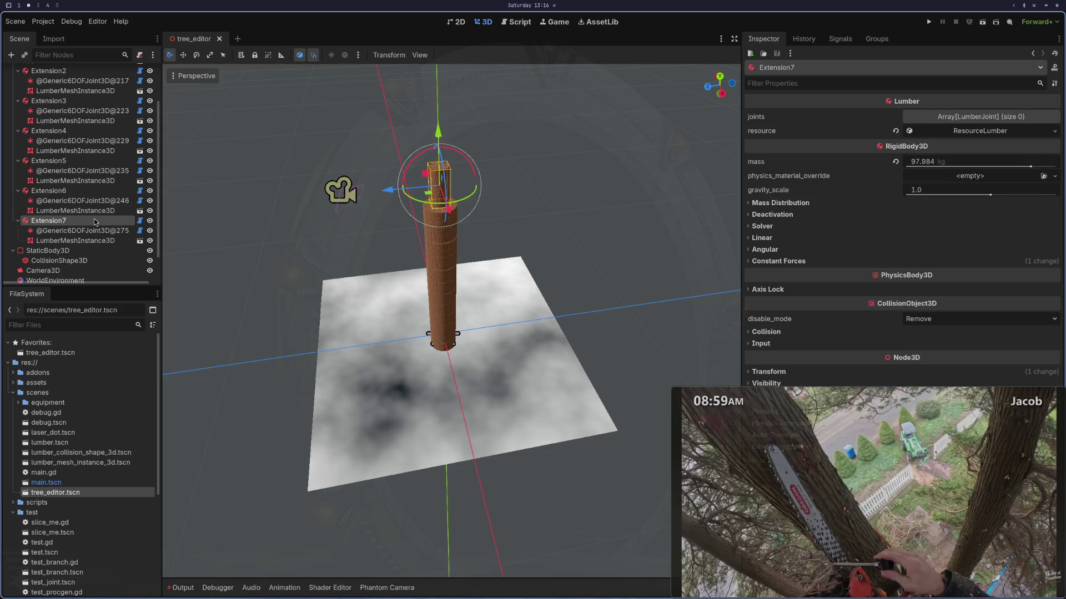
{"action": "left_click", "coordinate": [76, 191]}
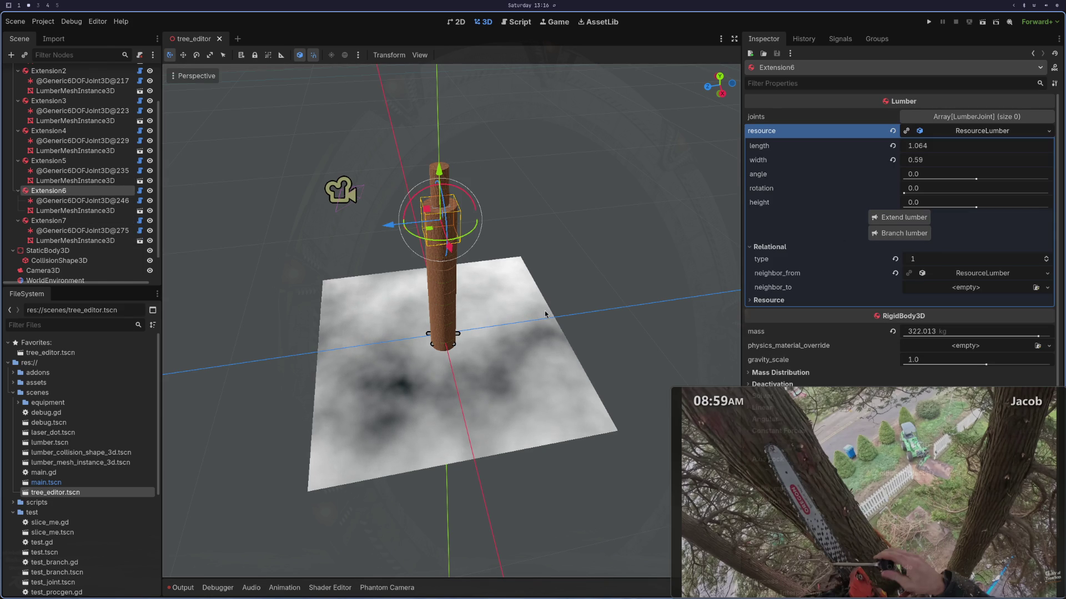
{"action": "key", "text": "super+1"}
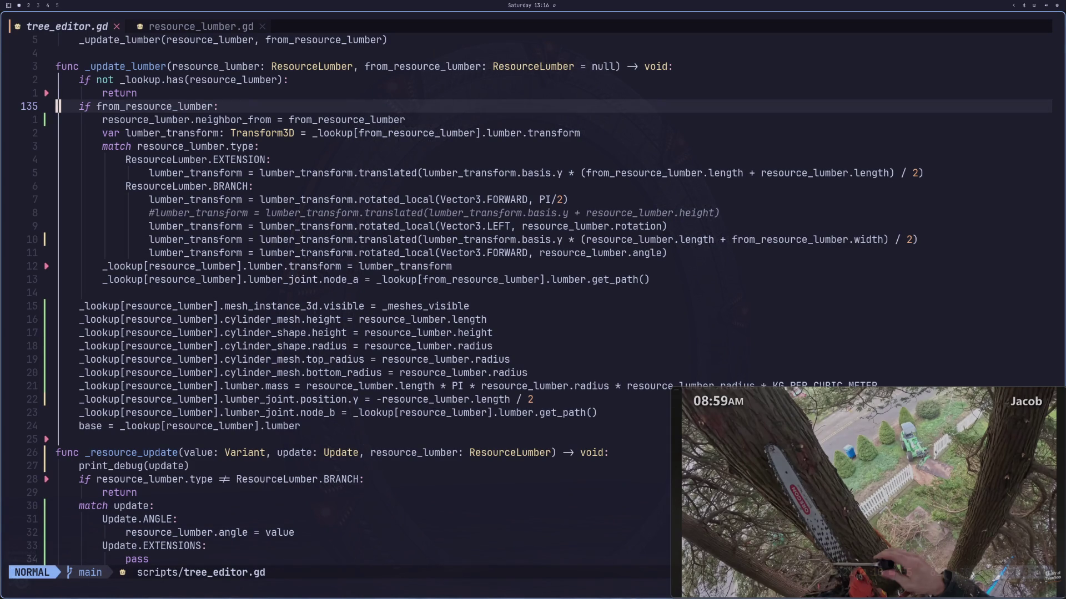
Step: Review _add_lumber's from_save check, collision shape setup and extend/branch signal connections
{"action": "key", "text": "k"}
{"action": "key", "text": "k"}
{"action": "key", "text": "k"}
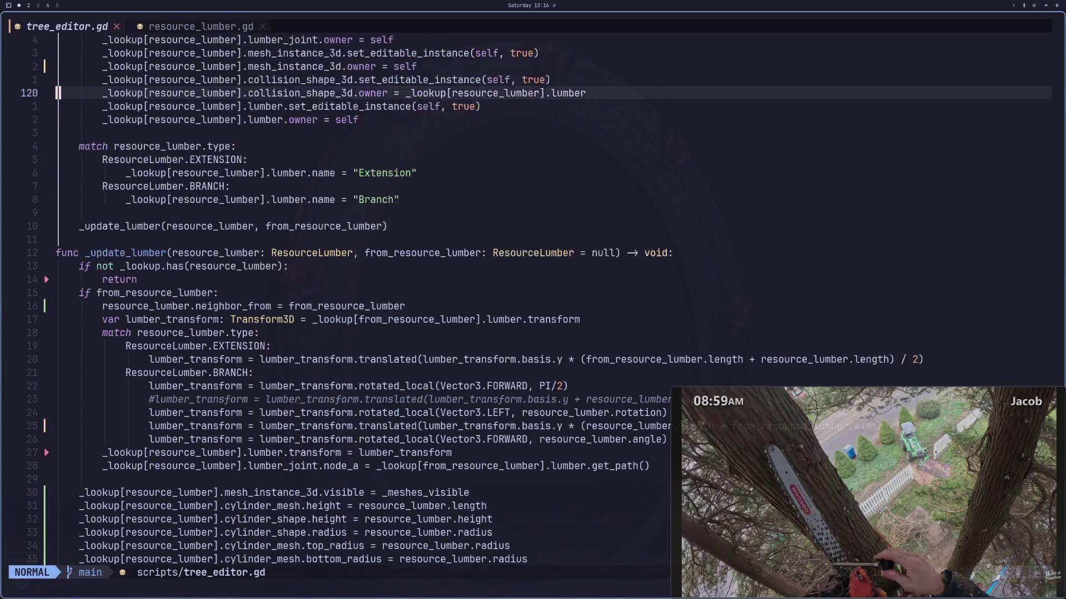
{"action": "key", "text": "k"}
{"action": "key", "text": "k"}
{"action": "key", "text": "k"}
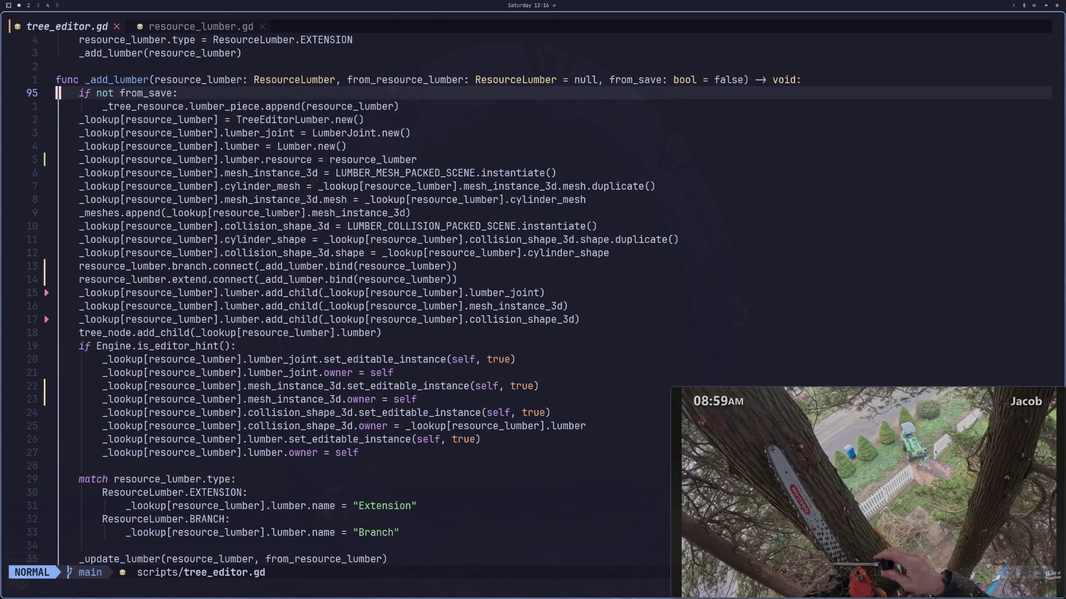
{"action": "key", "text": "ctrl+y"}
{"action": "key", "text": "j"}
{"action": "key", "text": "j"}
{"action": "key", "text": "j"}
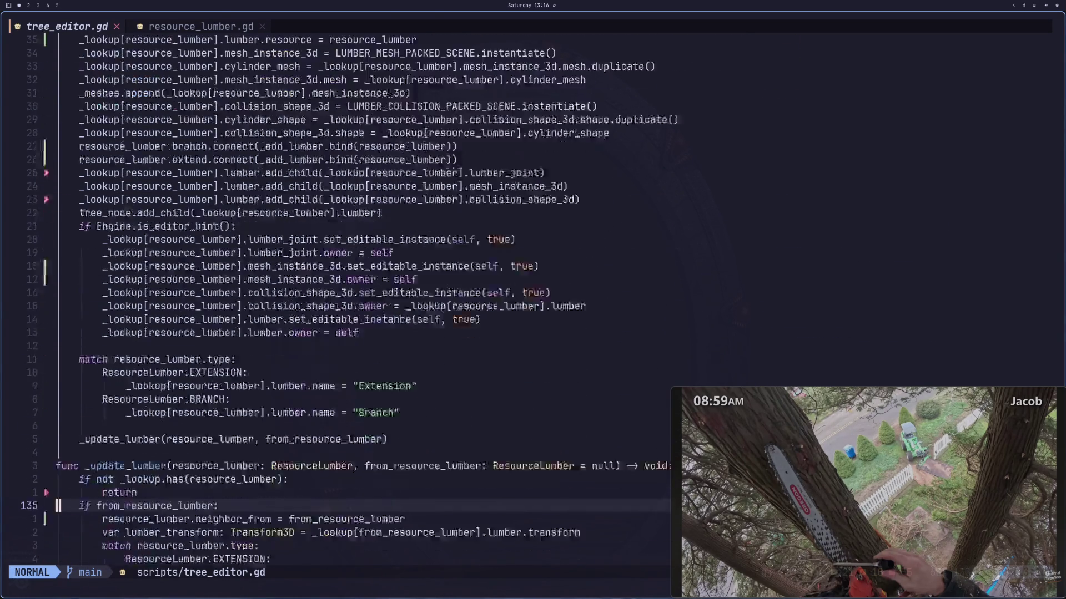
{"action": "key", "text": "k"}
{"action": "key", "text": "k"}
{"action": "key", "text": "k"}
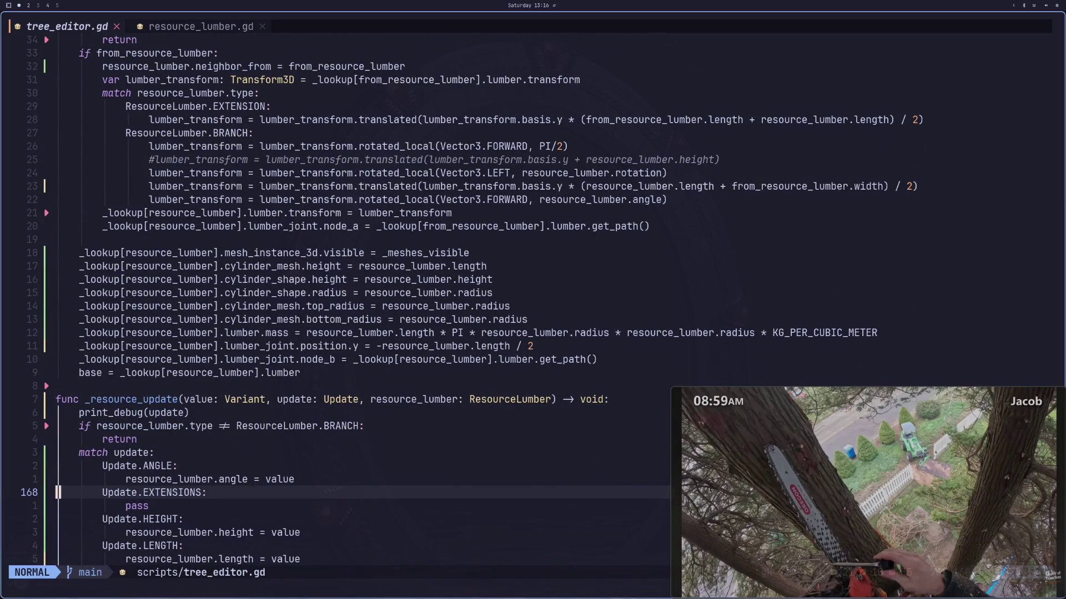
{"action": "key", "text": "k"}
{"action": "key", "text": "k"}
{"action": "key", "text": "k"}
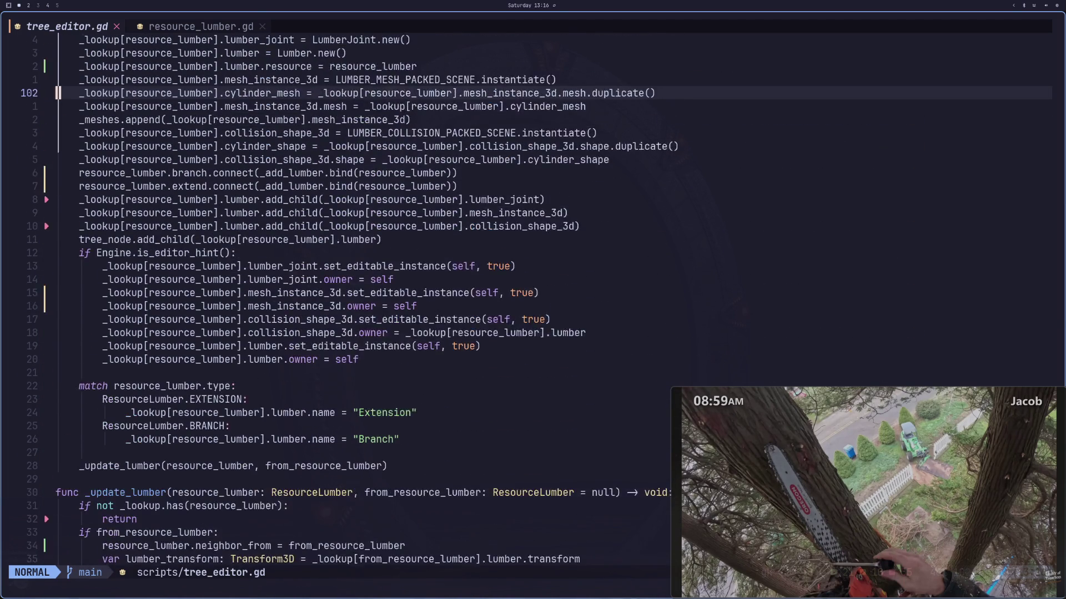
{"action": "key", "text": "k"}
{"action": "key", "text": "k"}
{"action": "key", "text": "k"}
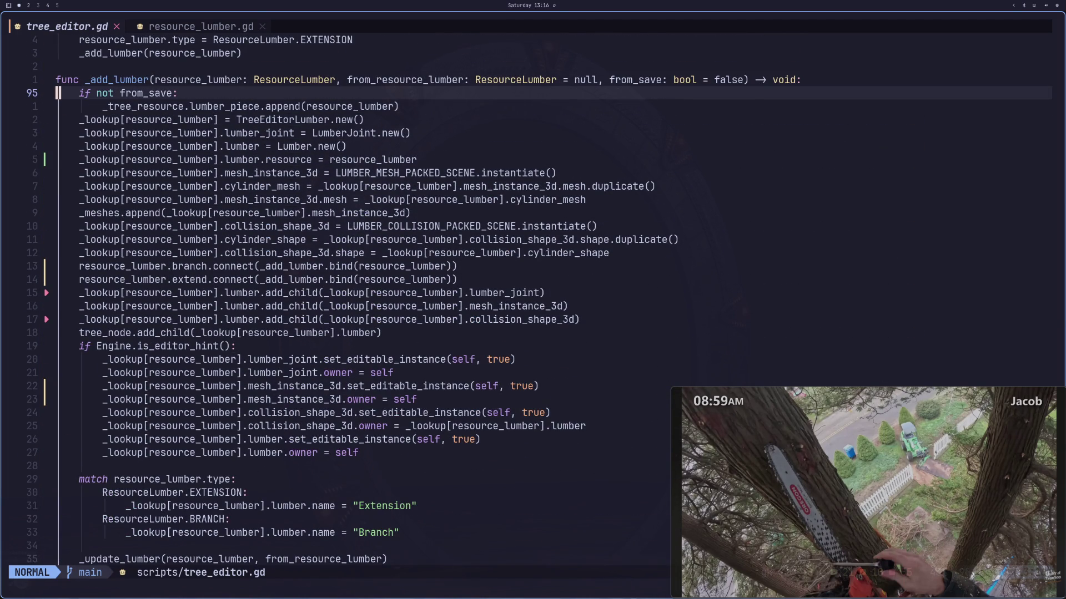
{"action": "key", "text": "j"}
{"action": "key", "text": "j"}
{"action": "key", "text": "j"}
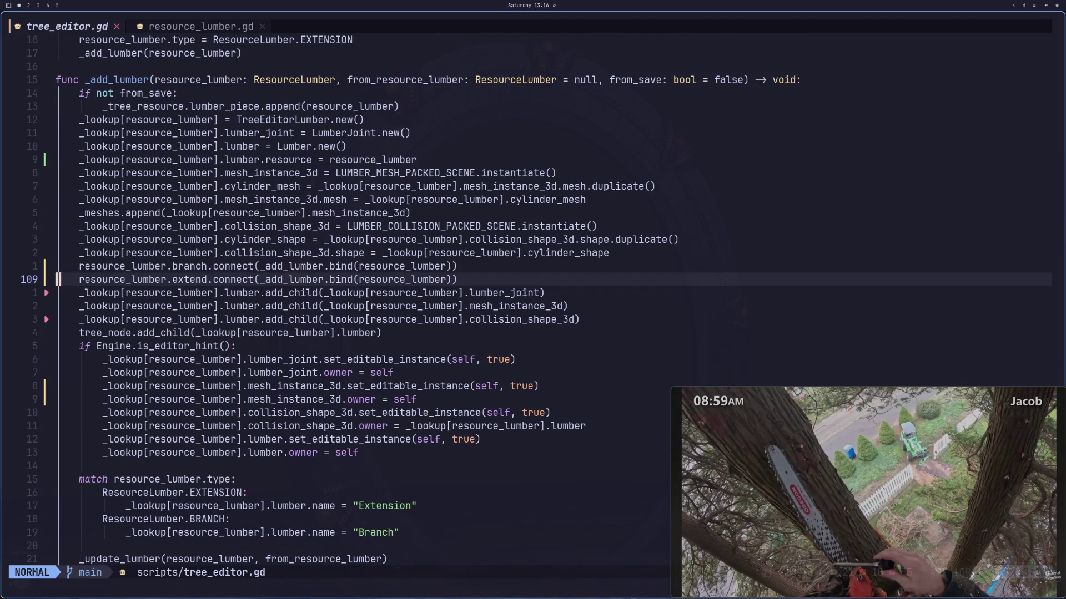
{"action": "key", "text": "j"}
{"action": "key", "text": "j"}
{"action": "key", "text": "w"}
{"action": "key", "text": "l"}
{"action": "key", "text": "k"}
{"action": "key", "text": "k"}
{"action": "key", "text": "j"}
{"action": "key", "text": "j"}
{"action": "key", "text": "k"}
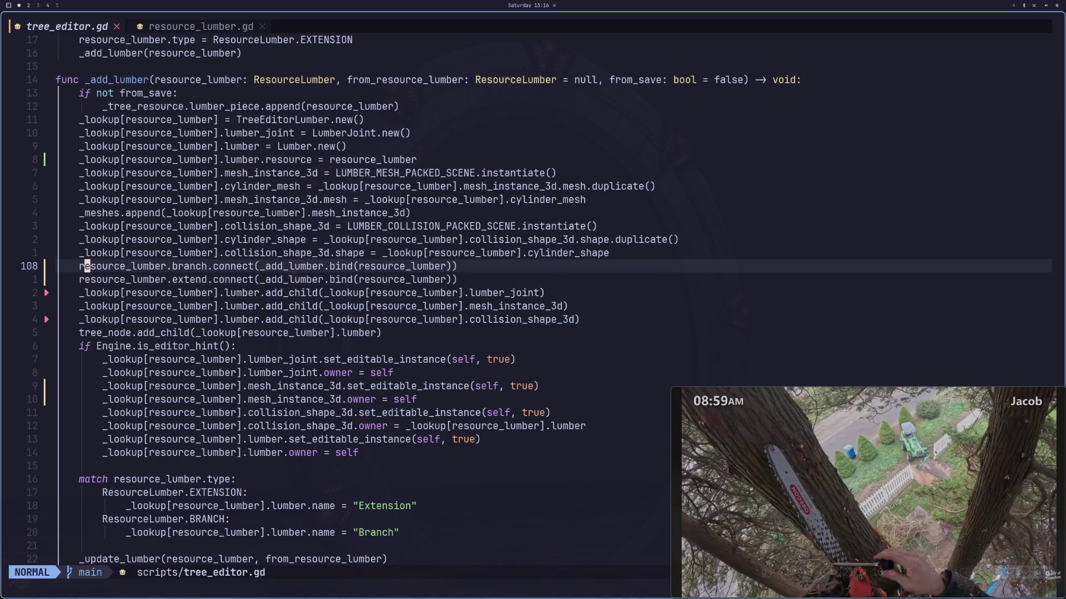
Step: Browse from _add_base's add_child lines through _update_lumber and _resource_update to the file-open code
{"action": "key", "text": "k"}
{"action": "key", "text": "k"}
{"action": "key", "text": "k"}
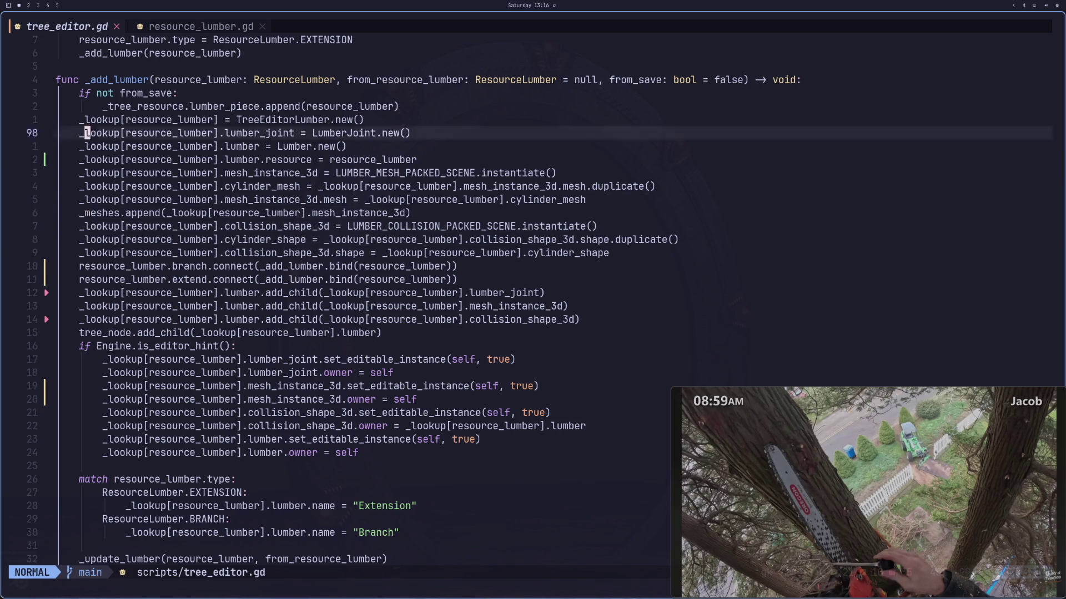
{"action": "key", "text": "j"}
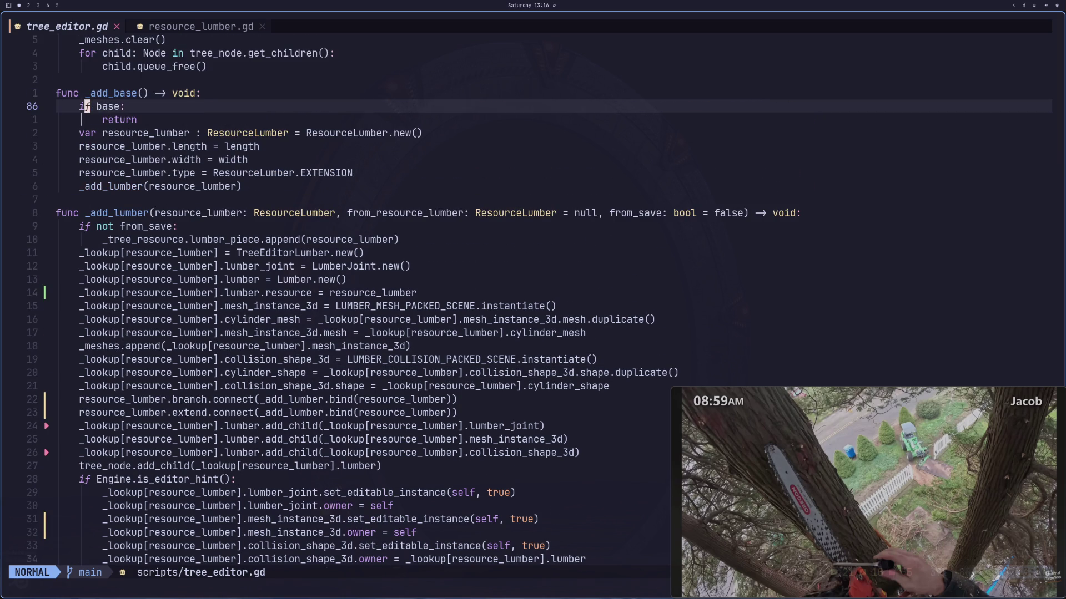
{"action": "key", "text": "j"}
{"action": "key", "text": "j"}
{"action": "key", "text": "j"}
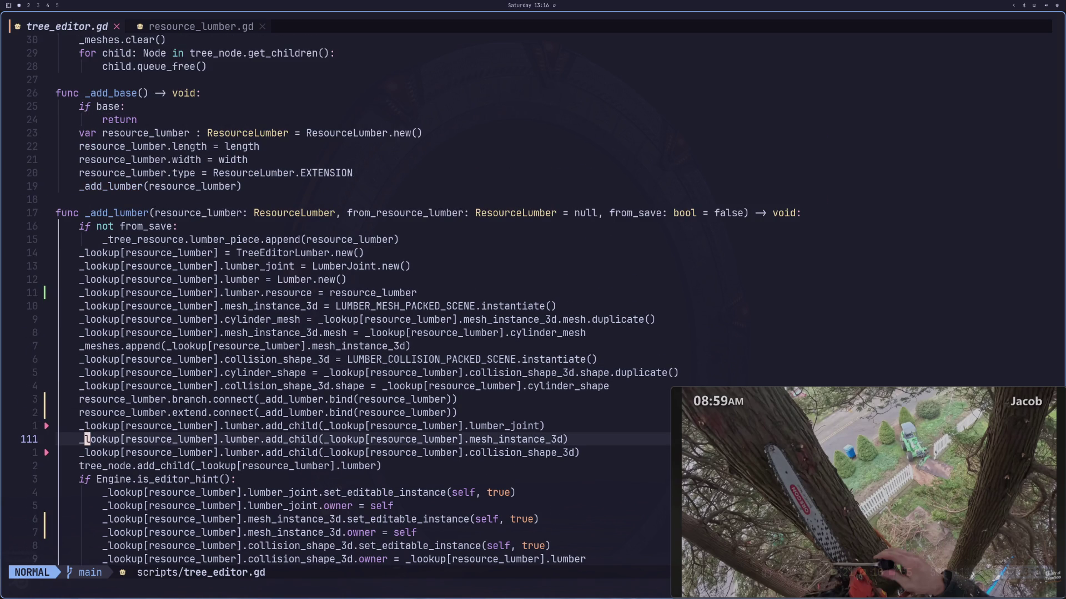
{"action": "key", "text": "j"}
{"action": "key", "text": "j"}
{"action": "key", "text": "j"}
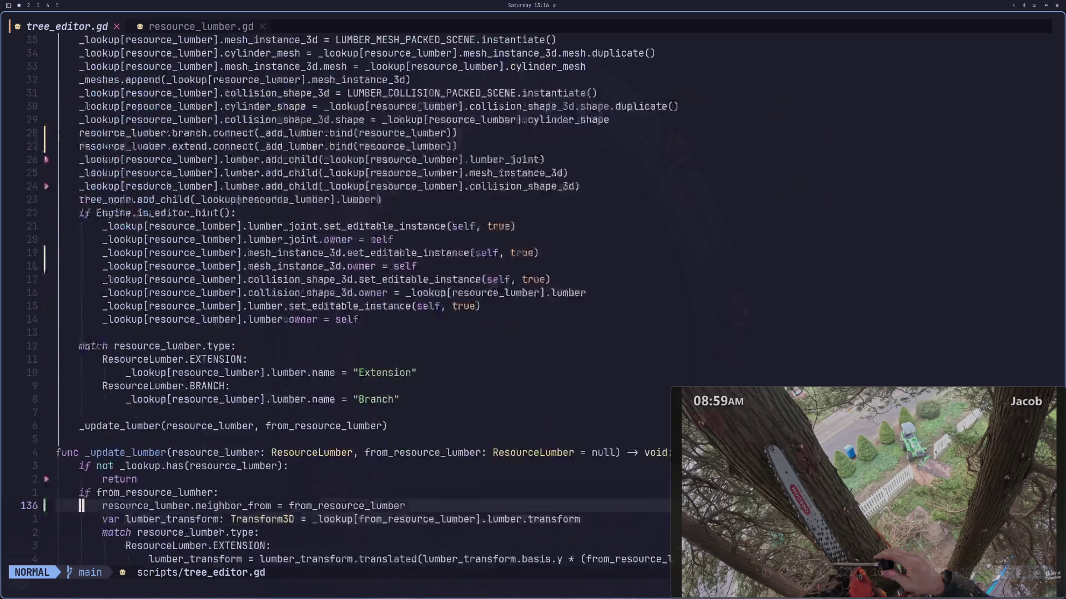
{"action": "key", "text": "j"}
{"action": "key", "text": "j"}
{"action": "key", "text": "j"}
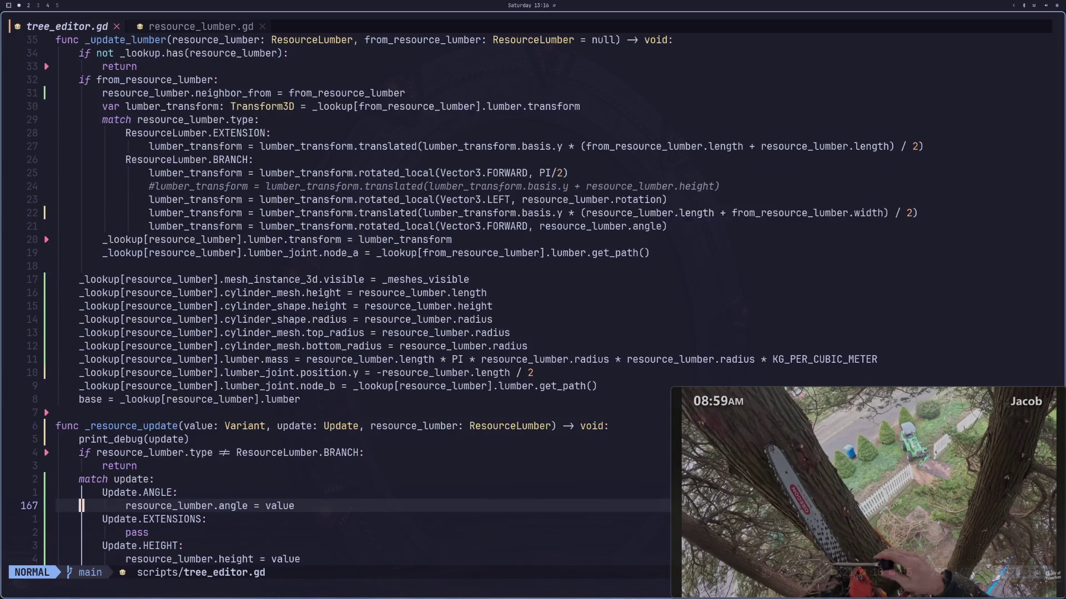
{"action": "key", "text": "j"}
{"action": "key", "text": "j"}
{"action": "key", "text": "j"}
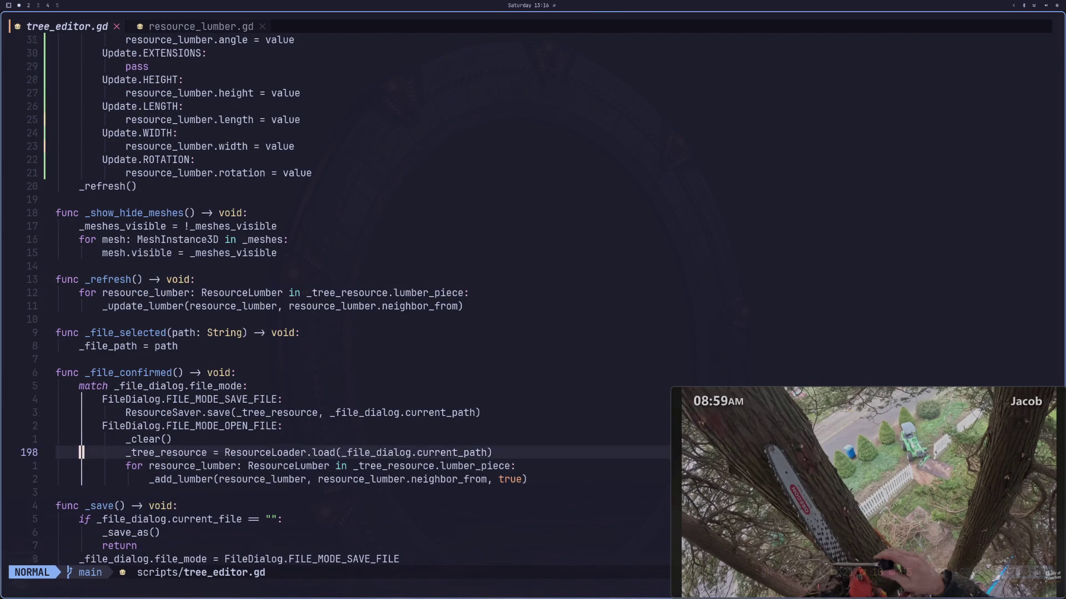
Step: Search the script for _refresh and jump between its matches
{"action": "key", "text": "braceleft"}
{"action": "key", "text": "k"}
{"action": "key", "text": "k"}
{"action": "key", "text": "k"}
{"action": "key", "text": "w"}
{"action": "key", "text": "asterisk"}
{"action": "key", "text": "N"}
{"action": "key", "text": "n"}
Step: Inspect _resource_update's ROTATION case and search for uses of _resource_update
{"action": "key", "text": "k"}
{"action": "key", "text": "k"}
{"action": "key", "text": "k"}
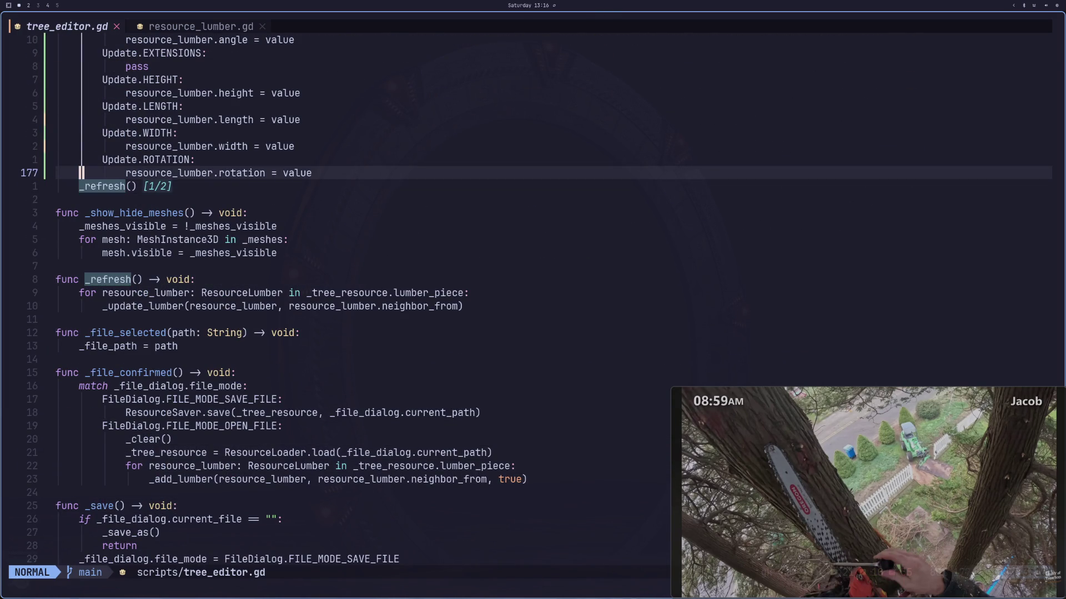
{"action": "key", "text": "j"}
{"action": "key", "text": "j"}
{"action": "key", "text": "j"}
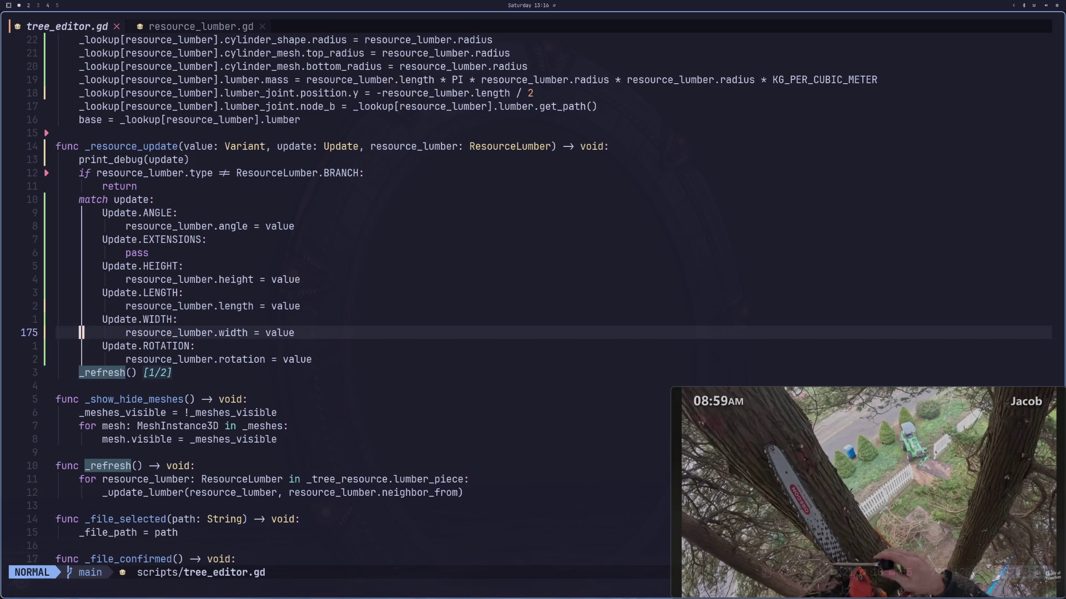
{"action": "key", "text": "k"}
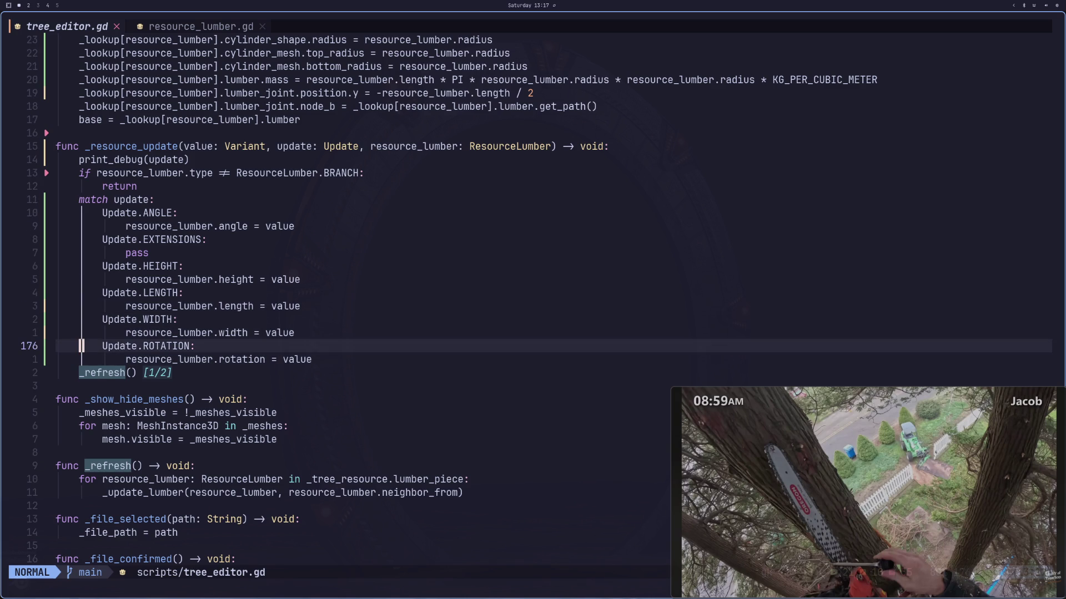
{"action": "key", "text": "k"}
{"action": "key", "text": "k"}
{"action": "key", "text": "k"}
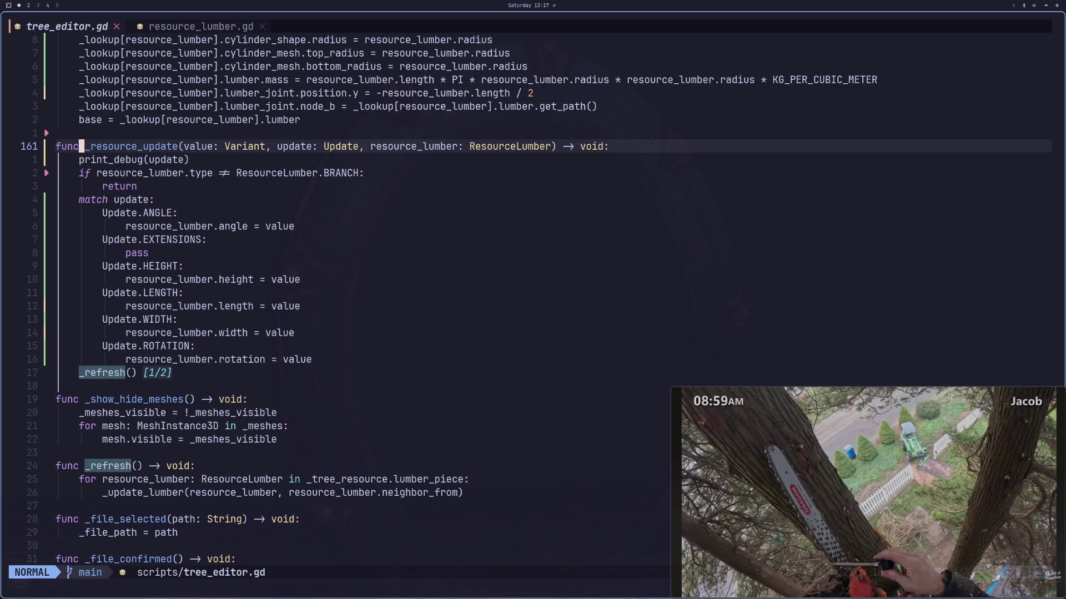
{"action": "key", "text": "w"}
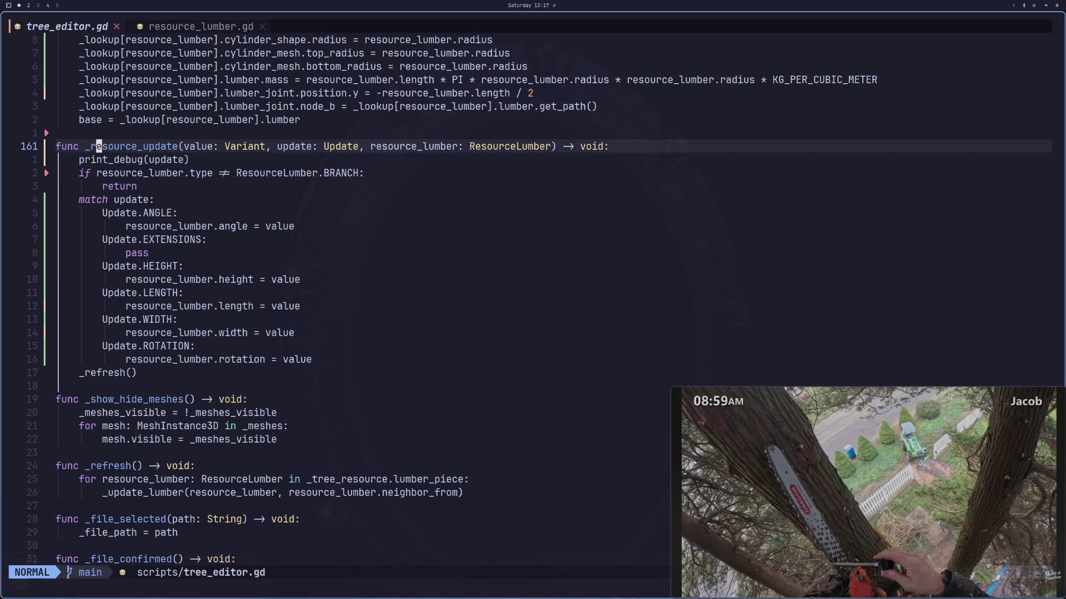
{"action": "key", "text": "asterisk"}
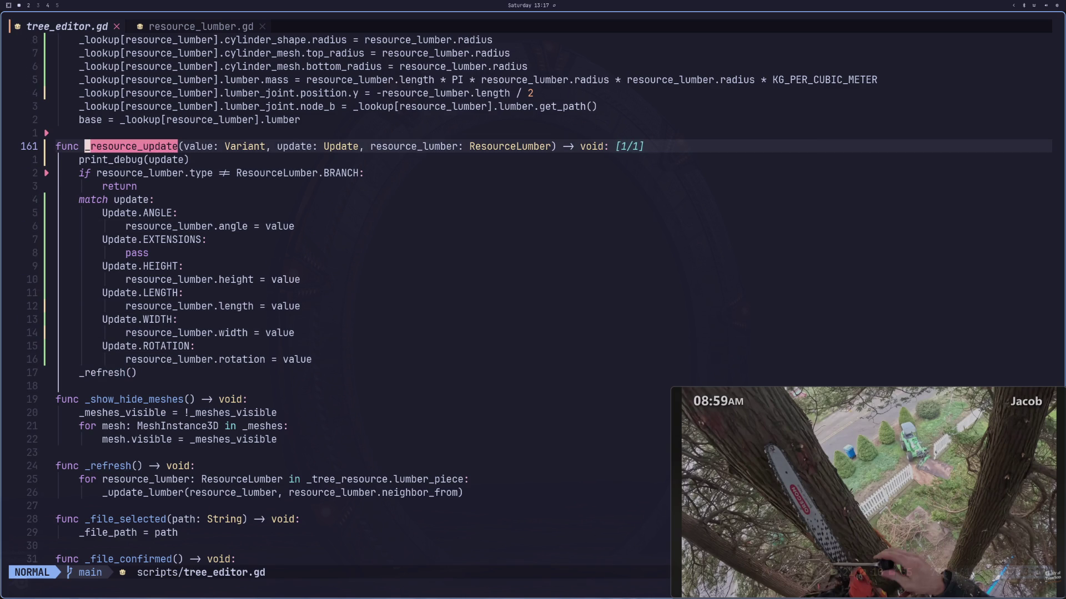
{"action": "key", "text": "super+2"}
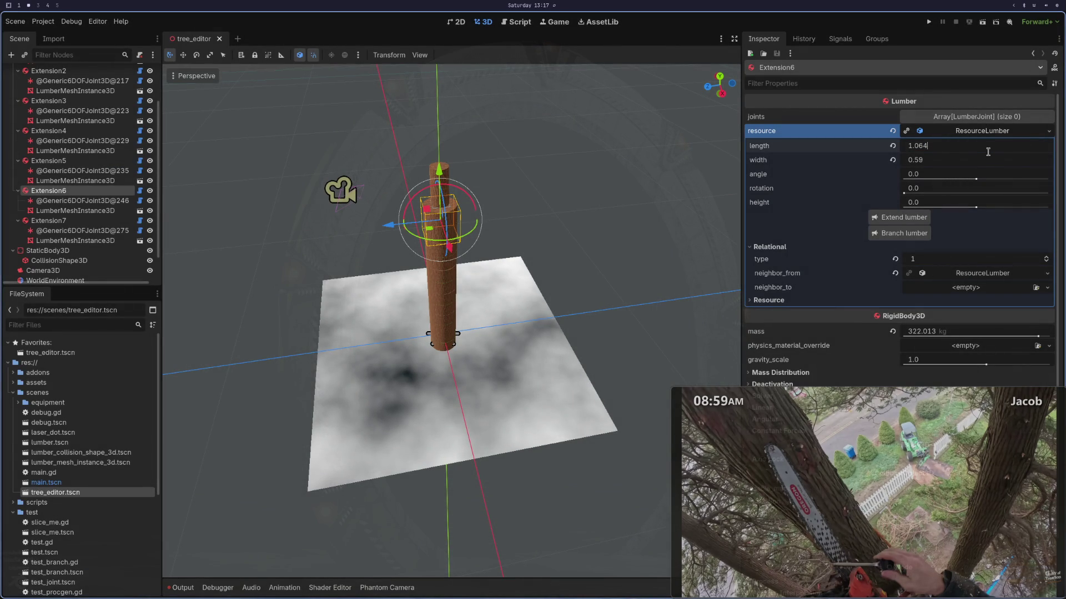
Step: Commit Extension6's length of 1.064, then clear the _resource_update search highlight in Neovim
{"action": "key", "text": "BackSpace"}
{"action": "type", "text": "4"}
{"action": "key", "text": "Tab"}
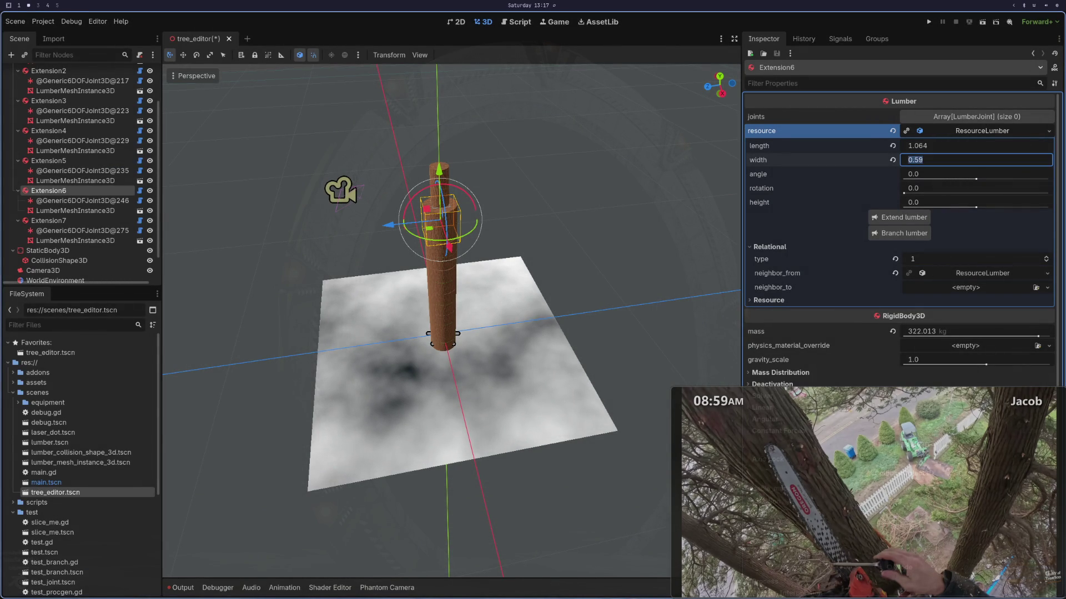
{"action": "key", "text": "super+1"}
{"action": "key", "text": "asterisk"}
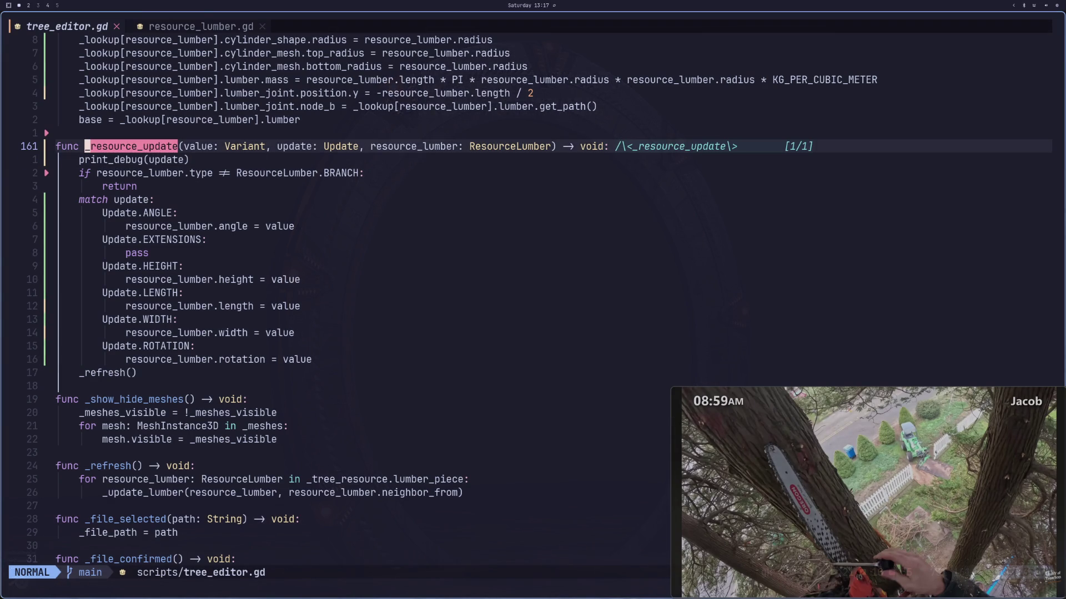
{"action": "key", "text": "Escape"}
{"action": "key", "text": "h"}
{"action": "key", "text": "0"}
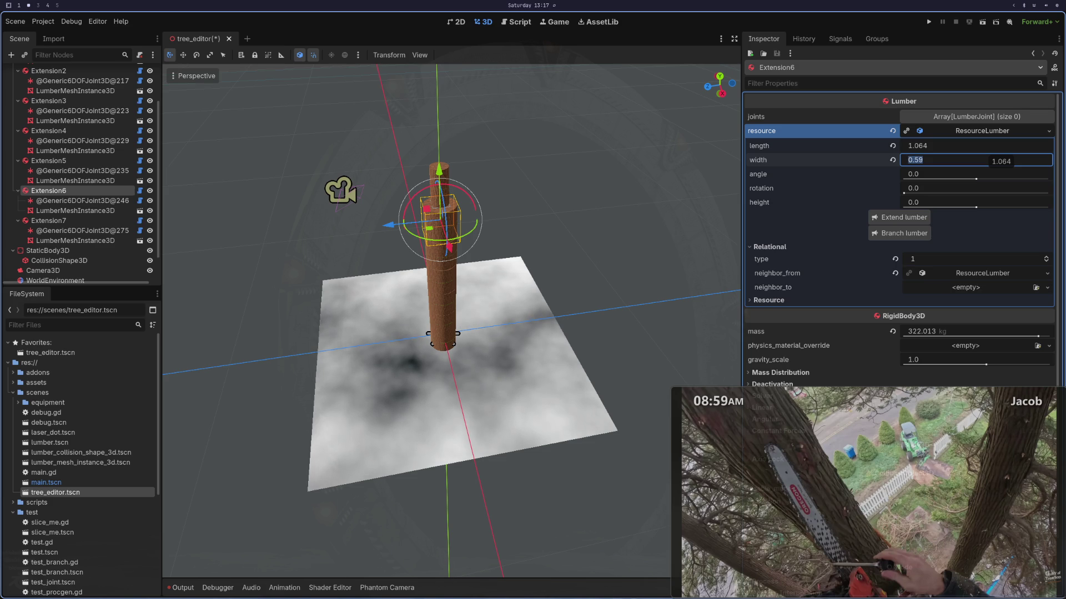
Step: Browse the lumber transform, joint position and Update match cases down to _show_hide_meshes
{"action": "key", "text": "super+1"}
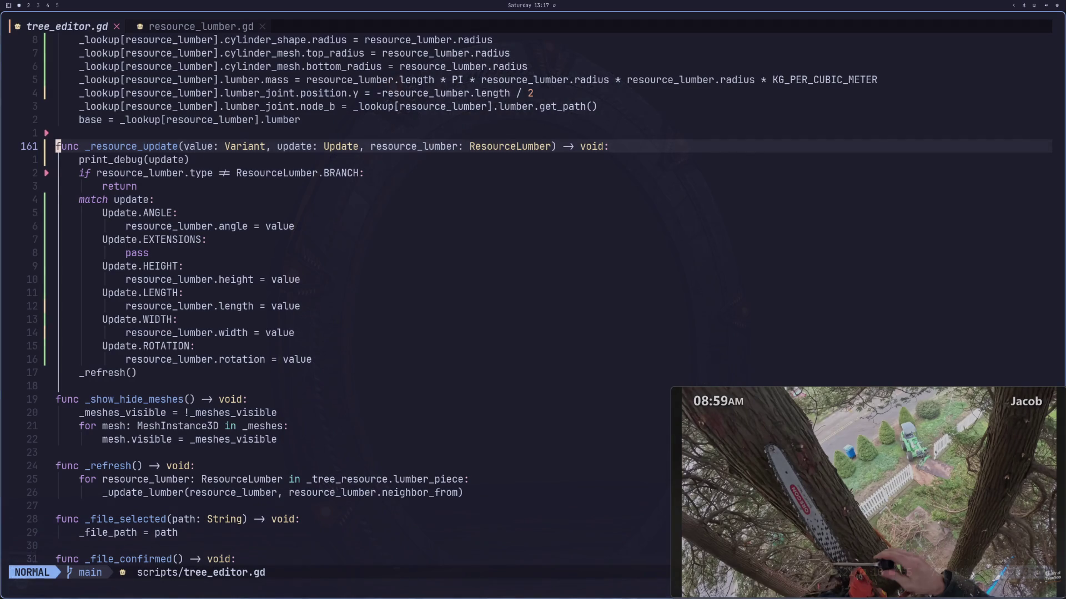
{"action": "key", "text": "k"}
{"action": "key", "text": "k"}
{"action": "key", "text": "k"}
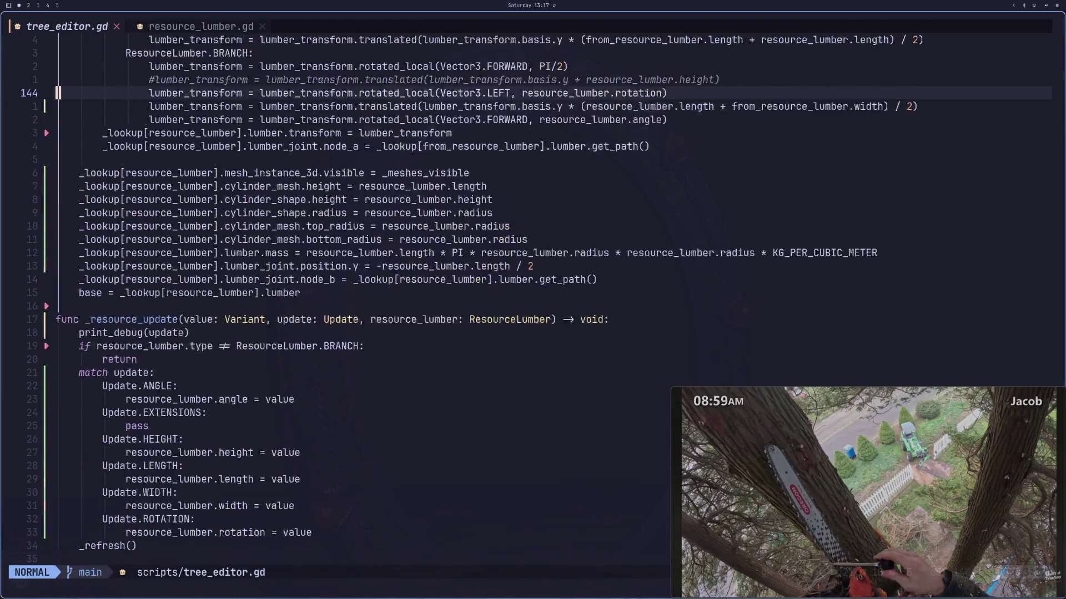
{"action": "key", "text": "j"}
{"action": "key", "text": "j"}
{"action": "key", "text": "j"}
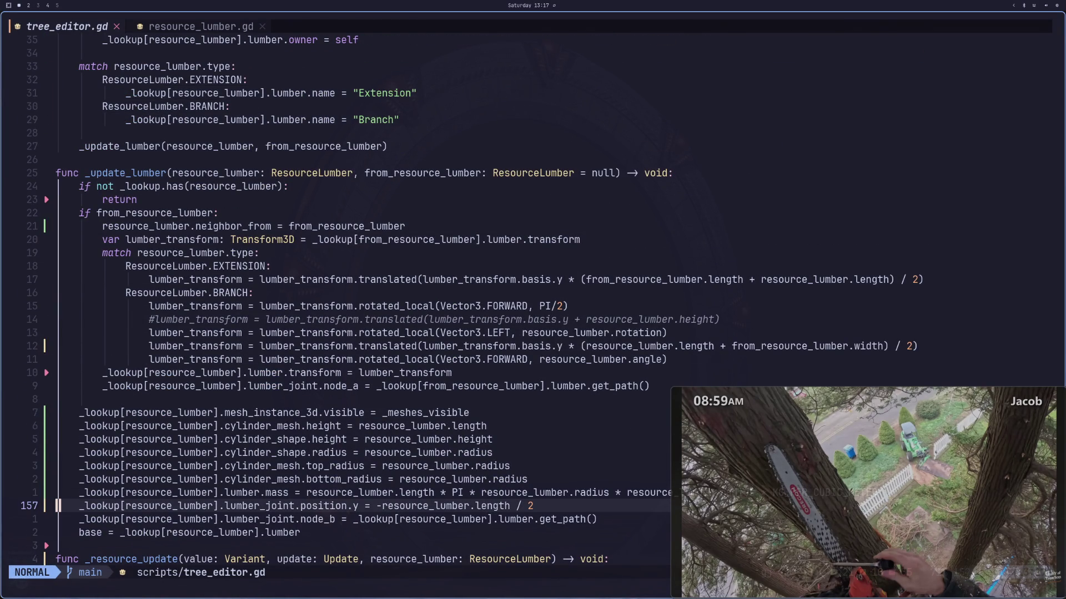
{"action": "key", "text": "j"}
{"action": "key", "text": "j"}
{"action": "key", "text": "j"}
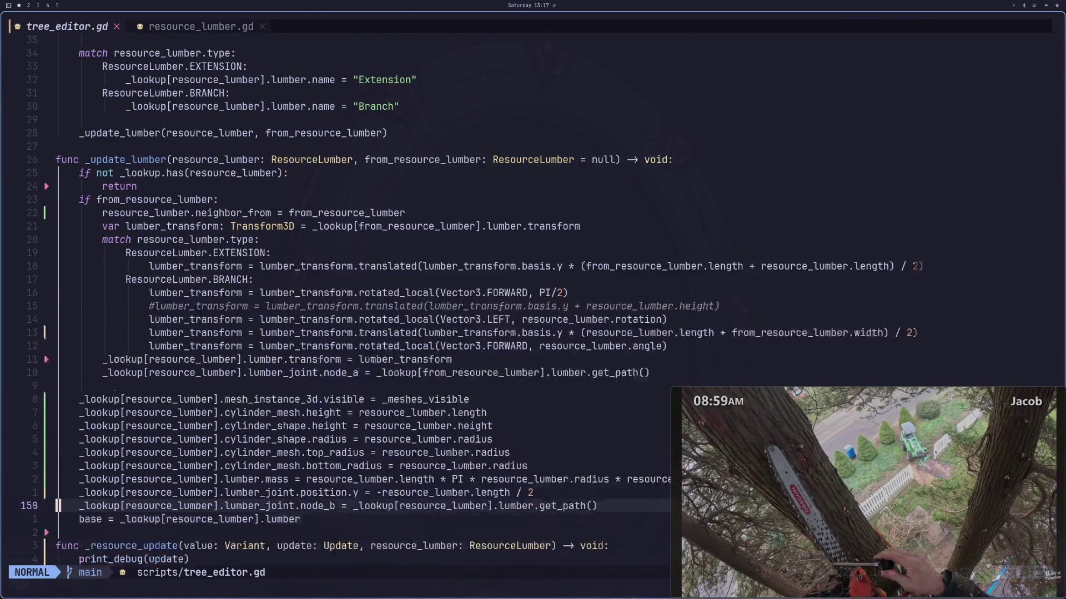
{"action": "key", "text": "j"}
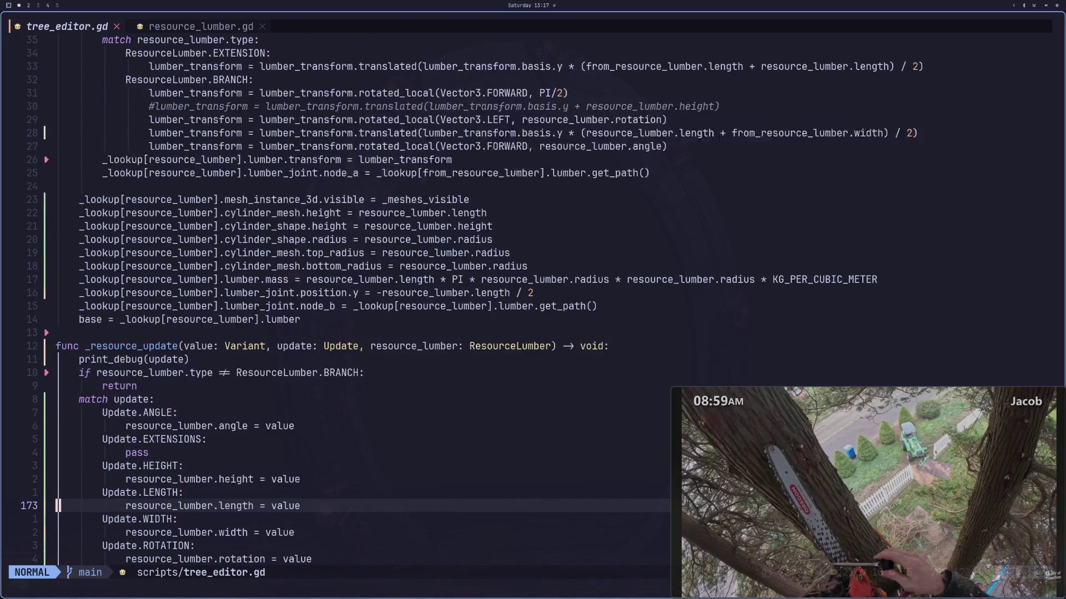
{"action": "key", "text": "j"}
{"action": "key", "text": "j"}
{"action": "key", "text": "j"}
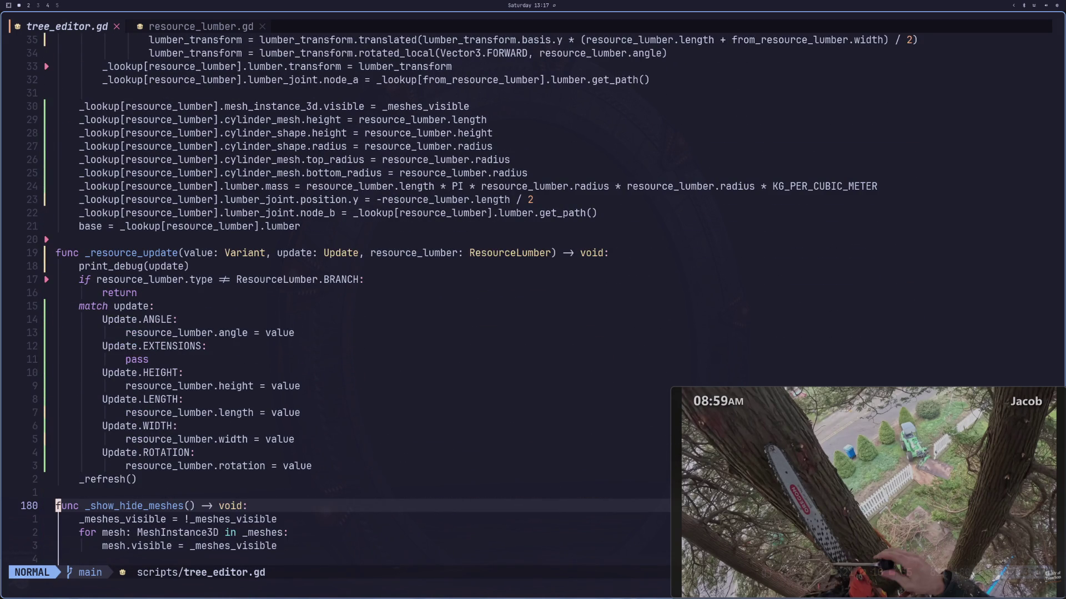
{"action": "key", "text": "super+2"}
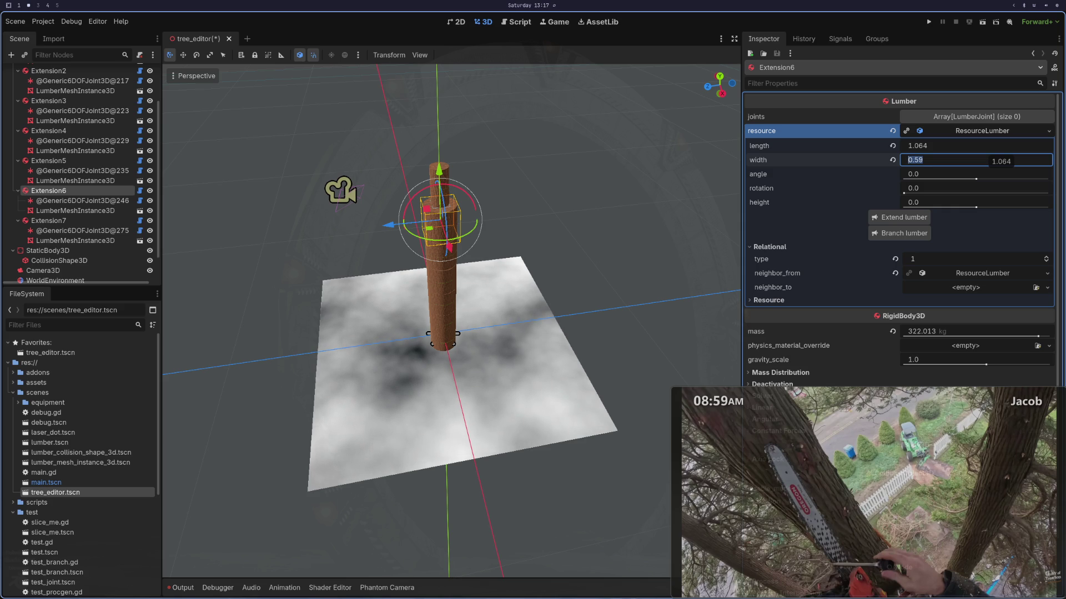
Step: Switch from Godot to workspace 4
{"action": "key", "text": "super+4"}
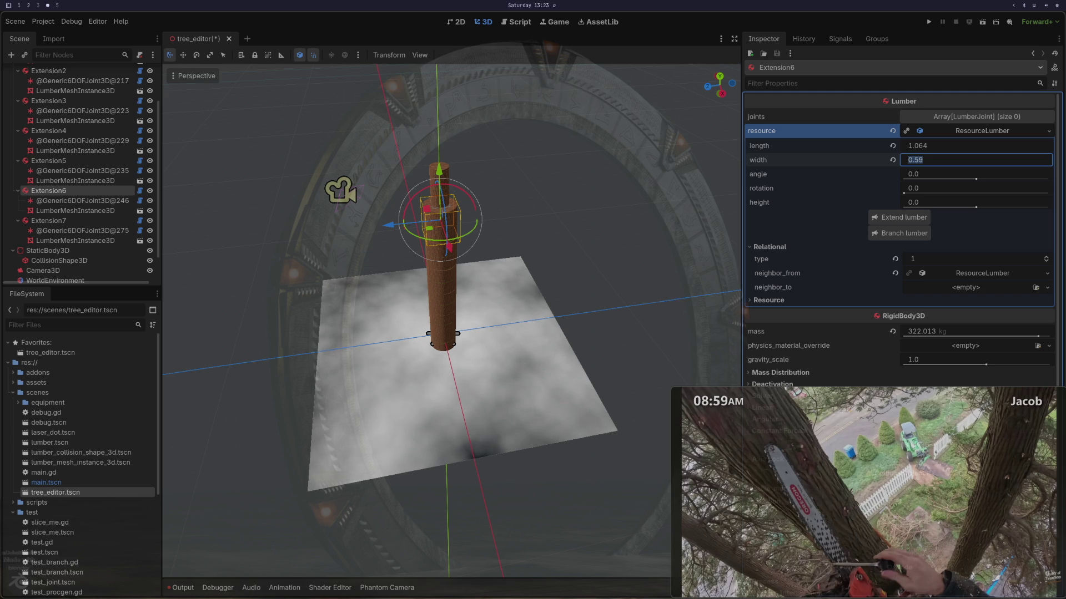
{"action": "scroll", "coordinate": [431, 308], "scroll_direction": "up", "scroll_amount": 10}
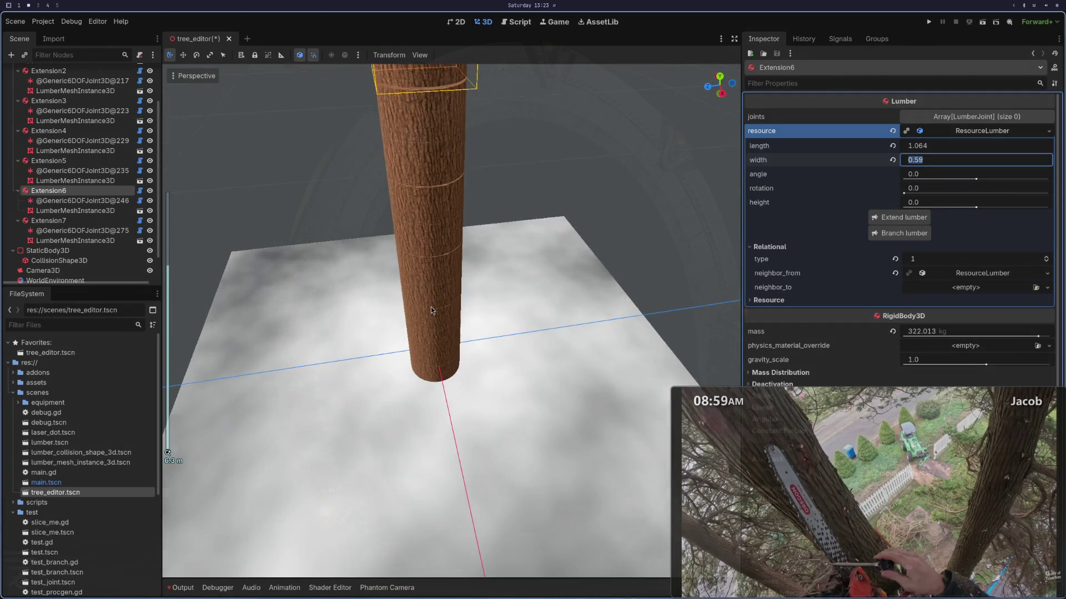
{"action": "key", "text": "f"}
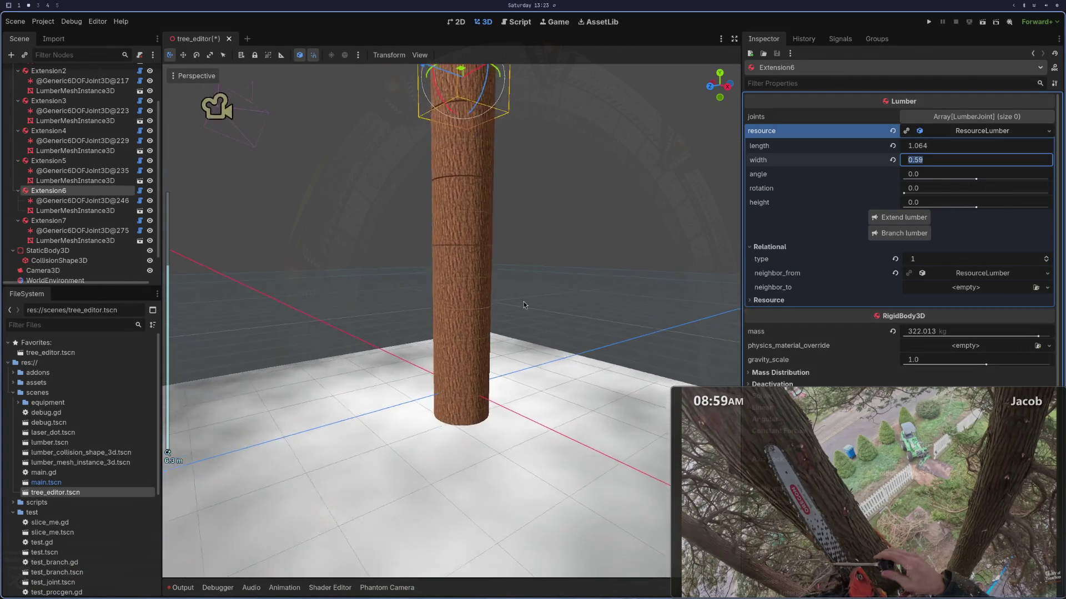
{"action": "scroll", "coordinate": [501, 392], "scroll_direction": "up", "scroll_amount": 5}
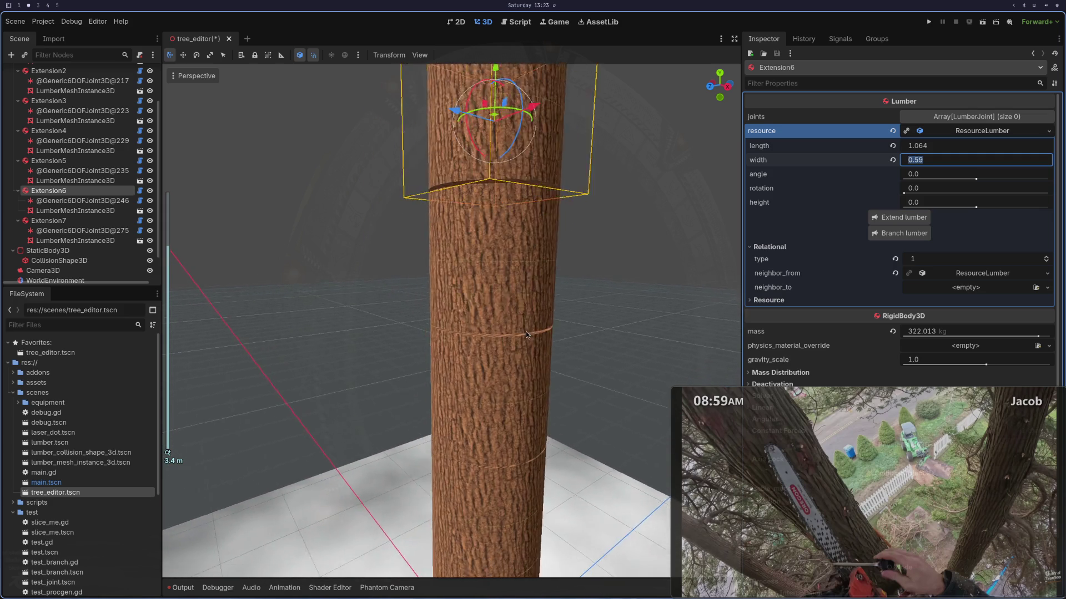
{"action": "scroll", "coordinate": [538, 275], "scroll_direction": "up", "scroll_amount": 6}
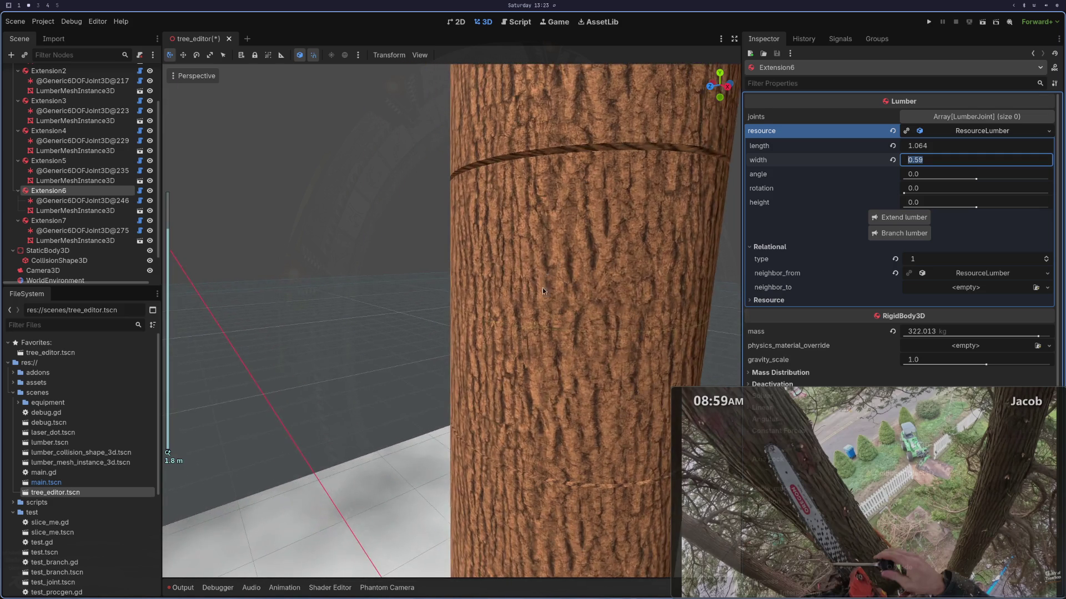
{"action": "mouse_move", "coordinate": [543, 301]}
{"action": "left_mouse_down"}
{"action": "mouse_move", "coordinate": [497, 331]}
{"action": "mouse_move", "coordinate": [488, 151]}
{"action": "mouse_move", "coordinate": [509, 128]}
{"action": "mouse_move", "coordinate": [504, 250]}
{"action": "mouse_move", "coordinate": [537, 208]}
{"action": "mouse_move", "coordinate": [528, 211]}
{"action": "mouse_move", "coordinate": [540, 246]}
{"action": "mouse_move", "coordinate": [508, 295]}
{"action": "mouse_move", "coordinate": [534, 232]}
{"action": "mouse_move", "coordinate": [546, 266]}
{"action": "mouse_move", "coordinate": [561, 239]}
{"action": "mouse_move", "coordinate": [538, 280]}
{"action": "left_mouse_up"}
{"action": "scroll", "coordinate": [537, 281], "scroll_direction": "up", "scroll_amount": 8}
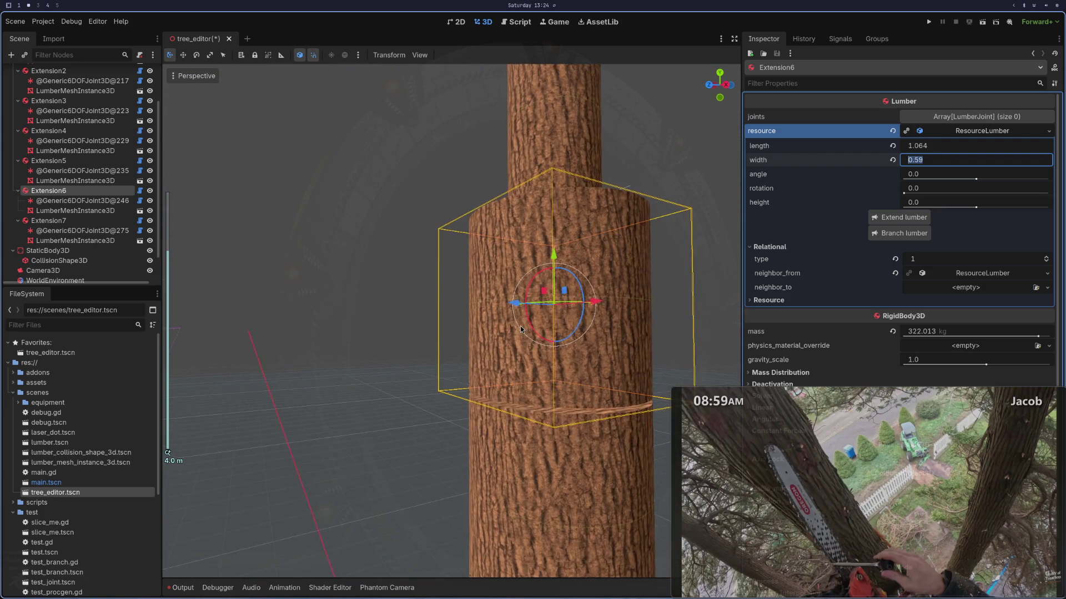
{"action": "scroll", "coordinate": [511, 332], "scroll_direction": "down", "scroll_amount": 8}
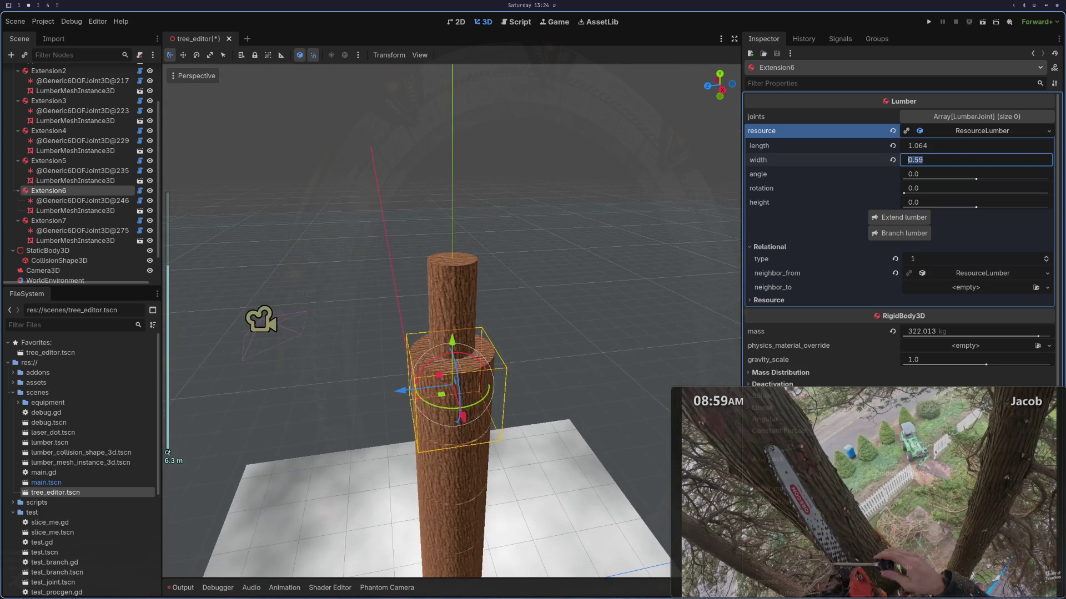
{"action": "scroll", "coordinate": [505, 315], "scroll_direction": "down", "scroll_amount": 4}
{"action": "mouse_move", "coordinate": [505, 315]}
{"action": "left_mouse_down"}
{"action": "mouse_move", "coordinate": [550, 227]}
{"action": "mouse_move", "coordinate": [460, 342]}
{"action": "mouse_move", "coordinate": [441, 393]}
{"action": "left_mouse_up"}
{"action": "key", "text": "super+1"}
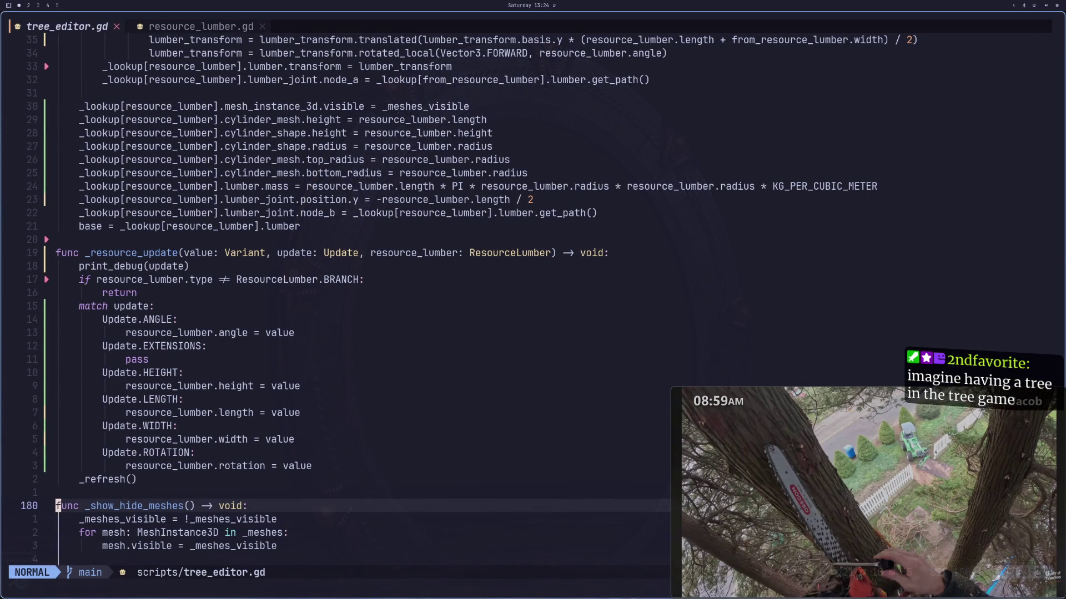
Step: Navigate up past the Update.ANGLE case to the end of the return line
{"action": "key", "text": "k"}
{"action": "key", "text": "9"}
{"action": "key", "text": "k"}
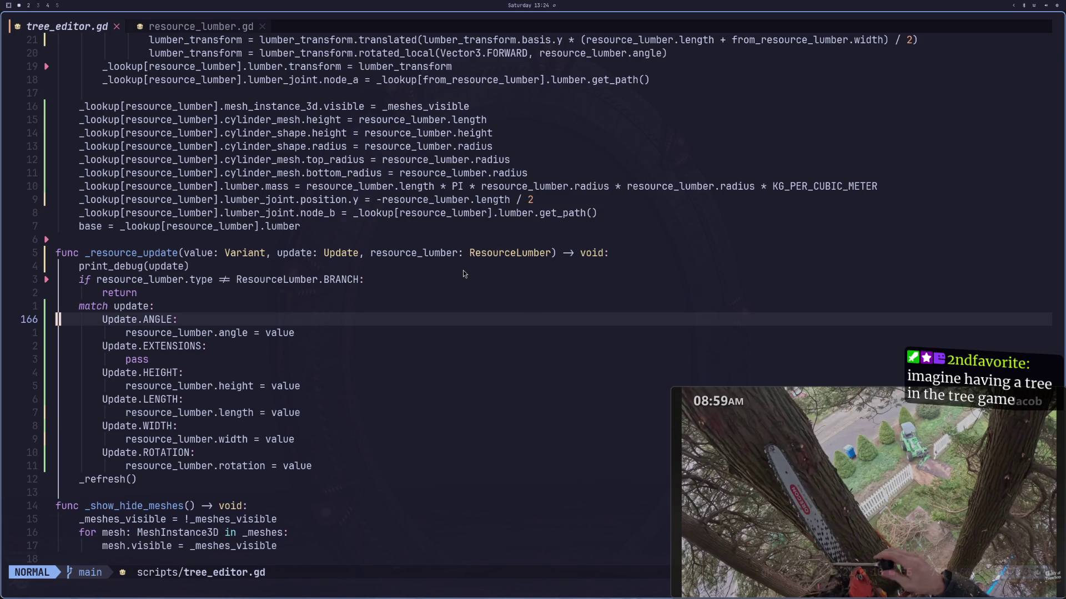
{"action": "key", "text": "k"}
{"action": "key", "text": "k"}
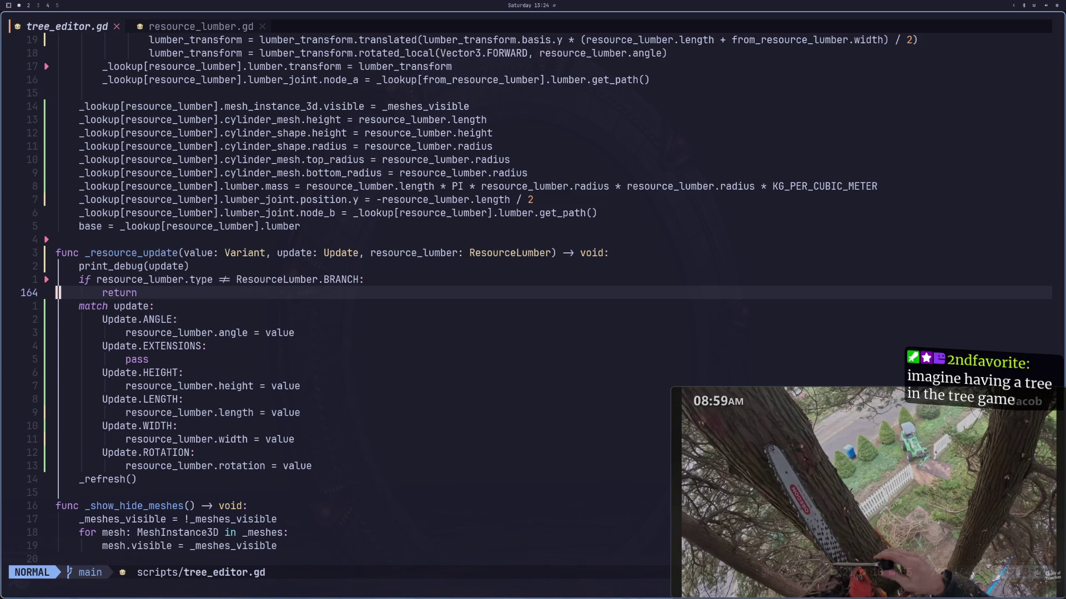
{"action": "mouse_move", "coordinate": [776, 457]}
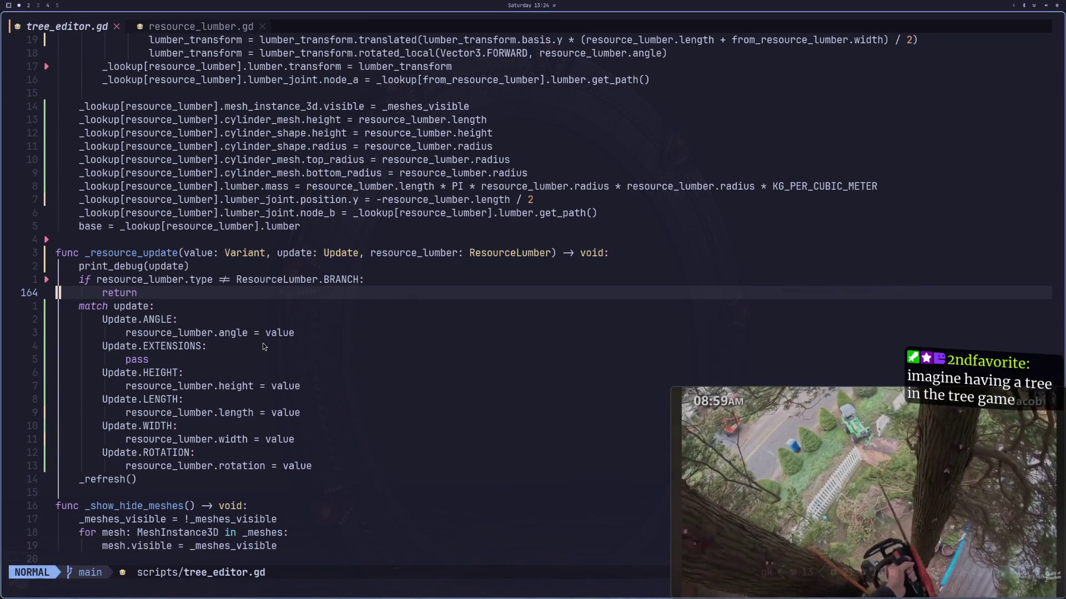
{"action": "left_click", "coordinate": [172, 296]}
Step: Select the whole _resource_update function linewise, delete it, and save tree_editor.gd
{"action": "key", "text": "h"}
{"action": "key", "text": "h"}
{"action": "key", "text": "0"}
{"action": "key", "text": "k"}
{"action": "key", "text": "k"}
{"action": "key", "text": "k"}
{"action": "key", "text": "V"}
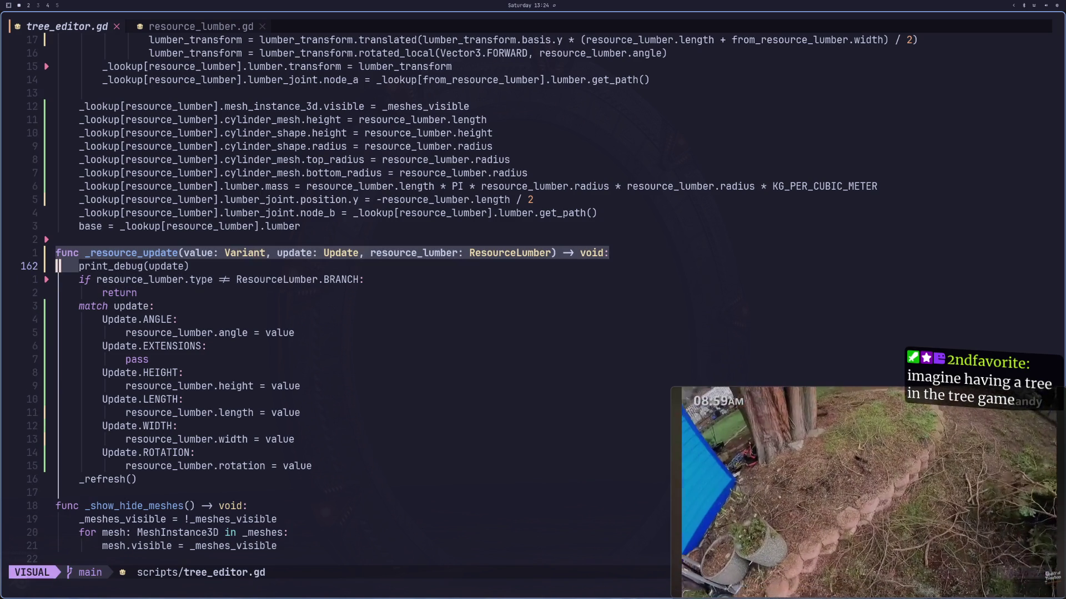
{"action": "key", "text": "j"}
{"action": "key", "text": "j"}
{"action": "key", "text": "j"}
{"action": "type", "text": "d"}
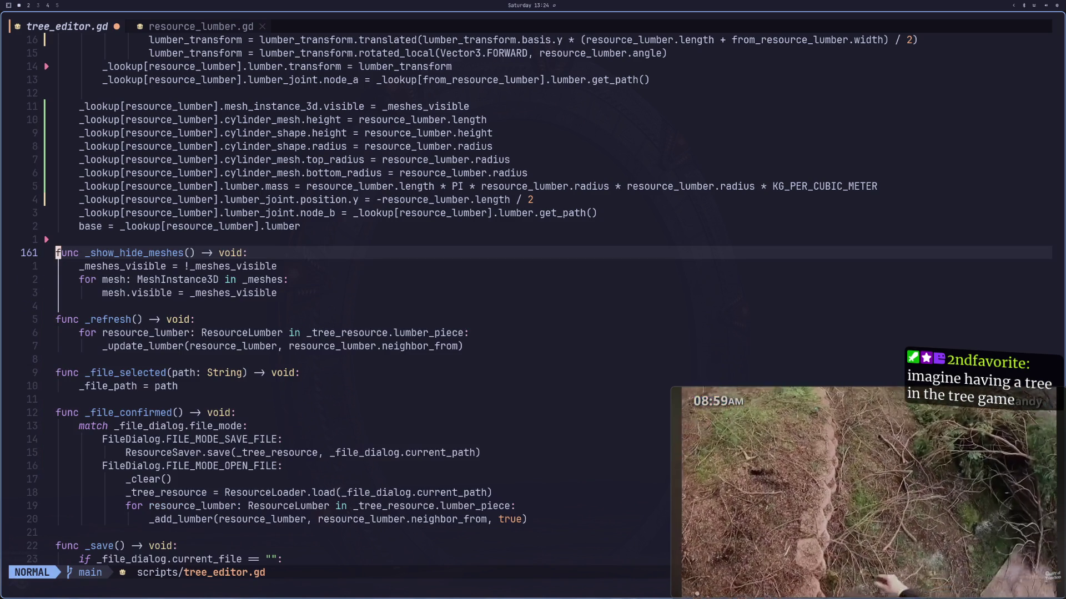
{"action": "type", "text": ":w"}
{"action": "key", "text": "Return"}
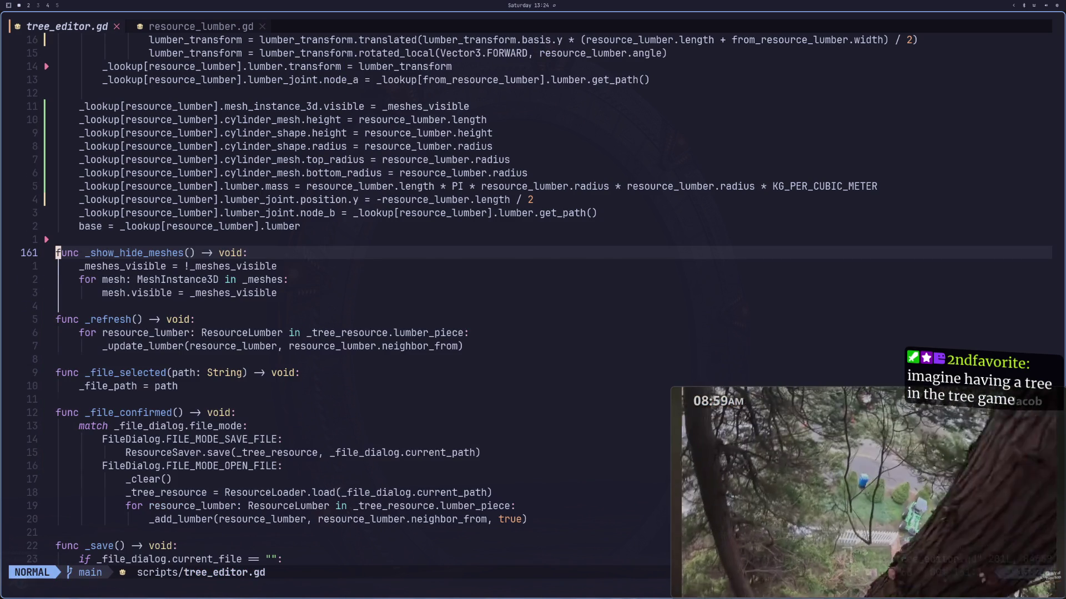
Step: Undo the deletion to restore _resource_update and browse down to the lumber_joint.node_b line
{"action": "key", "text": "u"}
{"action": "key", "text": "j"}
{"action": "key", "text": "j"}
{"action": "key", "text": "j"}
{"action": "key", "text": "k"}
{"action": "key", "text": "k"}
{"action": "key", "text": "k"}
{"action": "key", "text": "j"}
{"action": "key", "text": "j"}
{"action": "key", "text": "j"}
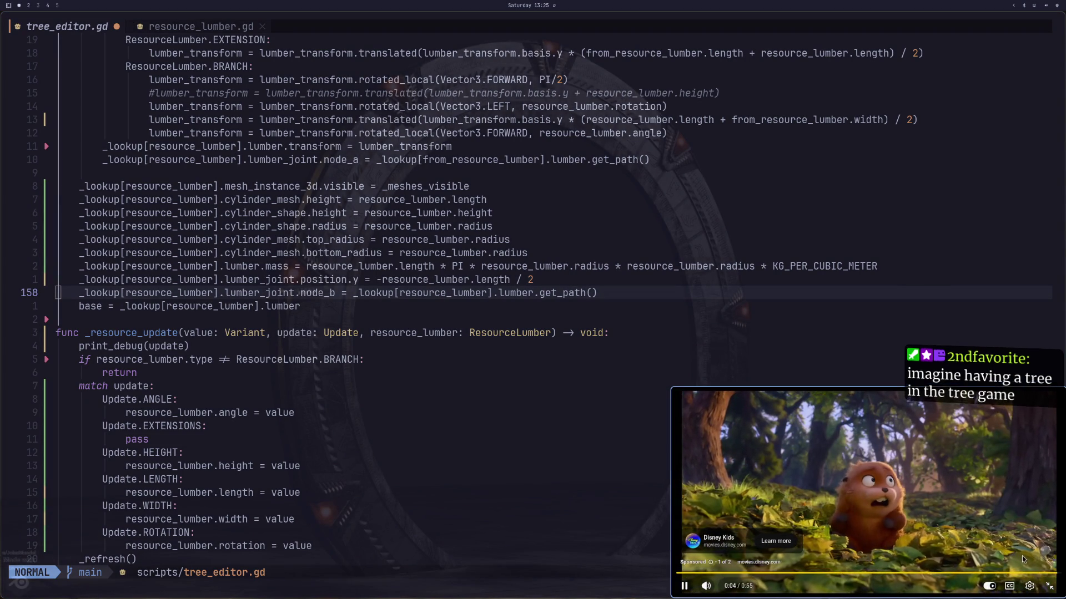
{"action": "left_click", "coordinate": [1020, 555]}
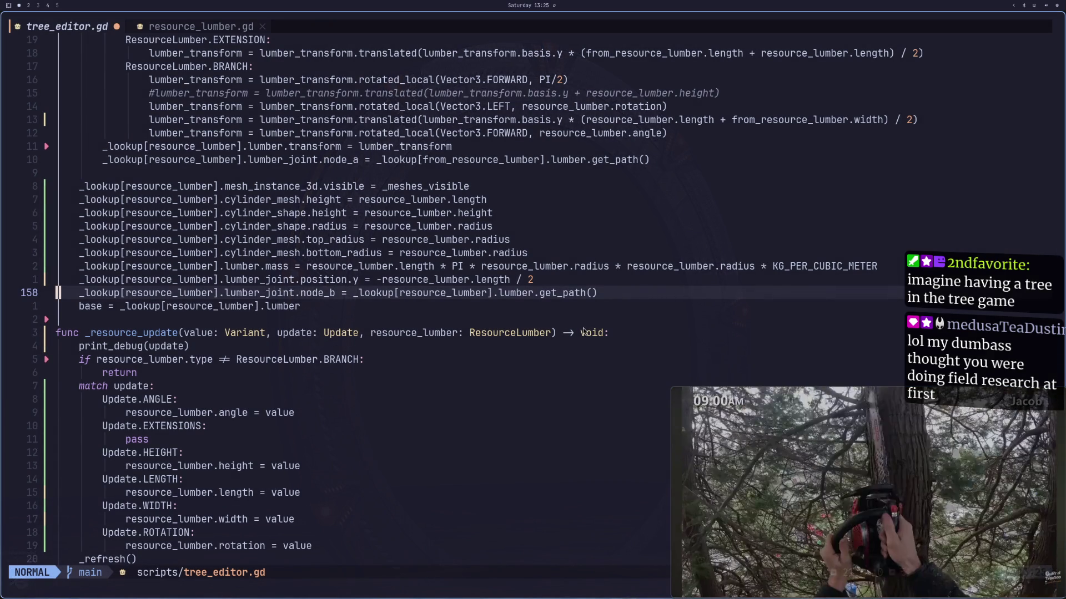
{"action": "mouse_move", "coordinate": [801, 444]}
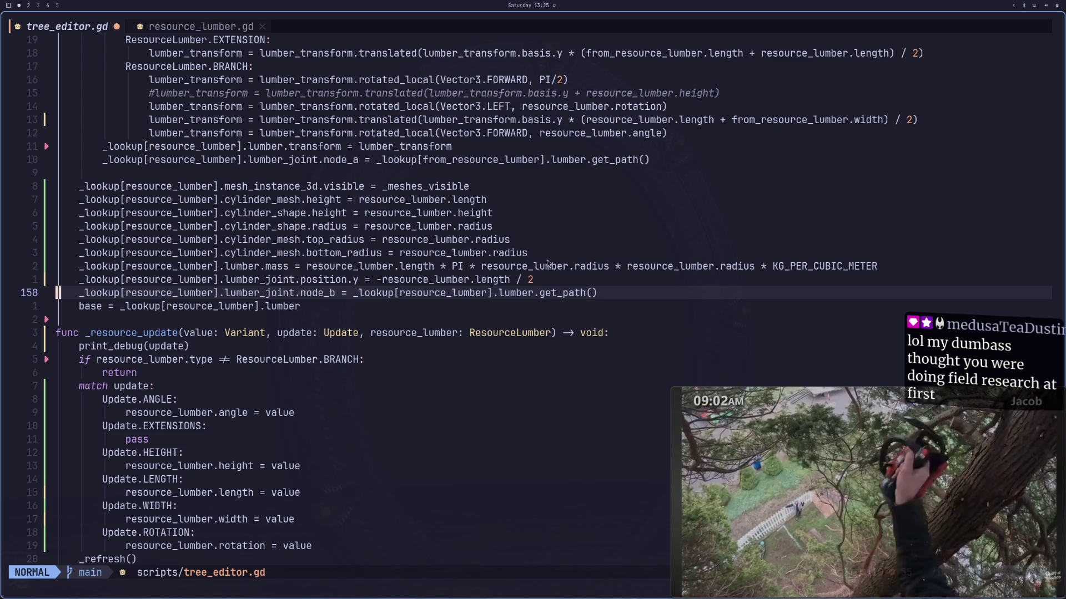
{"action": "scroll", "coordinate": [428, 245], "scroll_direction": "up", "scroll_amount": 5}
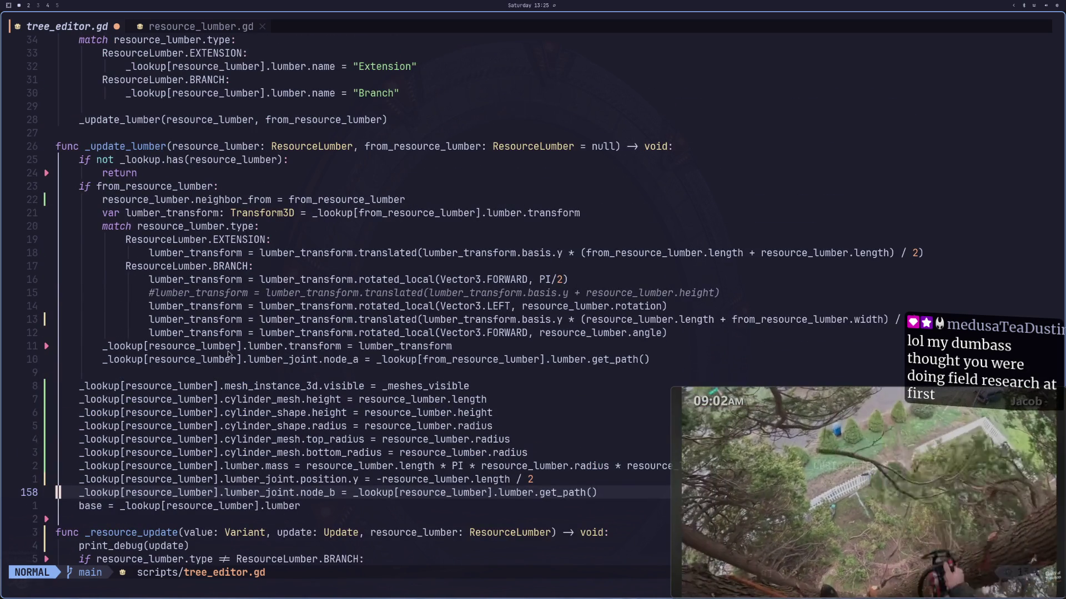
{"action": "left_click", "coordinate": [171, 297]}
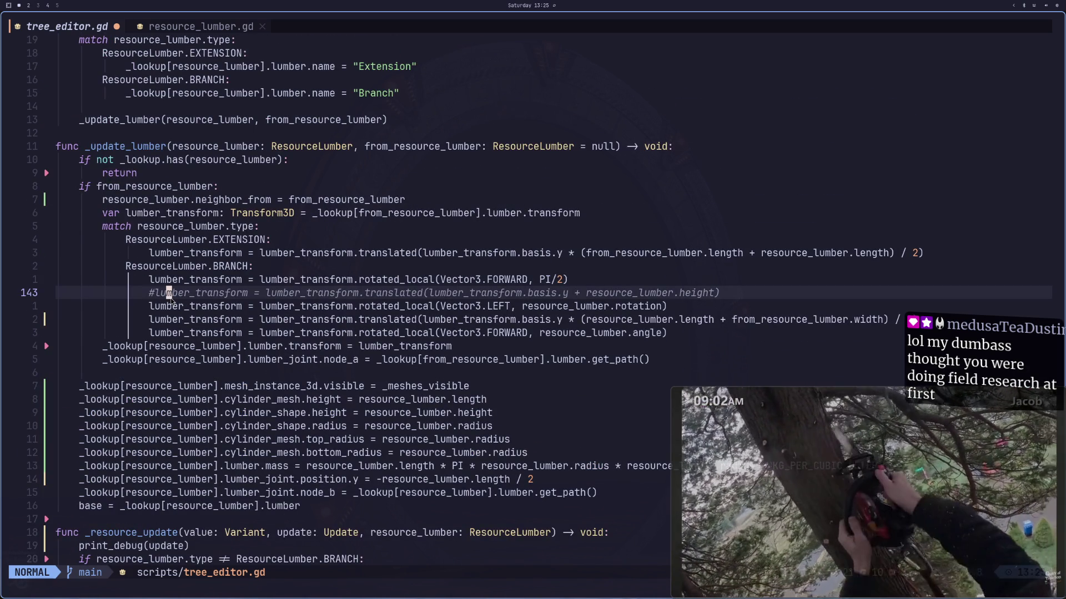
{"action": "key", "text": "h"}
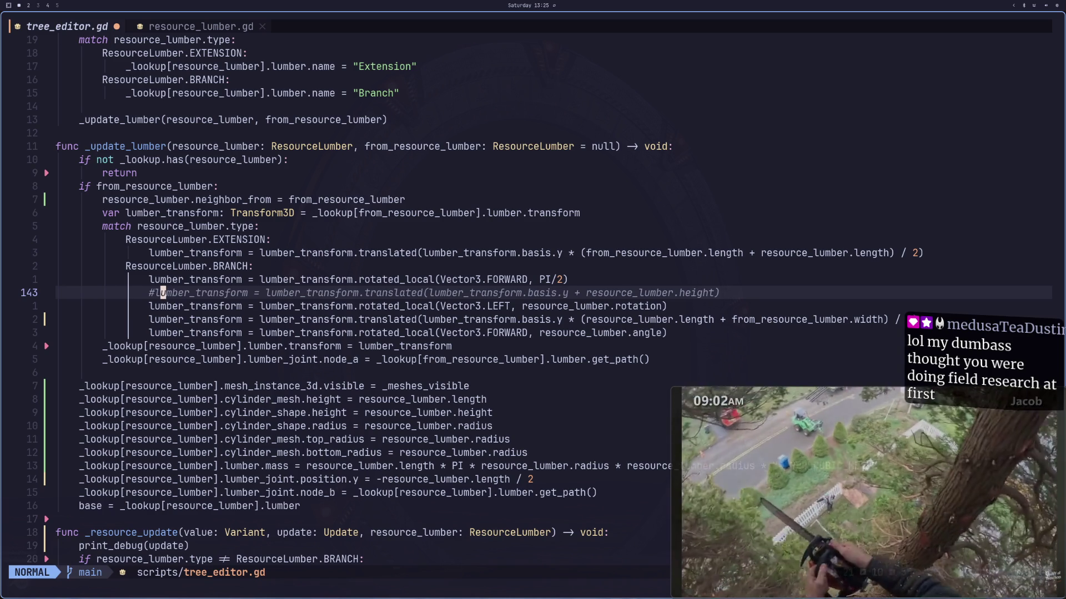
{"action": "key", "text": "h"}
{"action": "key", "text": "h"}
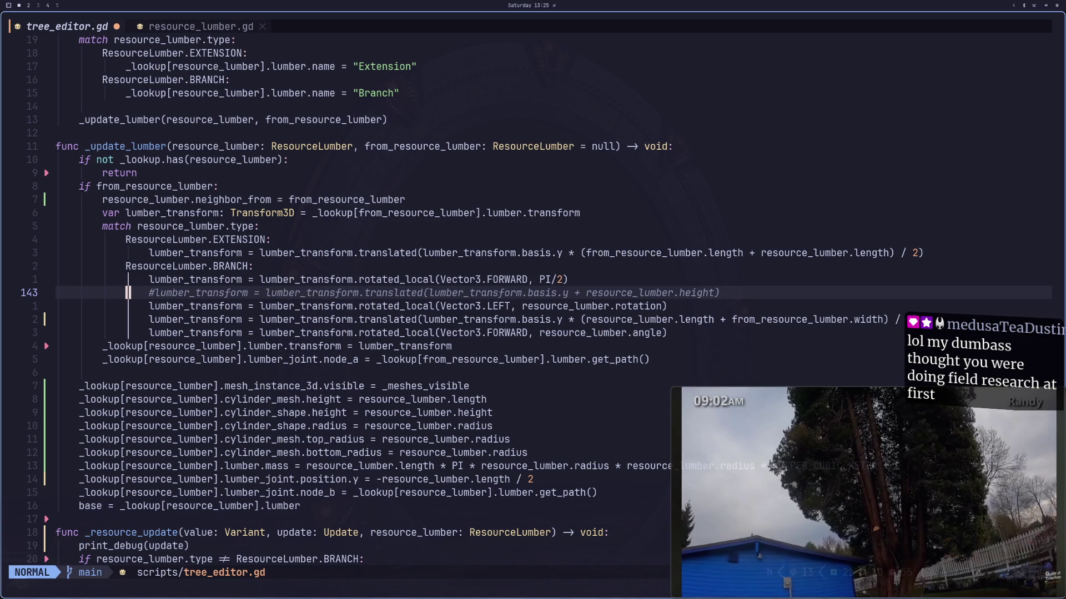
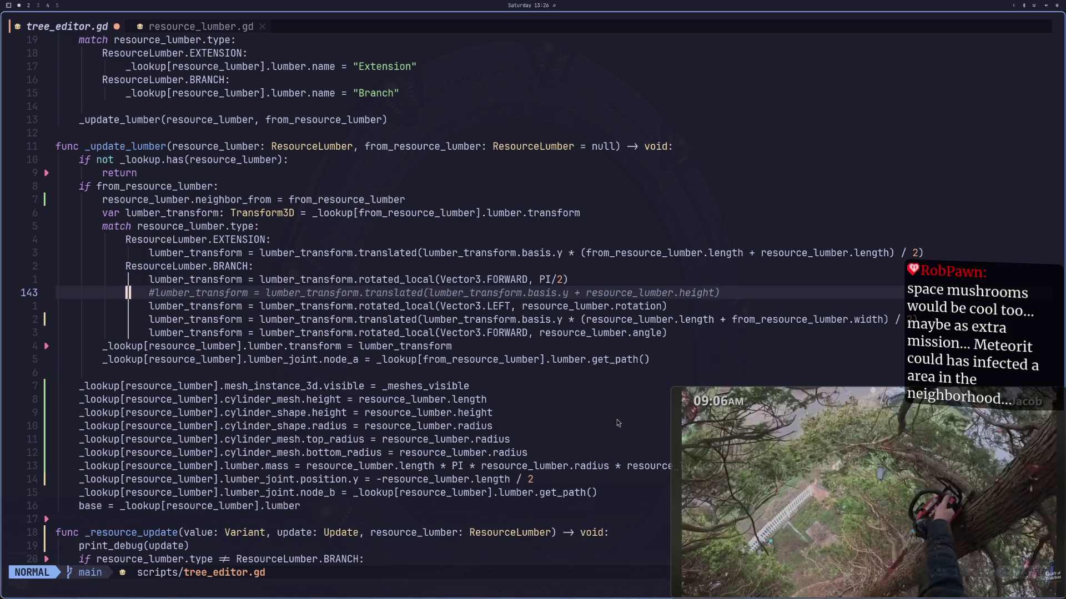
Step: Put the caret on the branch rotation line in _update_lumber while pausing and resuming the reference video
{"action": "left_click", "coordinate": [677, 422]}
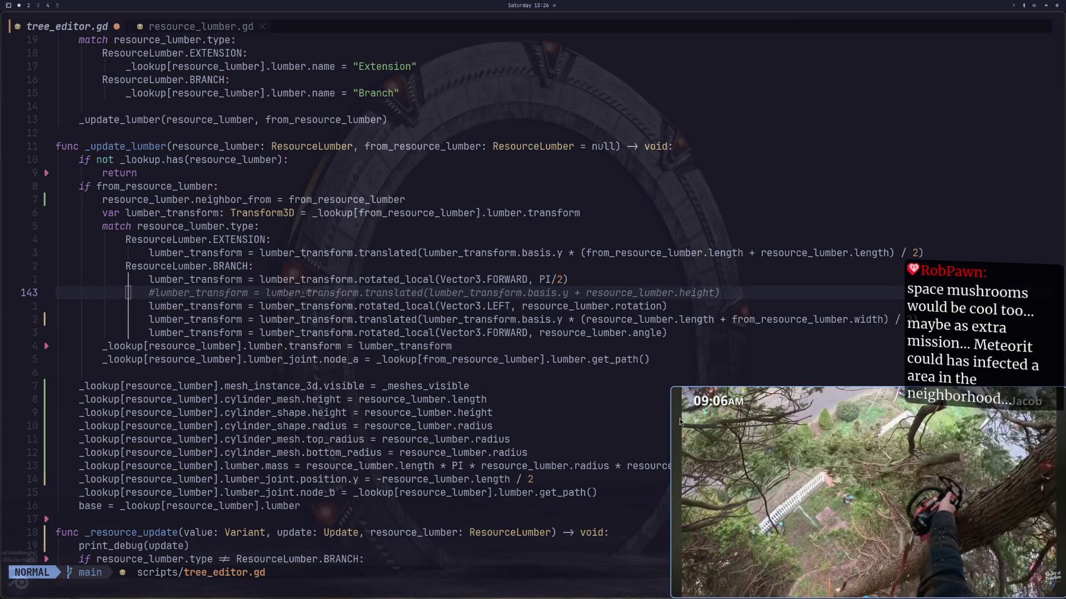
{"action": "key", "text": "super+4"}
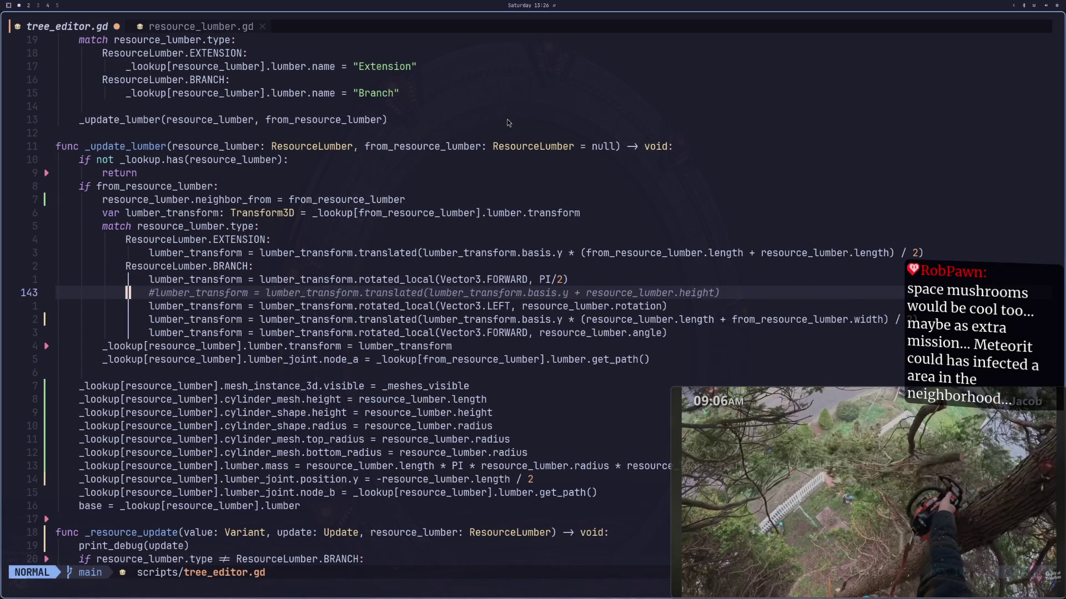
{"action": "mouse_move", "coordinate": [845, 479]}
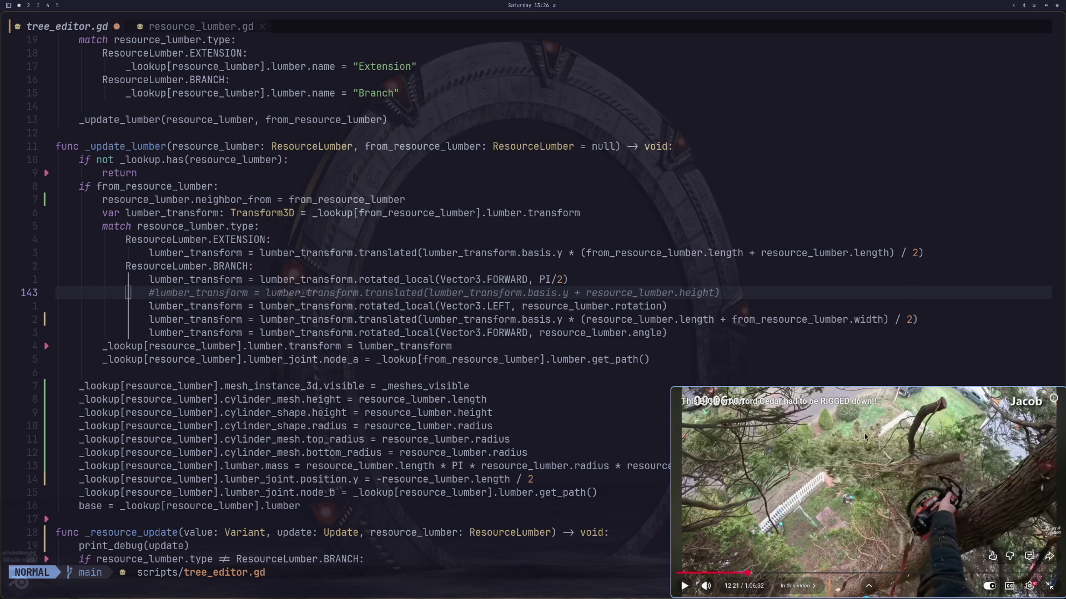
{"action": "left_click", "coordinate": [350, 279]}
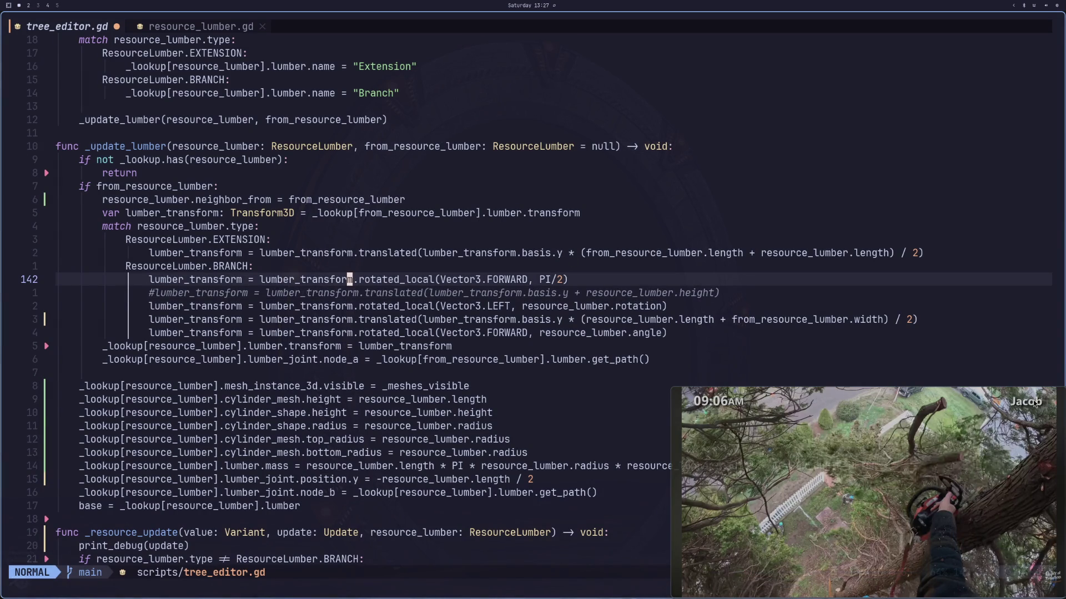
{"action": "left_click", "coordinate": [914, 464]}
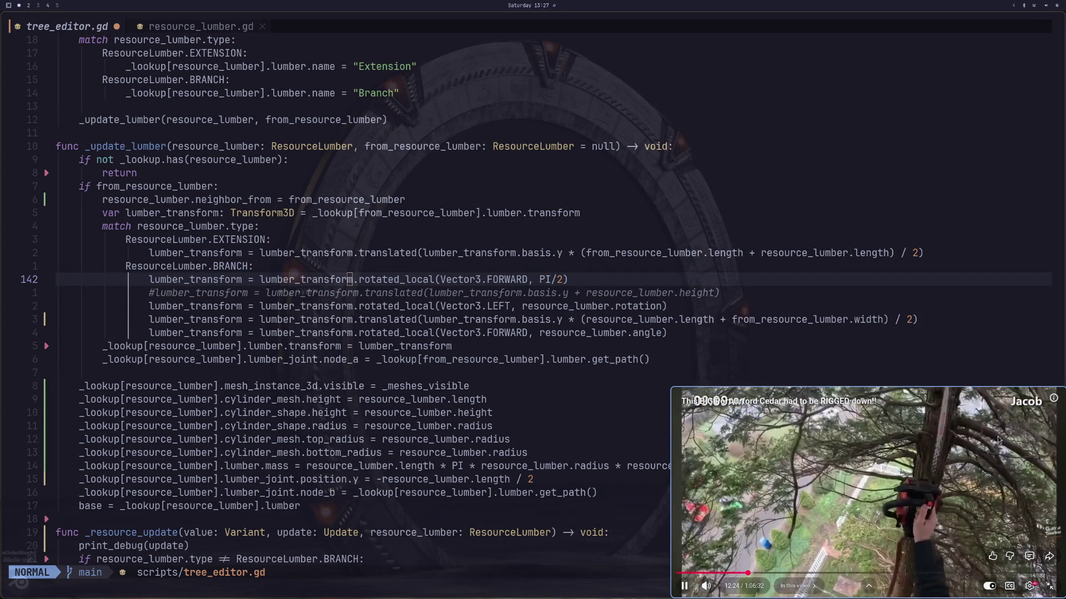
{"action": "left_click", "coordinate": [995, 425]}
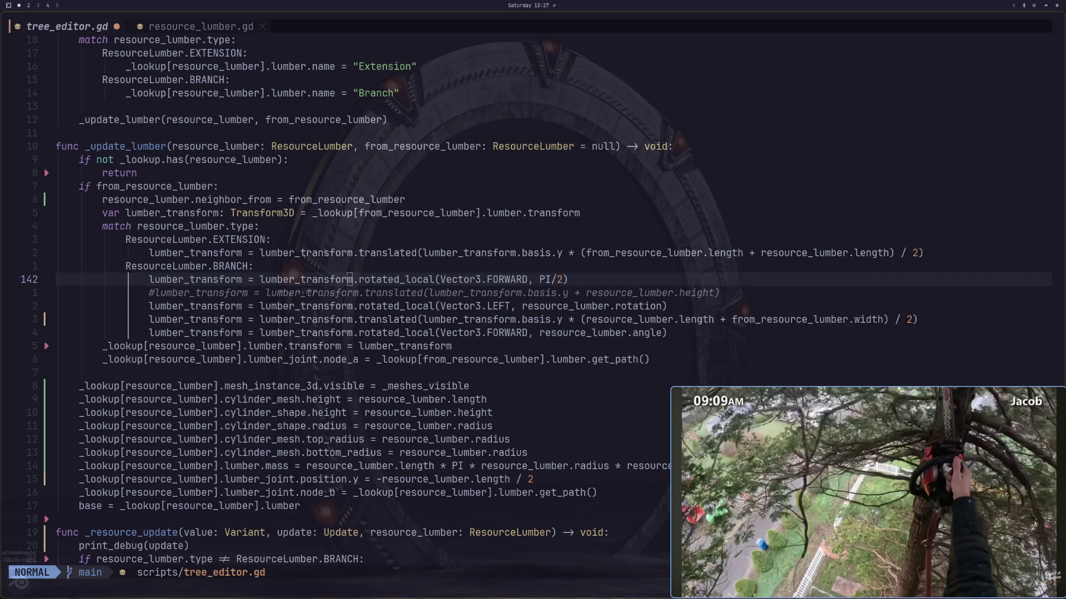
Step: Step through the branch offset and angle rotation lines, then bring up the Godot editor
{"action": "mouse_move", "coordinate": [800, 461]}
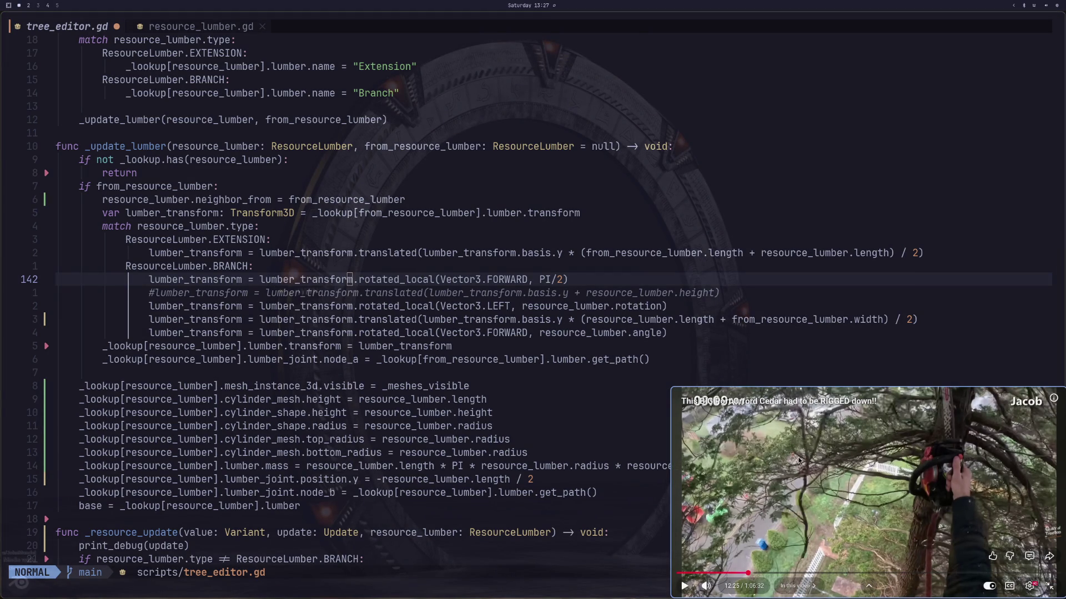
{"action": "left_click", "coordinate": [799, 461]}
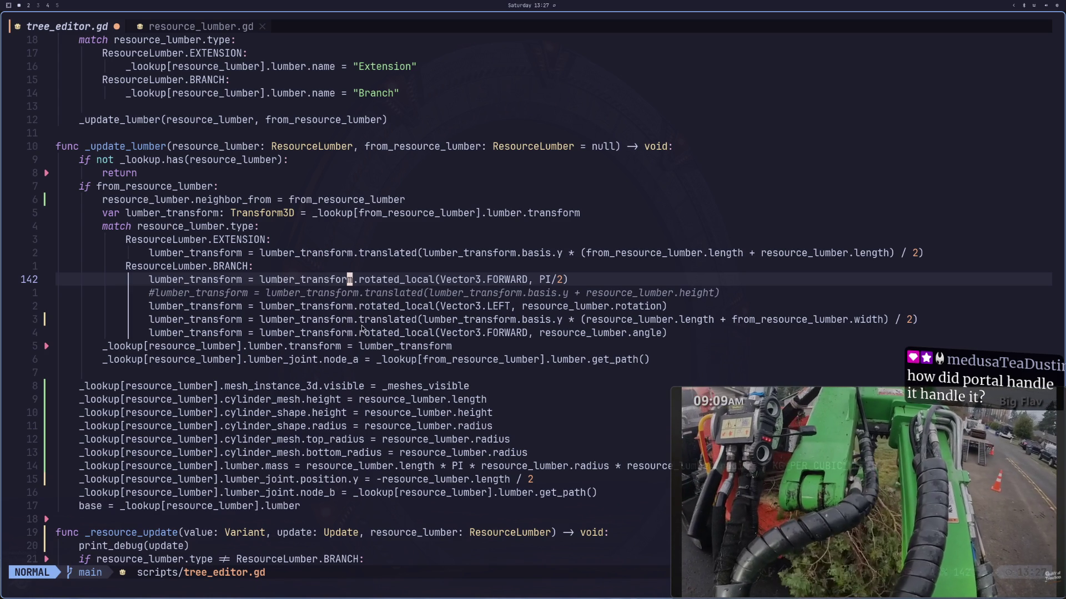
{"action": "left_click", "coordinate": [361, 321]}
{"action": "mouse_move", "coordinate": [724, 432]}
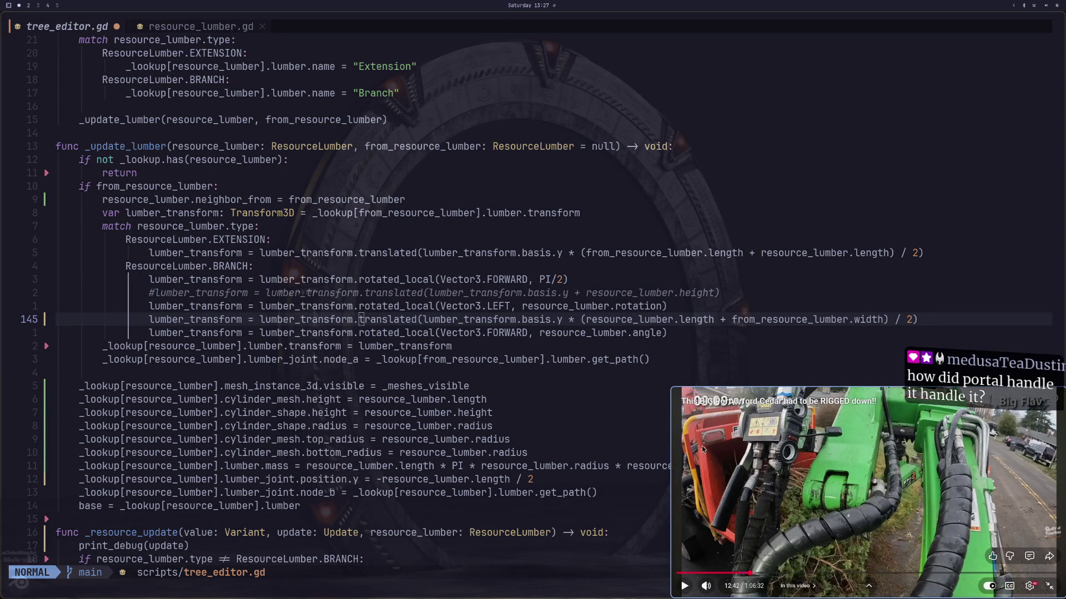
{"action": "left_click", "coordinate": [701, 445]}
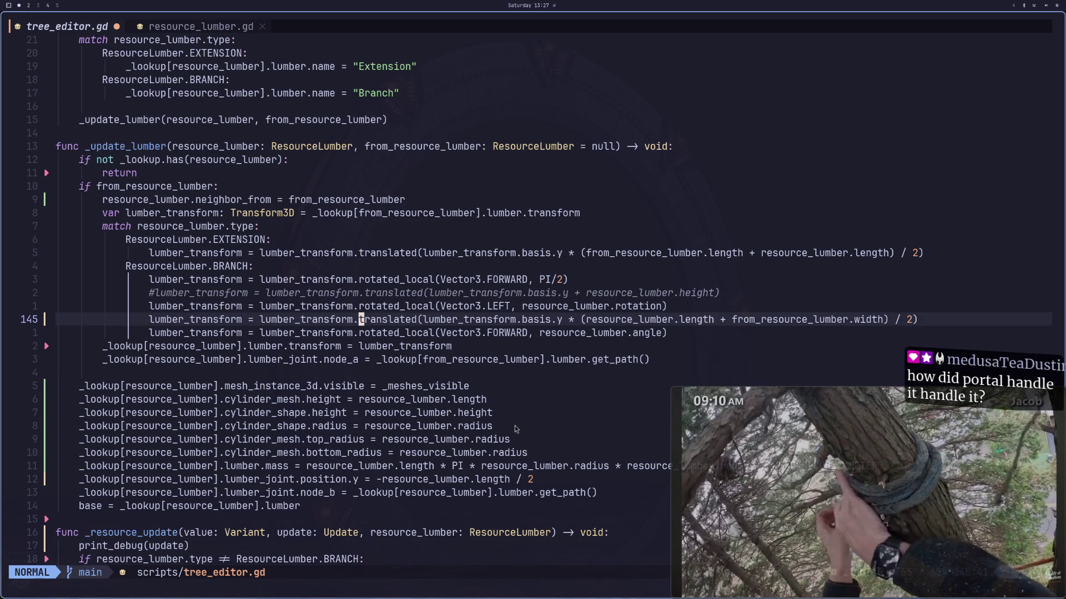
{"action": "left_click", "coordinate": [268, 332]}
{"action": "key", "text": "super+2"}
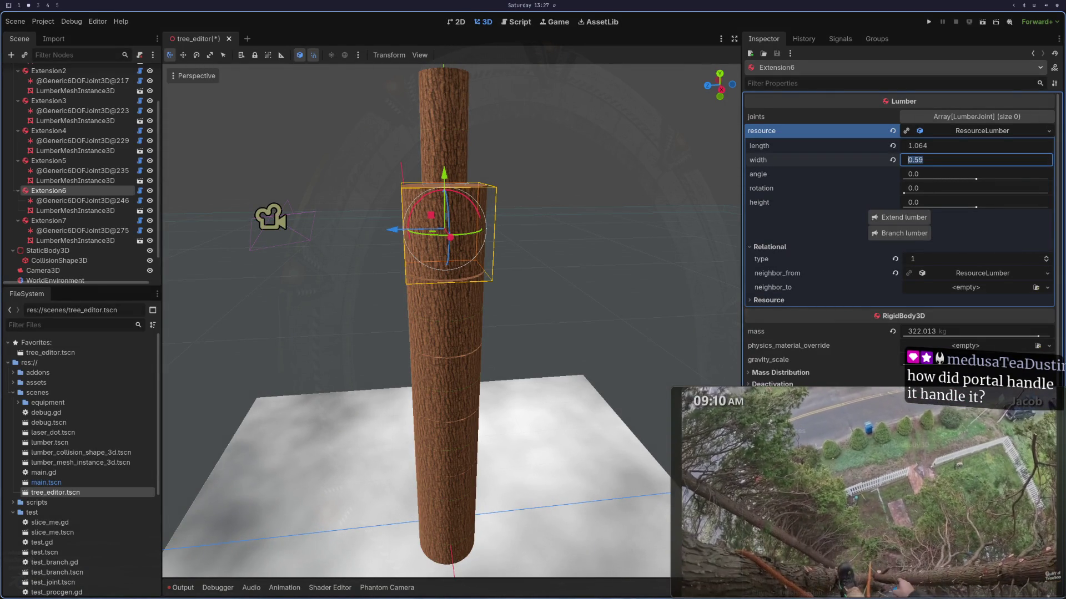
Step: Open resource_lumber.gd, move down through the width getter and save the file
{"action": "key", "text": "super+1"}
{"action": "key", "text": "shift+l"}
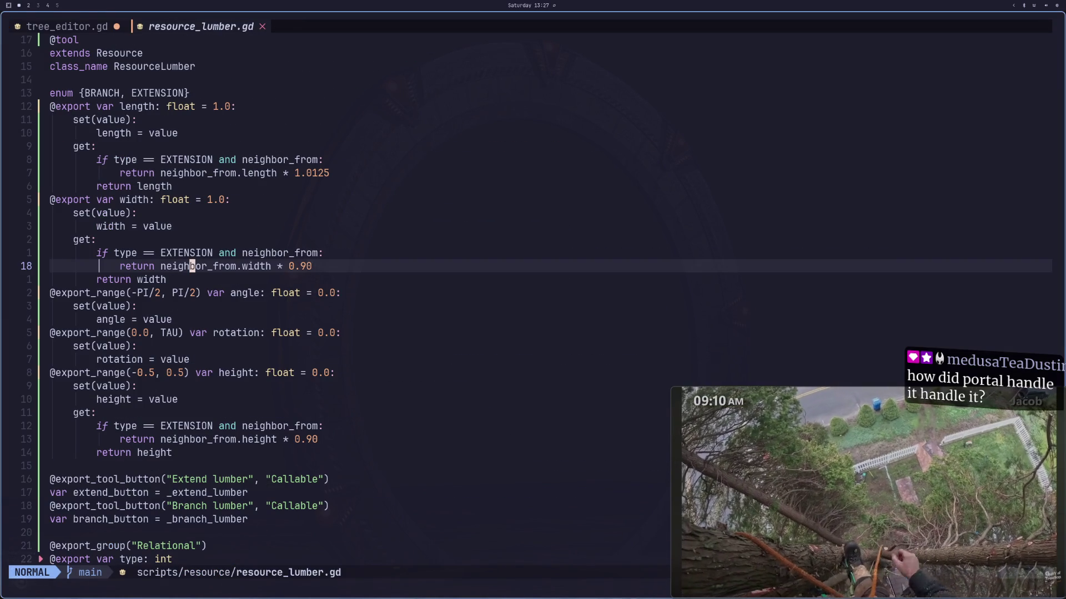
{"action": "key", "text": "shift+j"}
{"action": "key", "text": "j"}
{"action": "key", "text": "j"}
{"action": "key", "text": "j"}
{"action": "key", "text": "u"}
{"action": "key", "text": "j"}
{"action": "key", "text": "j"}
{"action": "key", "text": "j"}
{"action": "key", "text": "j"}
{"action": "type", "text": ":w"}
{"action": "key", "text": "Return"}
Step: Add changed.emit() below branch.emit in _branch_lumber and save resource_lumber.gd
{"action": "key", "text": "j"}
{"action": "key", "text": "j"}
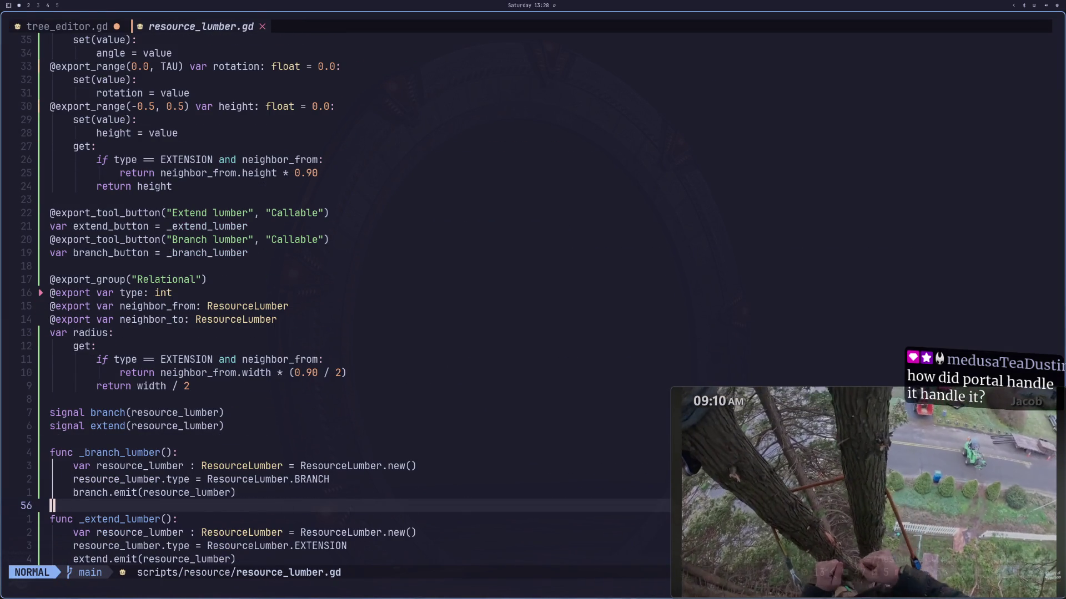
{"action": "key", "text": "j"}
{"action": "key", "text": "j"}
{"action": "key", "text": "j"}
{"action": "key", "text": "k"}
{"action": "key", "text": "k"}
{"action": "key", "text": "k"}
{"action": "key", "text": "k"}
{"action": "key", "text": "k"}
{"action": "key", "text": "k"}
{"action": "key", "text": "j"}
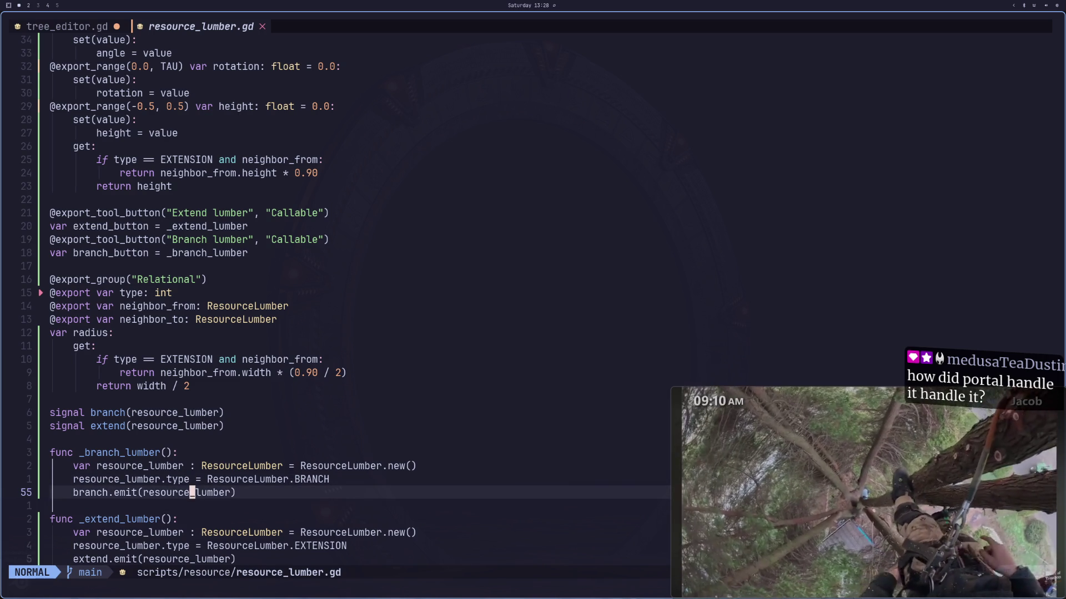
{"action": "key", "text": "l"}
{"action": "key", "text": "l"}
{"action": "key", "text": "l"}
{"action": "type", "text": "oemi"}
{"action": "type", "text": "t"}
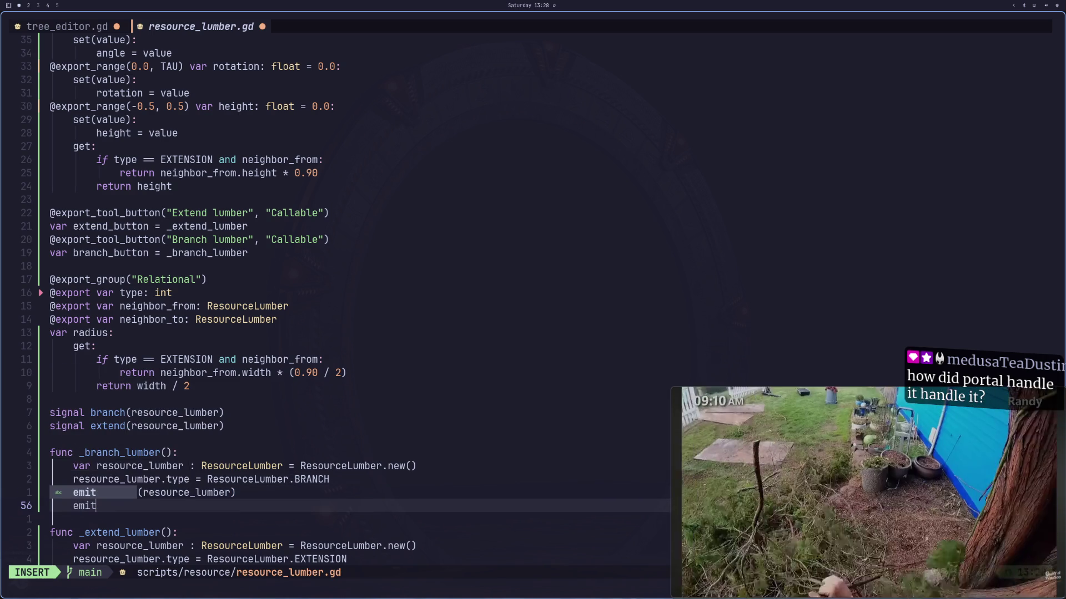
{"action": "key", "text": "Escape"}
{"action": "key", "text": "a"}
{"action": "key", "text": "BackSpace"}
{"action": "key", "text": "BackSpace"}
{"action": "key", "text": "BackSpace"}
{"action": "type", "text": "chang"}
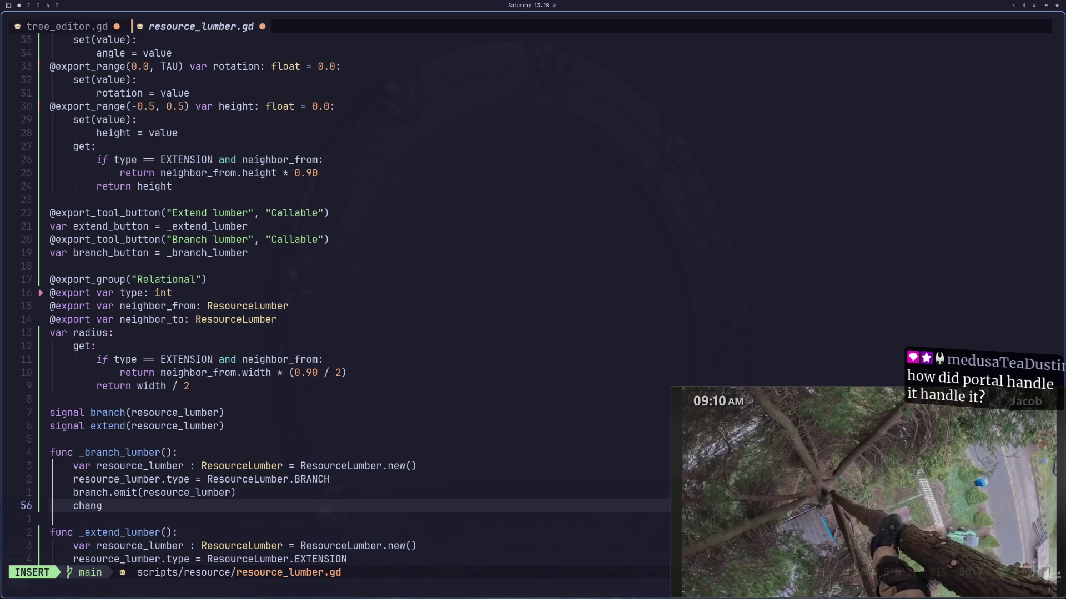
{"action": "type", "text": "ed."}
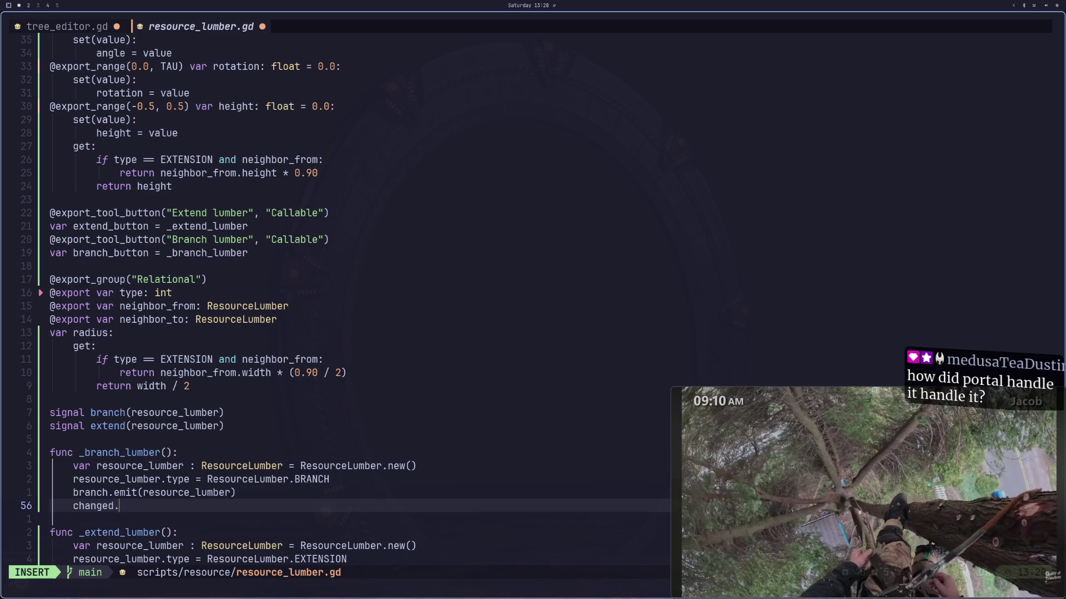
{"action": "type", "text": "emit("}
{"action": "key", "text": "Escape"}
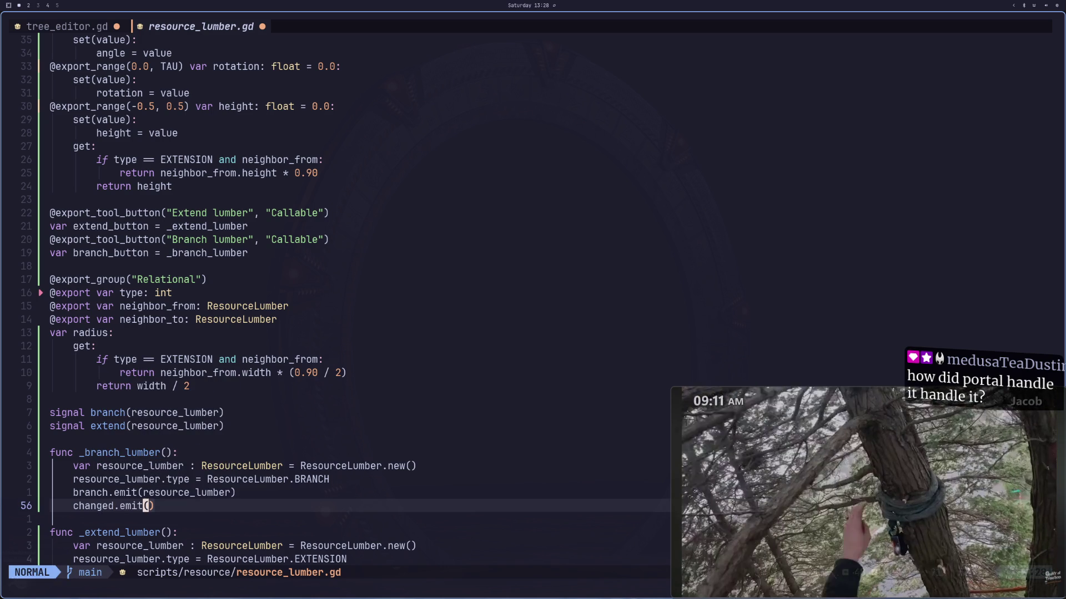
{"action": "type", "text": ":w"}
{"action": "key", "text": "Return"}
Step: Glance at the Godot editor, then launch Chromium from the app launcher
{"action": "key", "text": "super+2"}
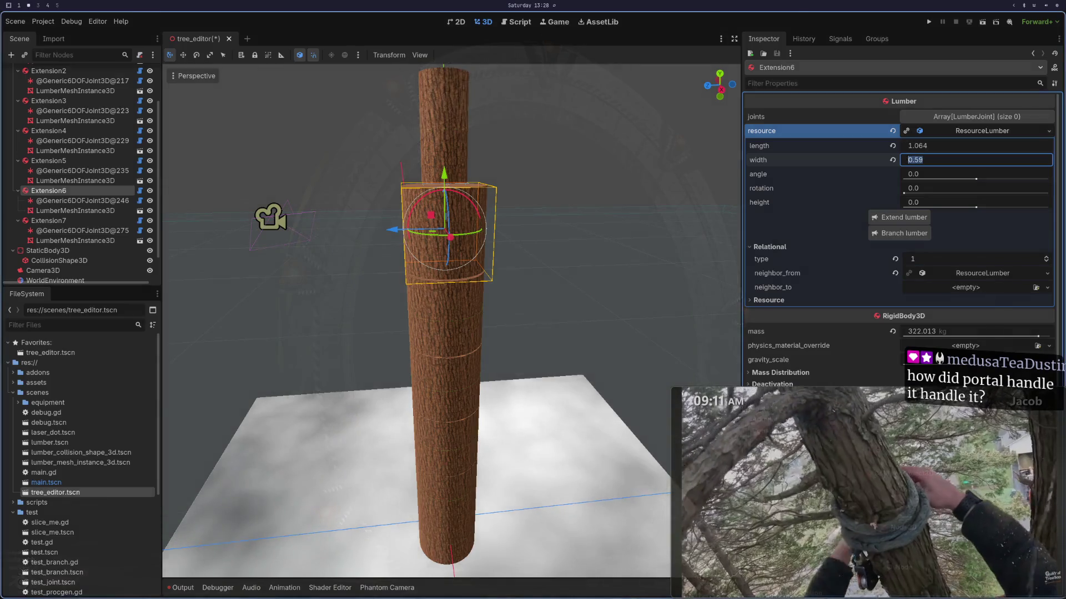
{"action": "key", "text": "super+3"}
{"action": "key", "text": "super+d"}
{"action": "type", "text": "cha"}
{"action": "key", "text": "BackSpace"}
{"action": "key", "text": "BackSpace"}
{"action": "type", "text": "hr"}
{"action": "key", "text": "Return"}
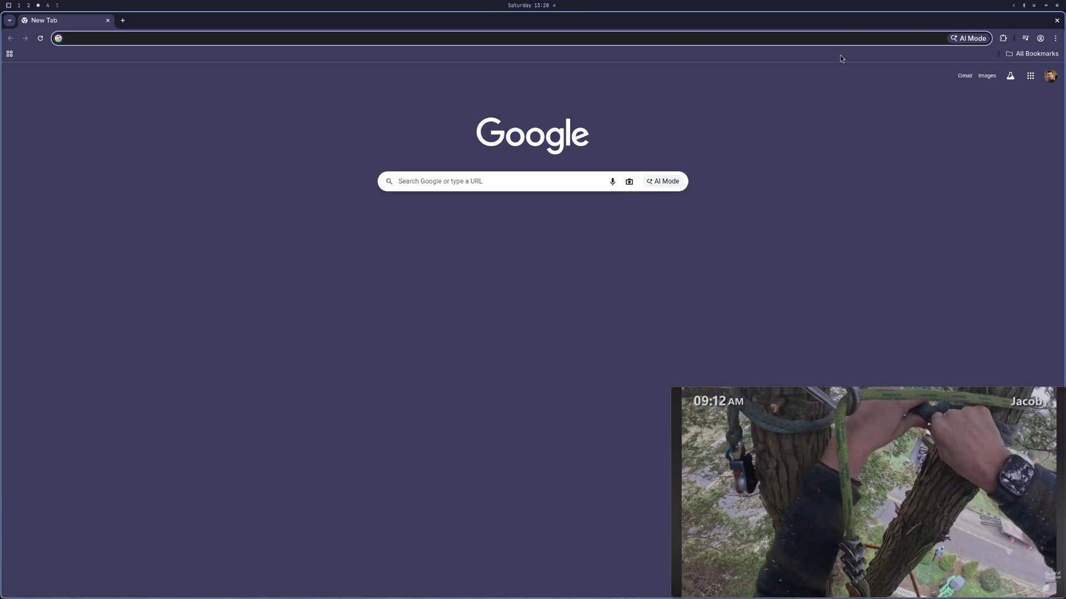
Step: Search Google for 'godot doc' in the new browser window
{"action": "key", "text": "super+4"}
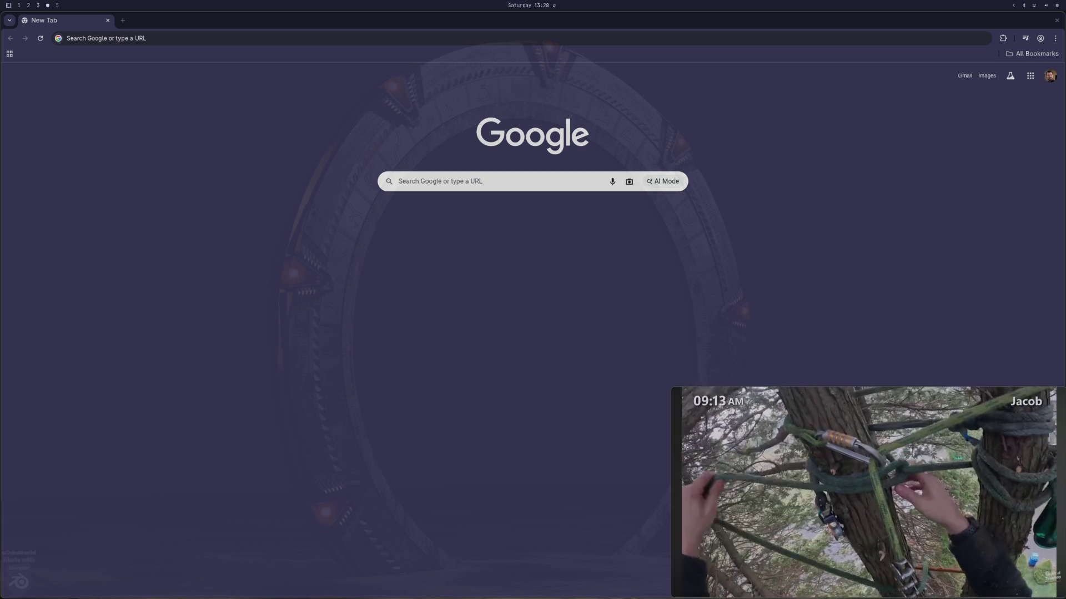
{"action": "key", "text": "super+3"}
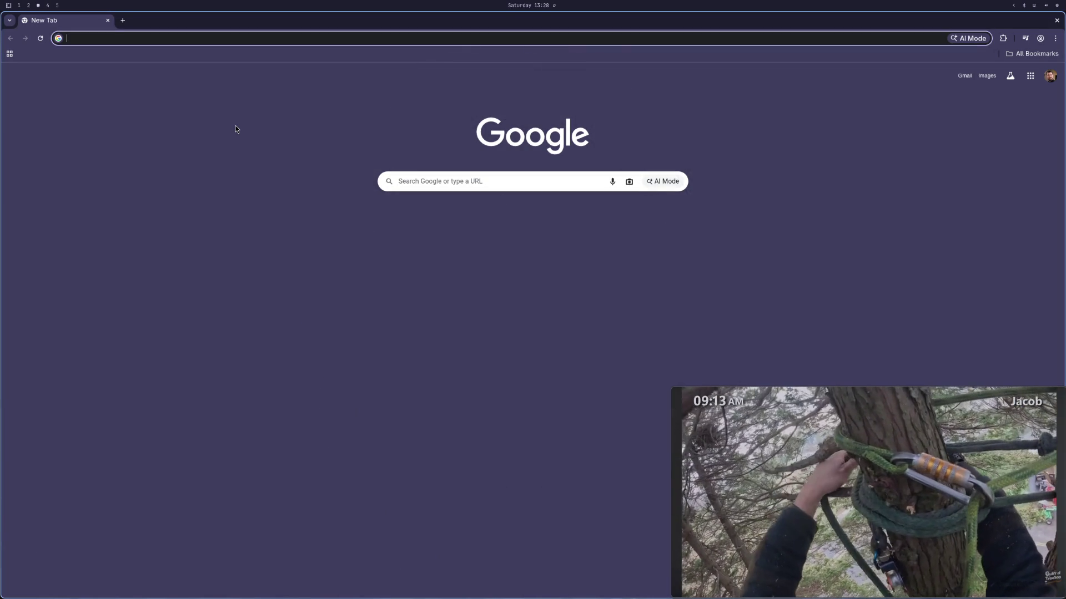
{"action": "type", "text": "godot doc"}
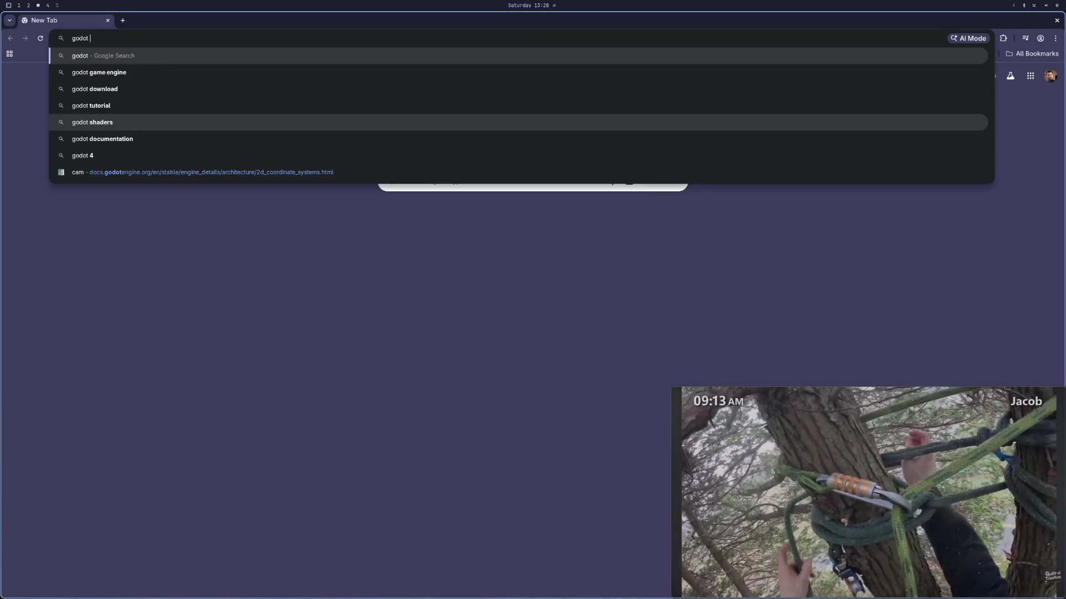
{"action": "key", "text": "Return"}
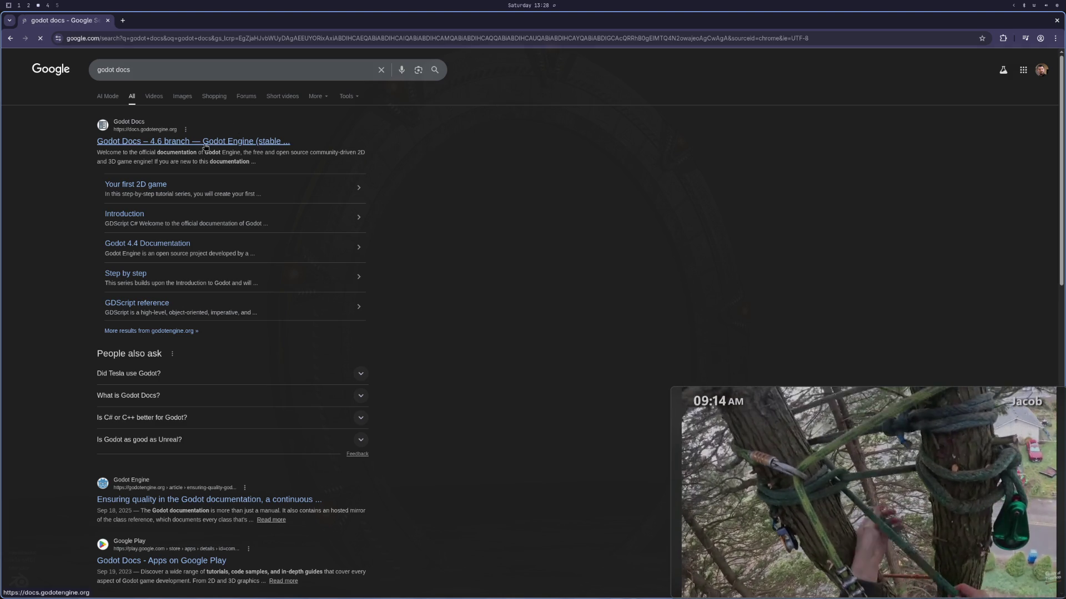
Step: Open the Godot Docs Resource class page and select the changed signal under Signals
{"action": "left_click", "coordinate": [203, 145]}
{"action": "left_click", "coordinate": [227, 134]}
{"action": "type", "text": "resoiur"}
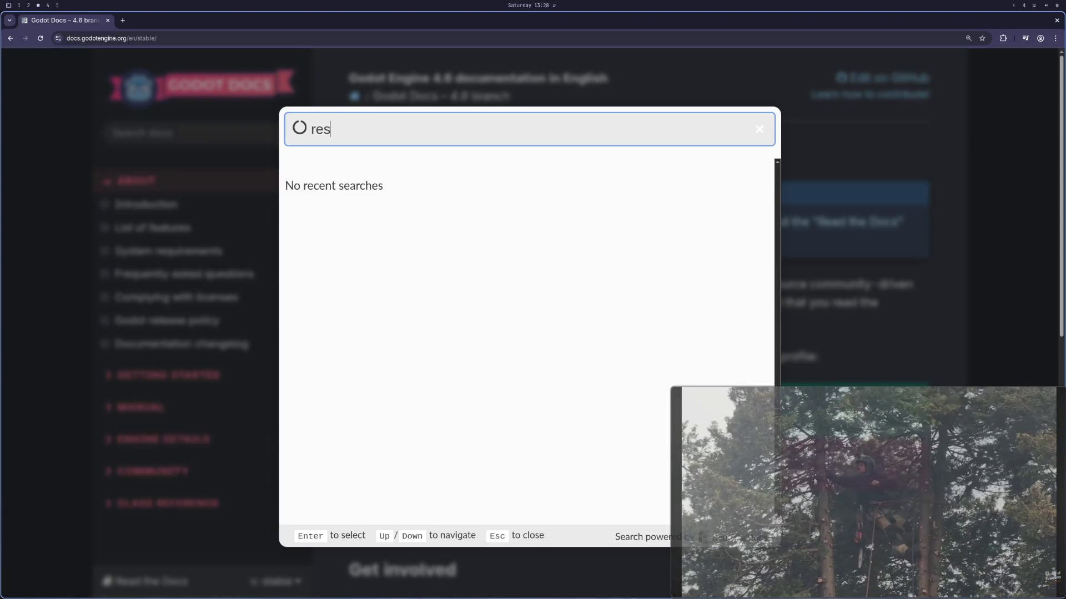
{"action": "key", "text": "BackSpace"}
{"action": "key", "text": "BackSpace"}
{"action": "key", "text": "BackSpace"}
{"action": "type", "text": "urce"}
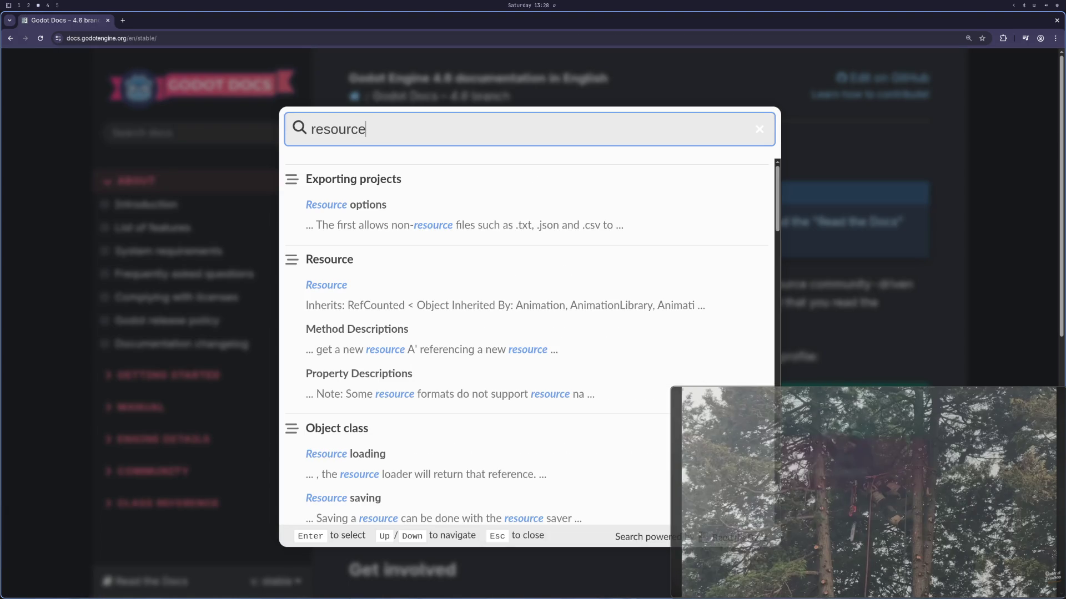
{"action": "left_click", "coordinate": [325, 284]}
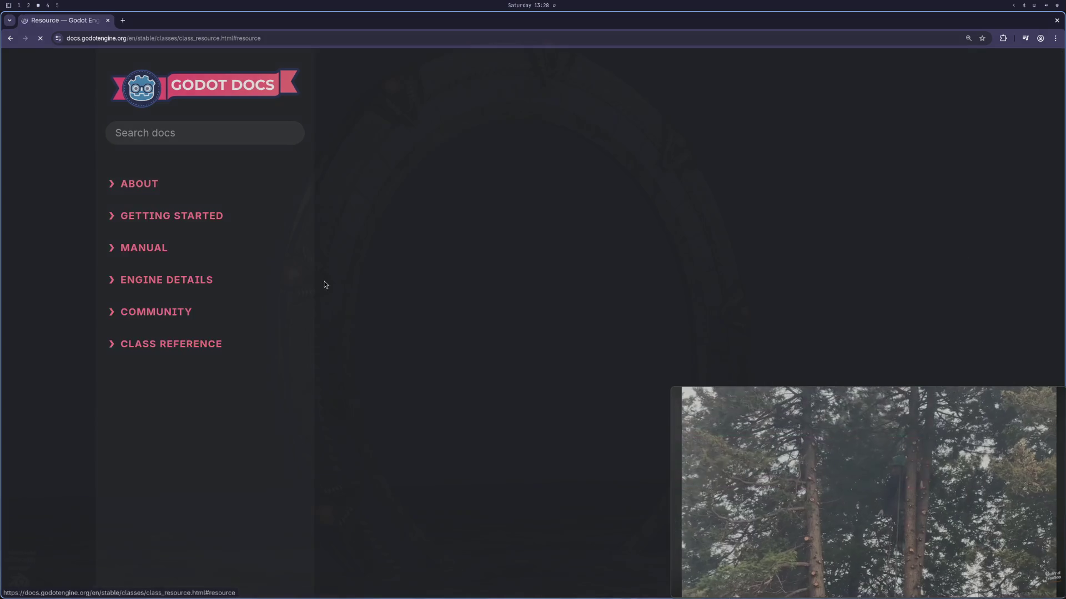
{"action": "scroll", "coordinate": [498, 332], "scroll_direction": "down", "scroll_amount": 20}
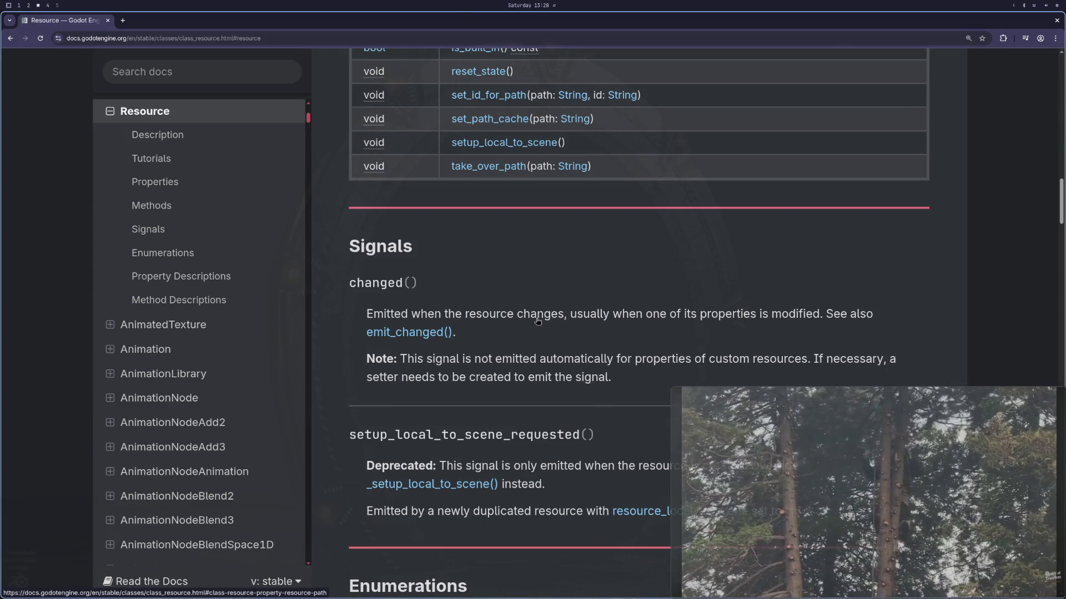
{"action": "double_click", "coordinate": [375, 283]}
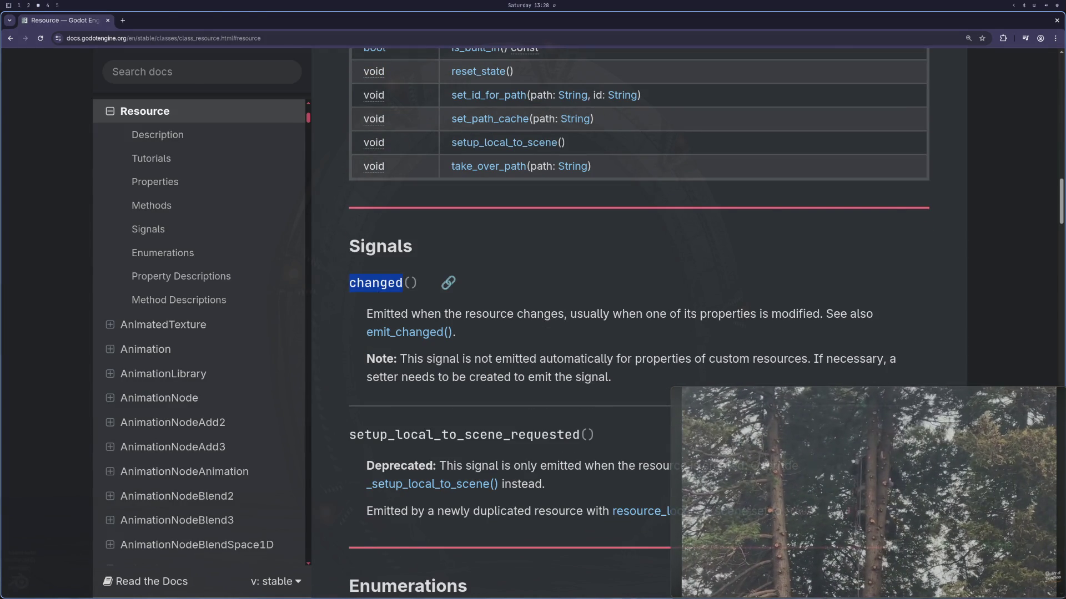
{"action": "key", "text": "super+1"}
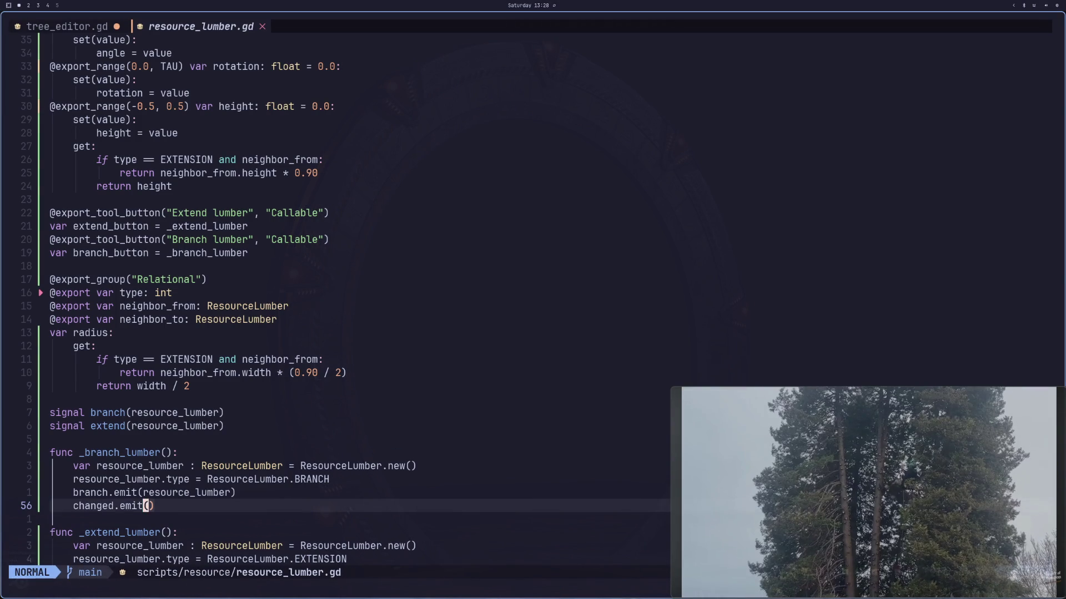
Step: Add changed.emit() below extend.emit in _extend_lumber and save resource_lumber.gd
{"action": "key", "text": "j"}
{"action": "key", "text": "j"}
{"action": "key", "text": "j"}
{"action": "type", "text": "ochanged.emit()"}
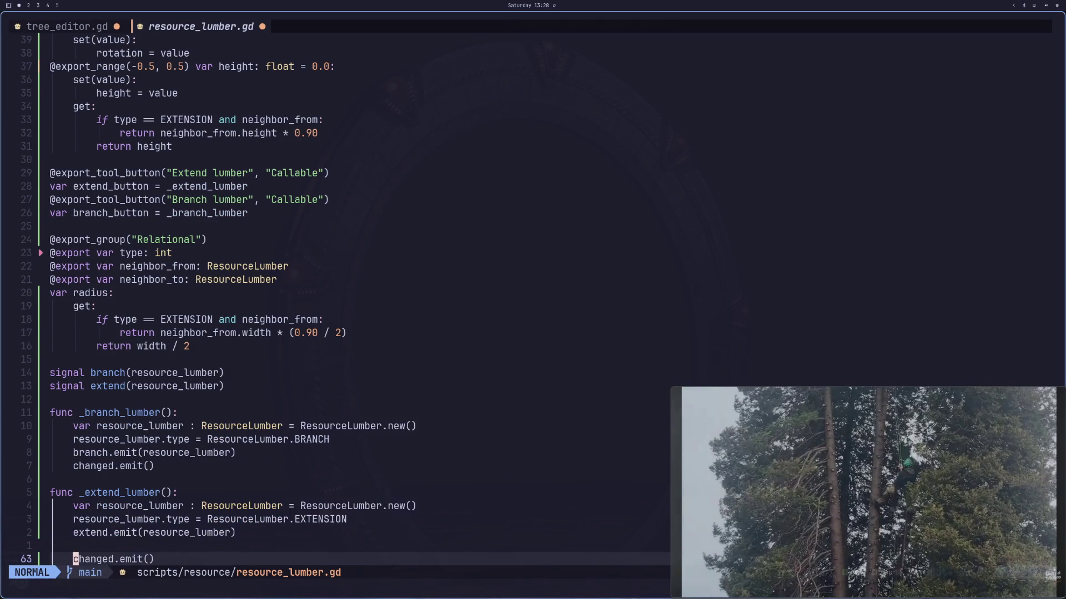
{"action": "key", "text": "Escape"}
{"action": "key", "text": "colon"}
{"action": "type", "text": "w"}
{"action": "key", "text": "Return"}
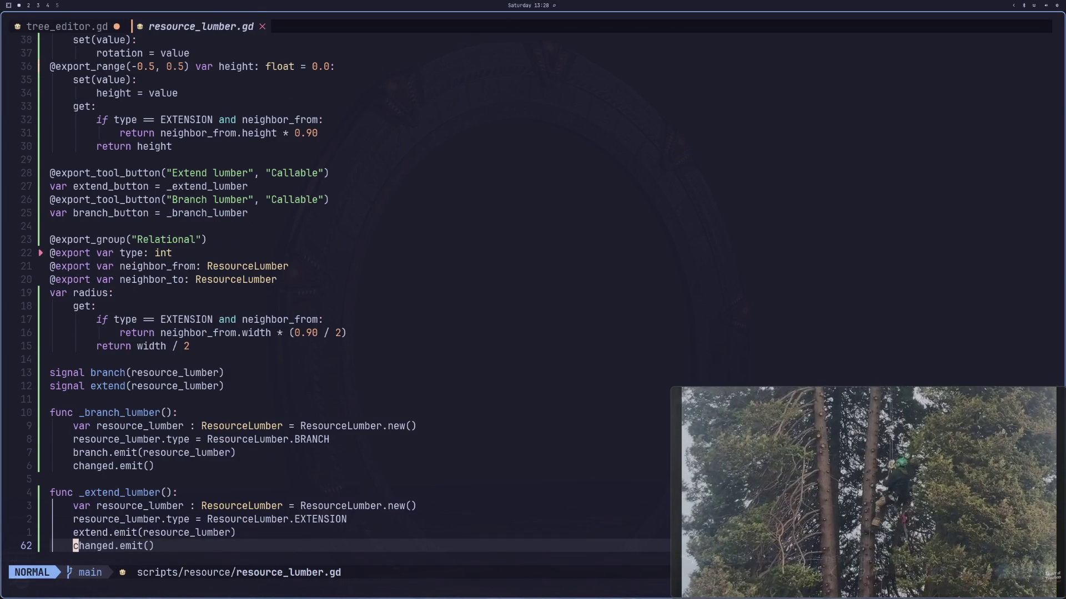
Step: Inspect the branch signal connection in tree_editor.gd and the lumber functions in resource_lumber.gd
{"action": "key", "text": "shift+h"}
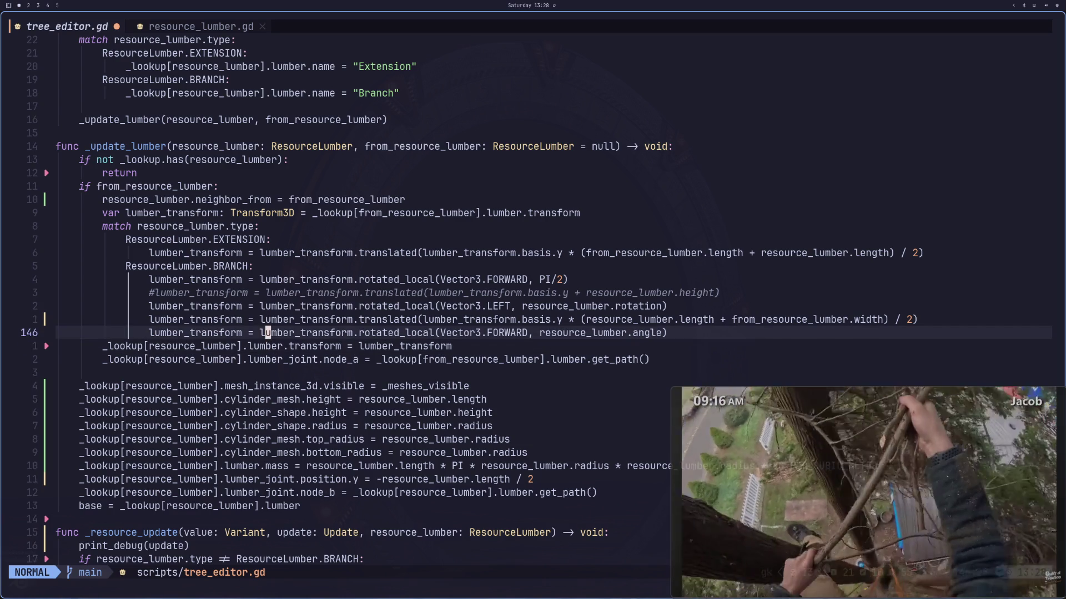
{"action": "key", "text": "1"}
{"action": "key", "text": "9"}
{"action": "key", "text": "k"}
{"action": "key", "text": "1"}
{"action": "key", "text": "9"}
{"action": "key", "text": "k"}
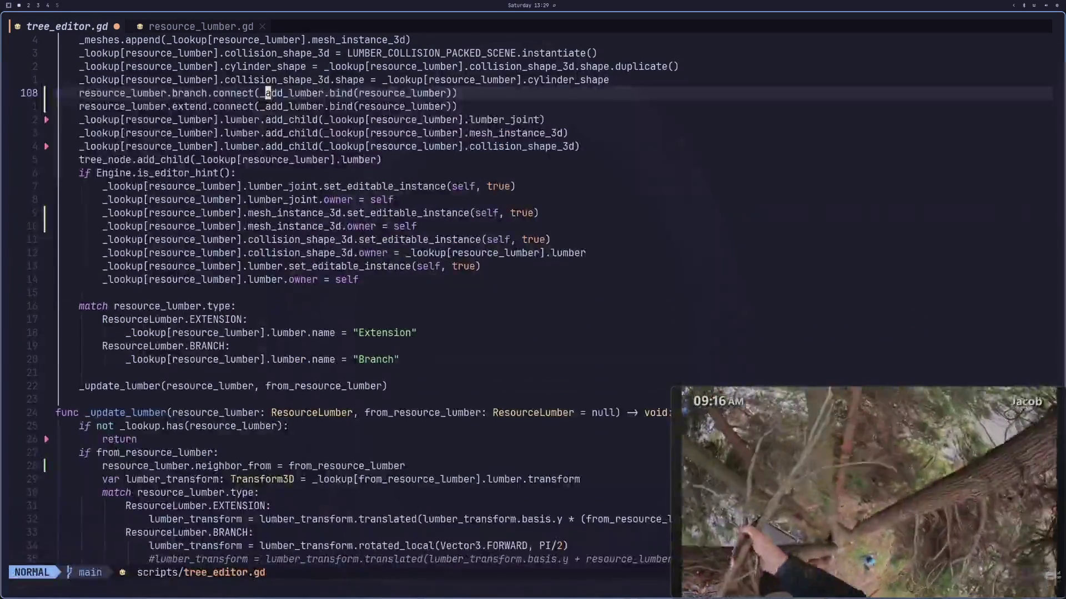
{"action": "key", "text": "shift+l"}
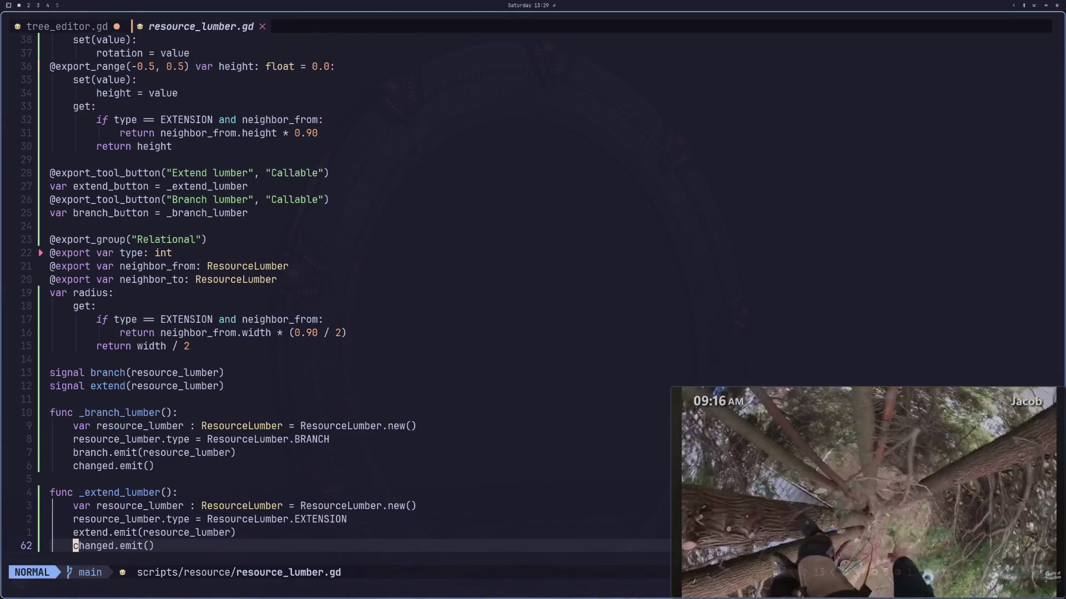
{"action": "key", "text": "k"}
{"action": "key", "text": "k"}
{"action": "key", "text": "k"}
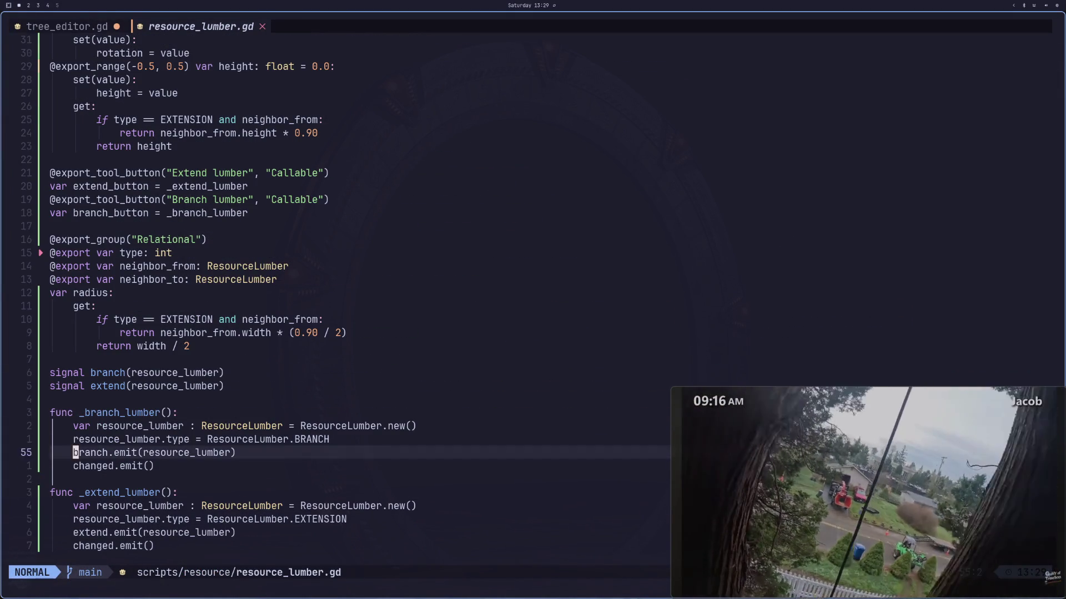
{"action": "key", "text": "k"}
{"action": "key", "text": "k"}
{"action": "key", "text": "j"}
{"action": "key", "text": "j"}
{"action": "key", "text": "j"}
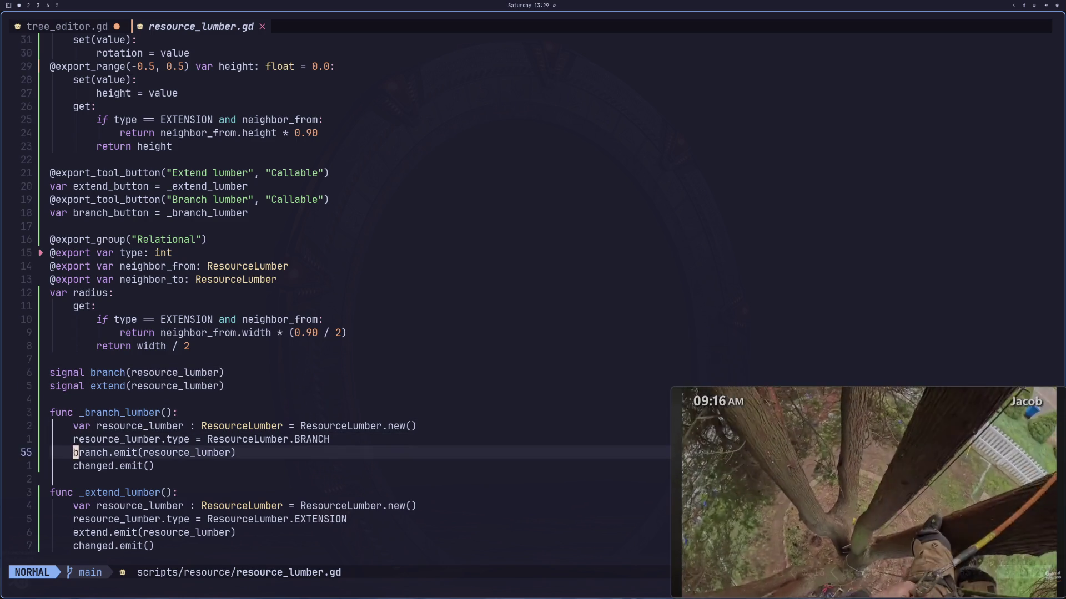
{"action": "key", "text": "k"}
{"action": "key", "text": "k"}
{"action": "key", "text": "k"}
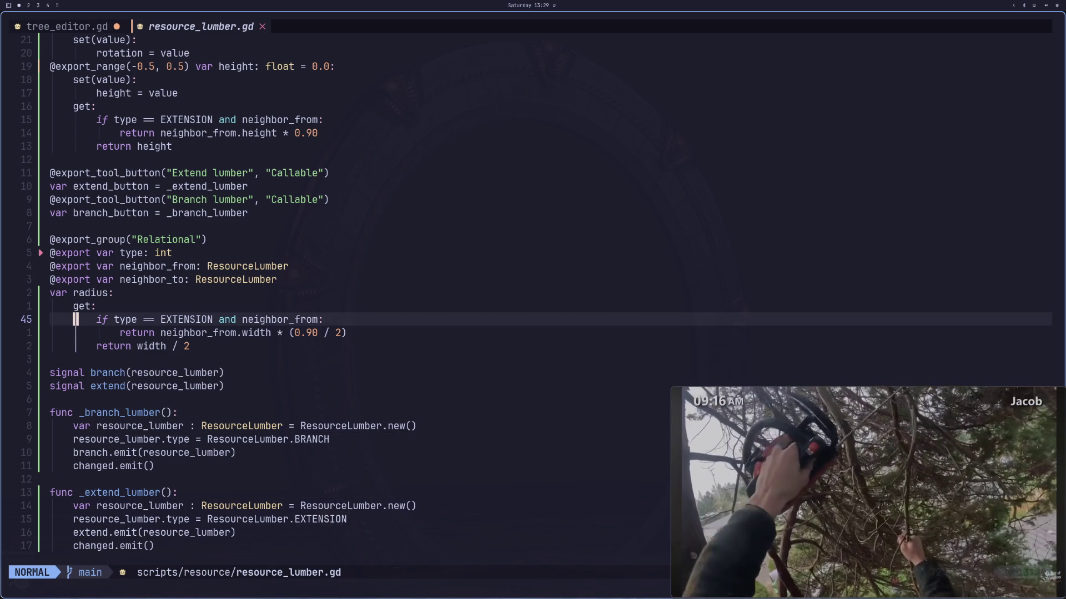
Step: Save tree_editor.gd, trying and then undoing blank lines after the early return
{"action": "key", "text": "shift+h"}
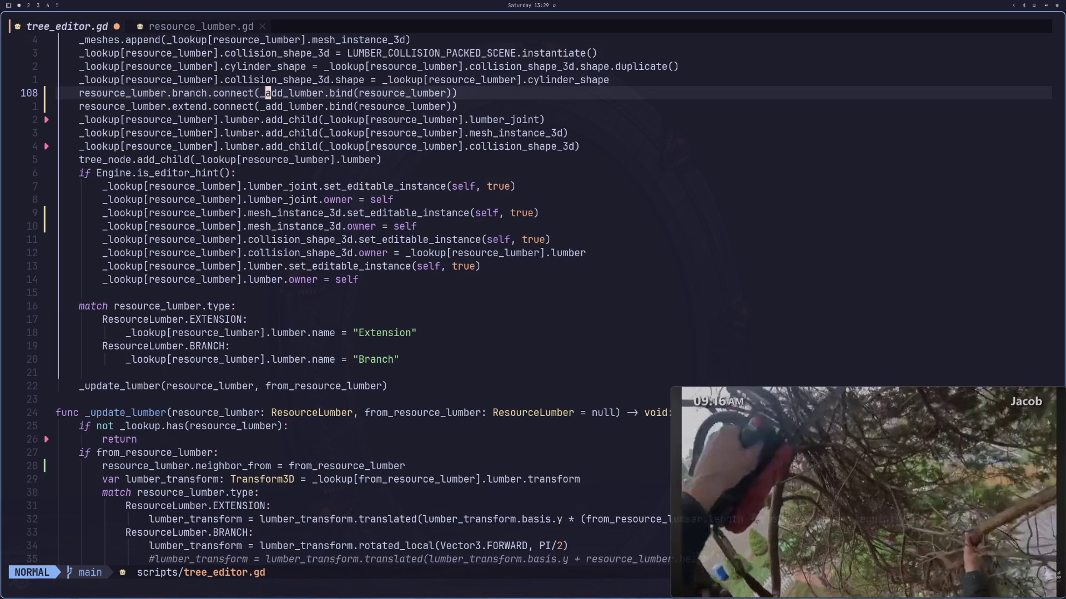
{"action": "key", "text": "ctrl+s"}
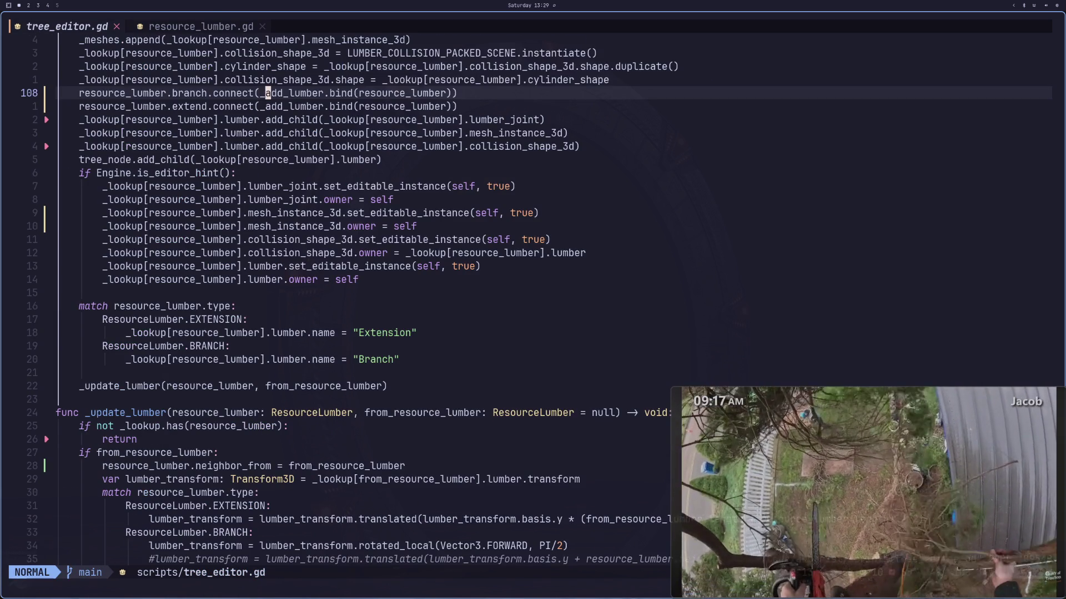
{"action": "key", "text": "k"}
{"action": "key", "text": "k"}
{"action": "key", "text": "k"}
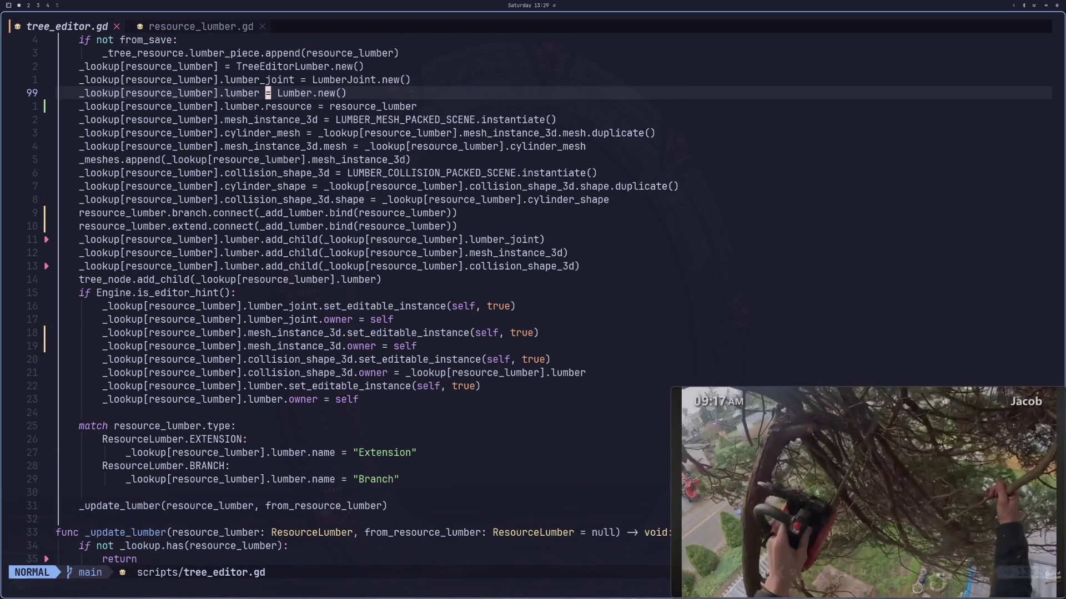
{"action": "key", "text": "3"}
{"action": "key", "text": "6"}
{"action": "key", "text": "j"}
{"action": "key", "text": "o"}
{"action": "key", "text": "Escape"}
{"action": "key", "text": "shift+o"}
{"action": "key", "text": "Escape"}
{"action": "key", "text": "u"}
{"action": "key", "text": "u"}
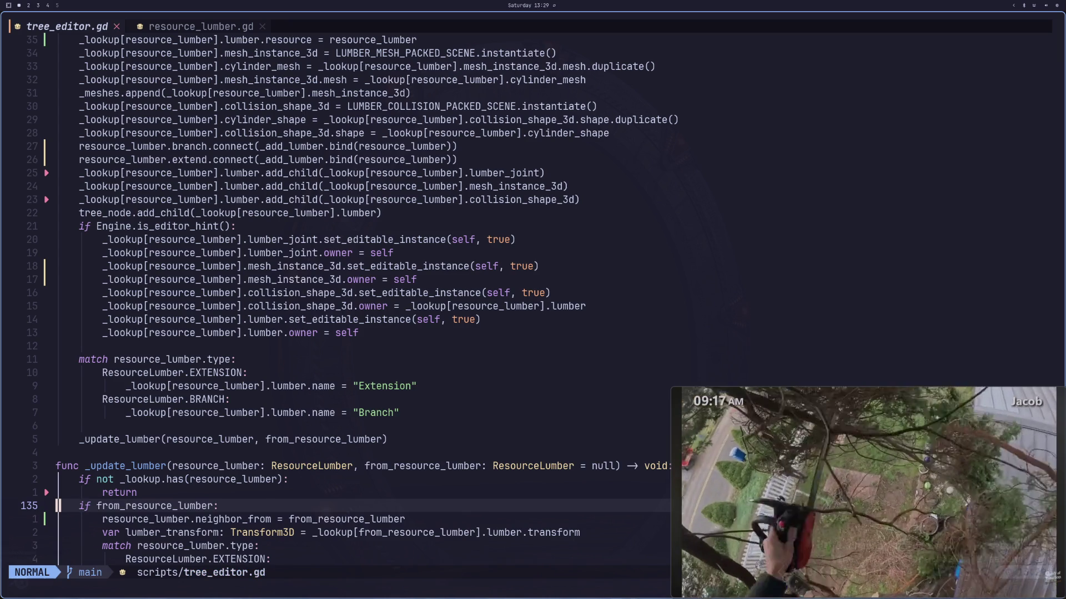
Step: Look over the BRANCH lumber transform assignment, then return to resource_lumber.gd's radius getter
{"action": "key", "text": "j"}
{"action": "key", "text": "j"}
{"action": "key", "text": "j"}
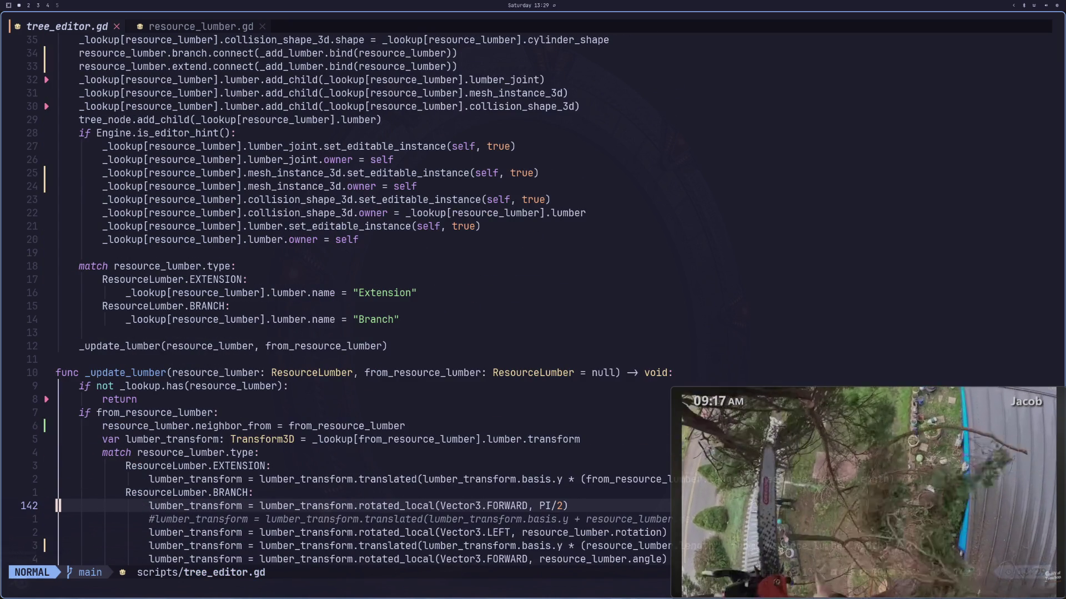
{"action": "key", "text": "j"}
{"action": "key", "text": "j"}
{"action": "key", "text": "j"}
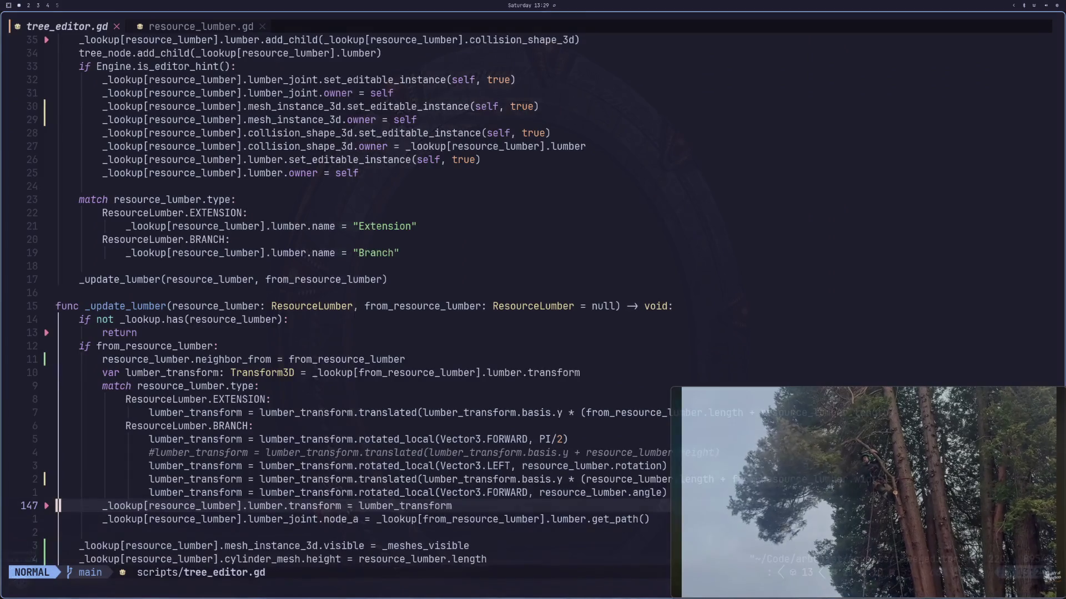
{"action": "key", "text": "shift+l"}
{"action": "key", "text": "k"}
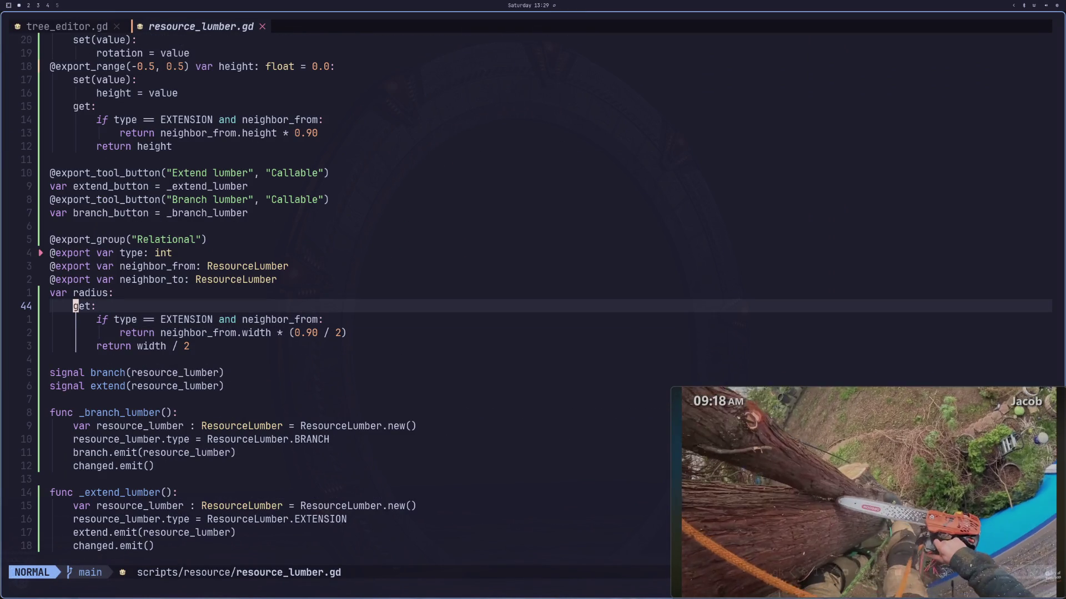
Step: Copy the changed.emit() line and paste it indented under height = value
{"action": "key", "text": "j"}
{"action": "key", "text": "j"}
{"action": "key", "text": "j"}
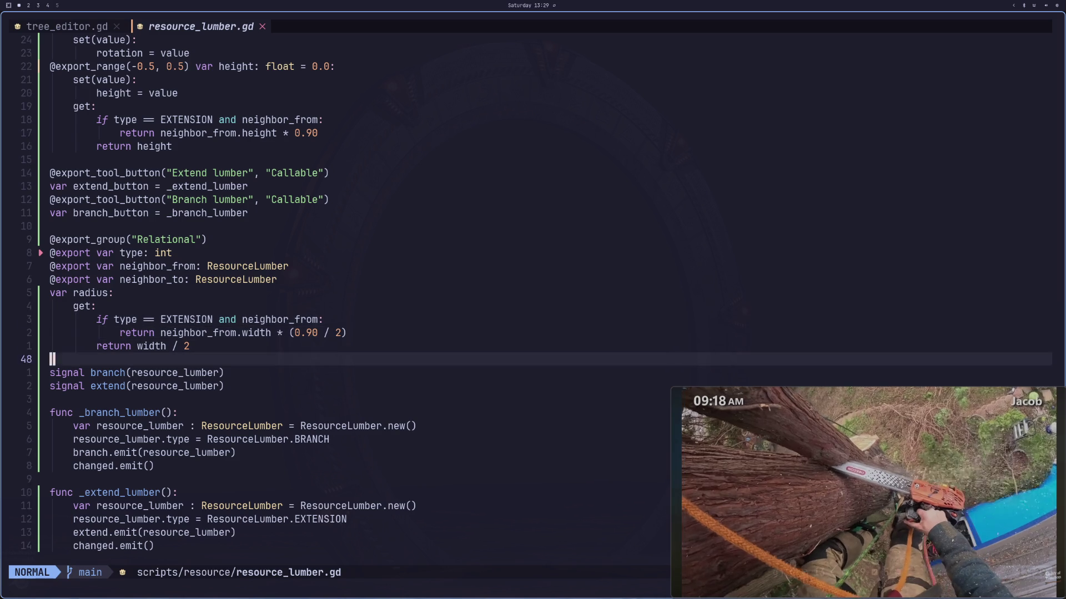
{"action": "key", "text": "j"}
{"action": "key", "text": "j"}
{"action": "key", "text": "j"}
{"action": "key", "text": "k"}
{"action": "key", "text": "y"}
{"action": "key", "text": "y"}
{"action": "key", "text": "k"}
{"action": "key", "text": "k"}
{"action": "key", "text": "k"}
{"action": "key", "text": "k"}
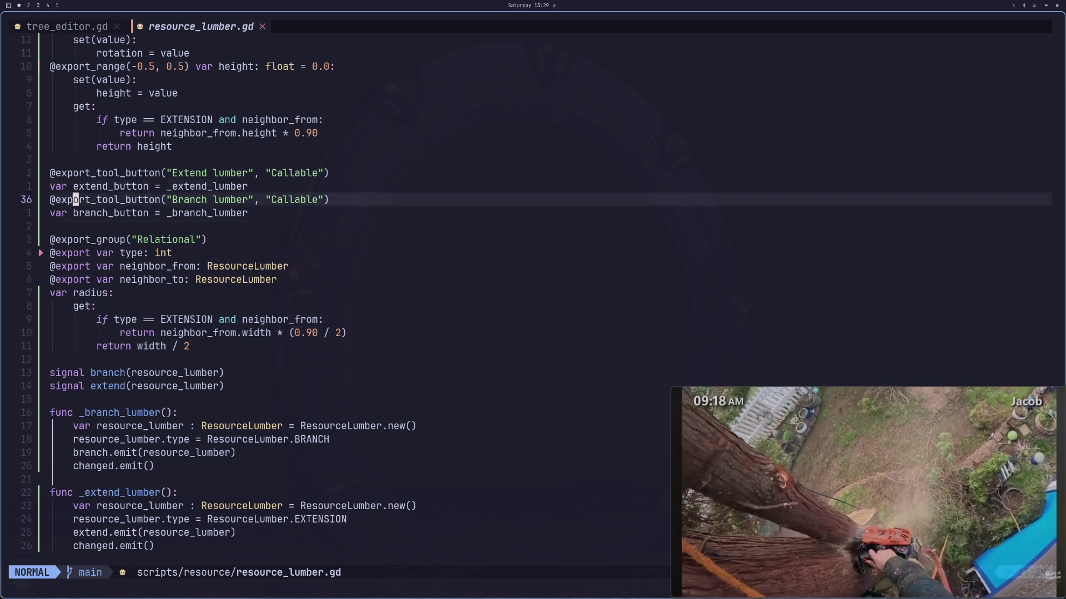
{"action": "key", "text": "j"}
{"action": "key", "text": "j"}
{"action": "key", "text": "j"}
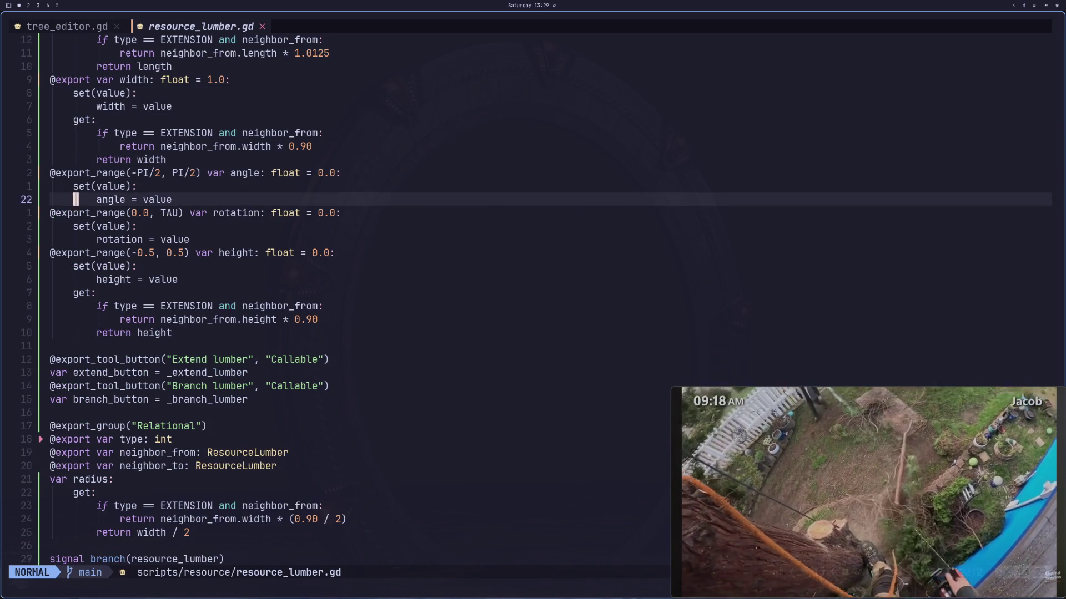
{"action": "key", "text": "p"}
{"action": "key", "text": ">"}
{"action": "key", "text": ">"}
{"action": "key", "text": "k"}
{"action": "key", "text": "k"}
{"action": "key", "text": "k"}
{"action": "key", "text": "k"}
{"action": "key", "text": "k"}
Step: Paste indented changed.emit() lines under the rotation and angle setters' assignments
{"action": "key", "text": "j"}
{"action": "key", "text": "p"}
{"action": "key", "text": ">"}
{"action": "key", "text": ">"}
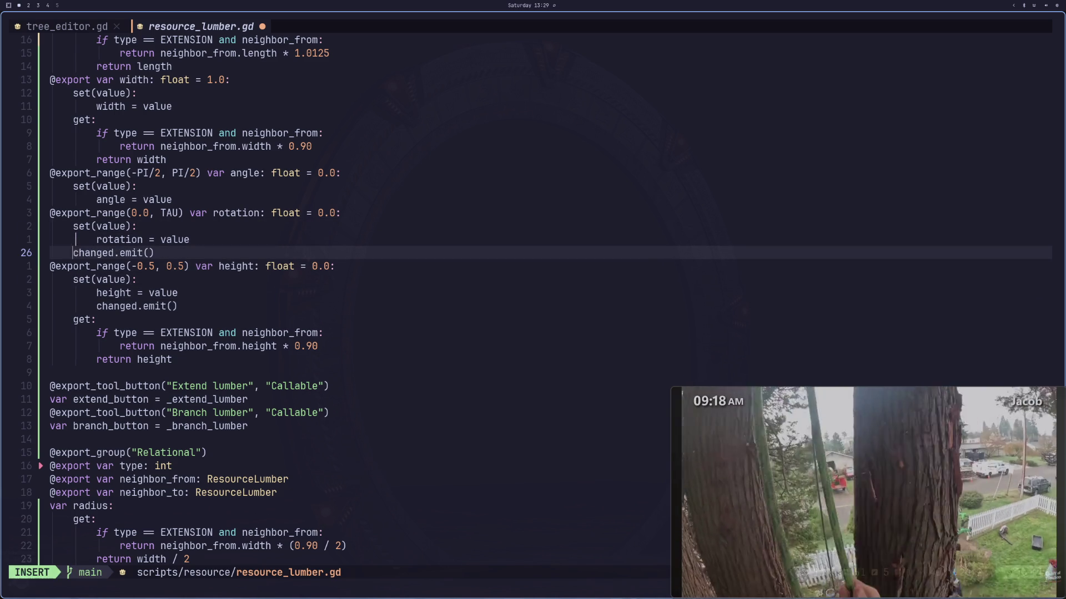
{"action": "key", "text": "k"}
{"action": "key", "text": "k"}
{"action": "key", "text": "k"}
{"action": "key", "text": "p"}
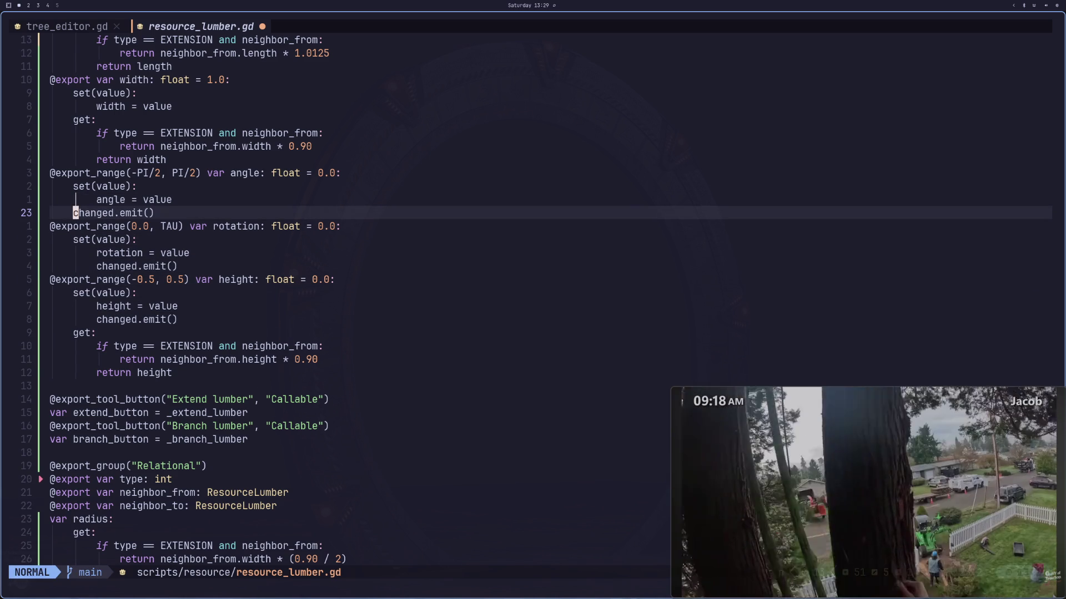
{"action": "key", "text": ">"}
{"action": "key", "text": ">"}
Step: Paste indented changed.emit() lines under the width and length setters' assignments
{"action": "key", "text": "k"}
{"action": "key", "text": "k"}
{"action": "key", "text": "k"}
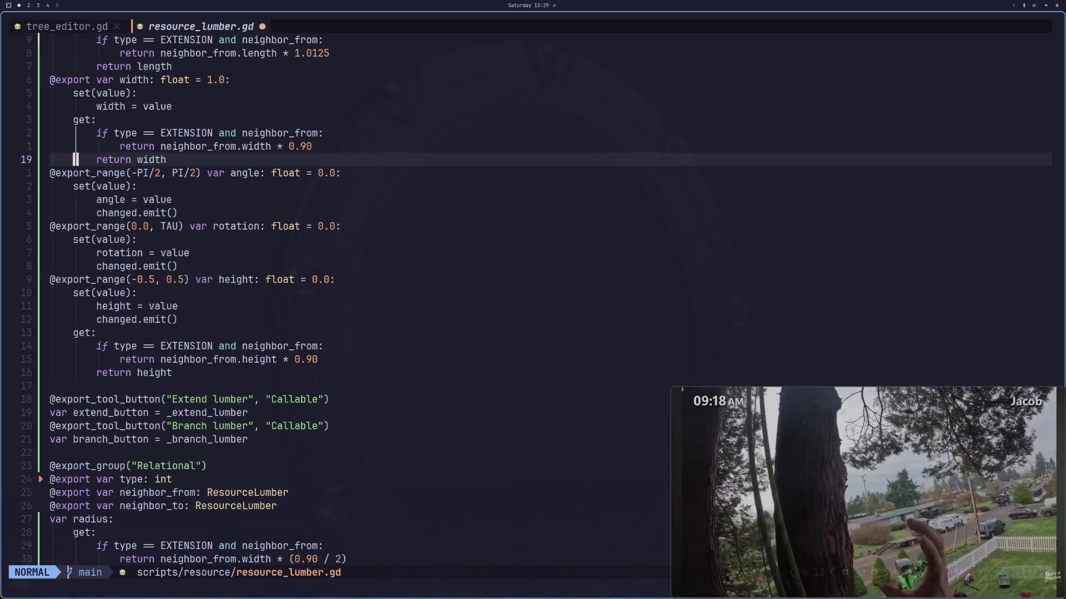
{"action": "key", "text": "k"}
{"action": "key", "text": "k"}
{"action": "key", "text": "p"}
{"action": "key", "text": ">"}
{"action": "key", "text": ">"}
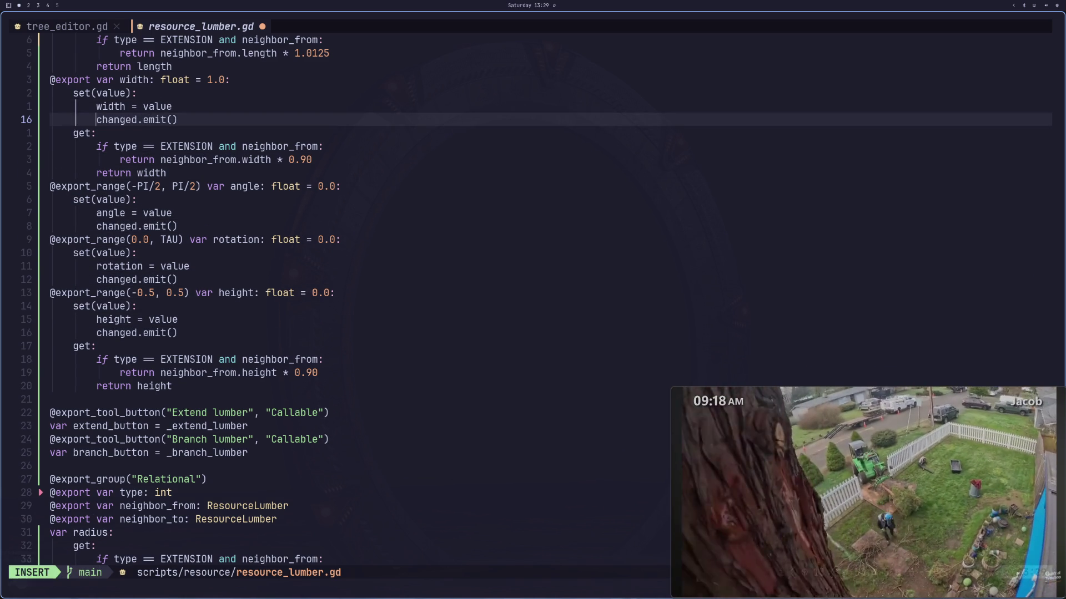
{"action": "key", "text": "k"}
{"action": "key", "text": "k"}
{"action": "key", "text": "k"}
{"action": "key", "text": "k"}
{"action": "key", "text": "g"}
{"action": "key", "text": "g"}
{"action": "key", "text": "j"}
{"action": "key", "text": "j"}
{"action": "key", "text": "j"}
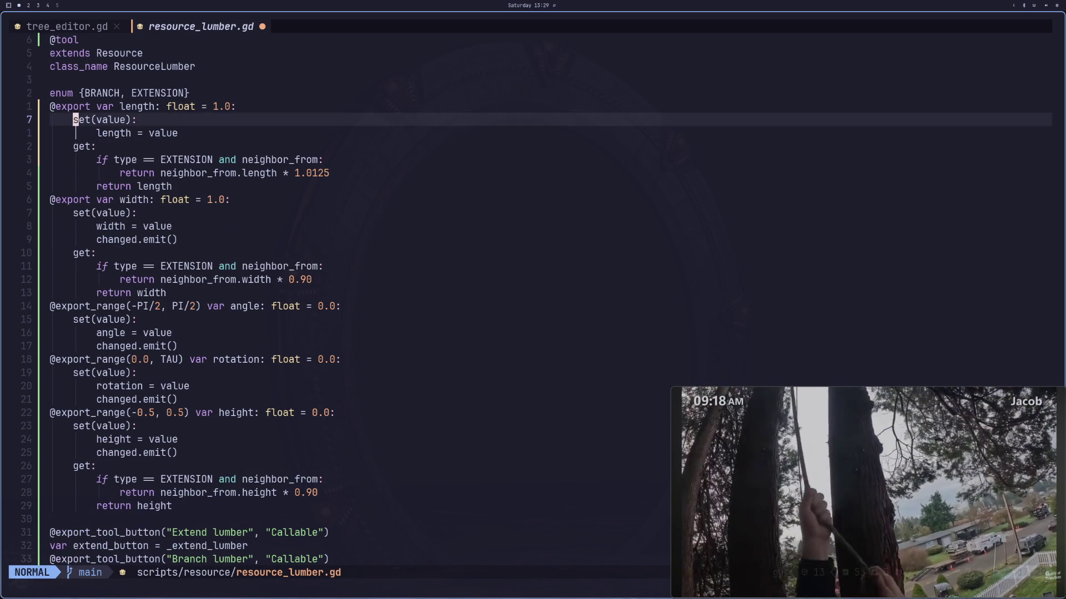
{"action": "key", "text": "j"}
{"action": "key", "text": "p"}
{"action": "key", "text": ">"}
{"action": "key", "text": ">"}
Step: Save resource_lumber.gd and go back to tree_editor.gd
{"action": "type", "text": ":w"}
{"action": "key", "text": "Return"}
{"action": "key", "text": "shift+h"}
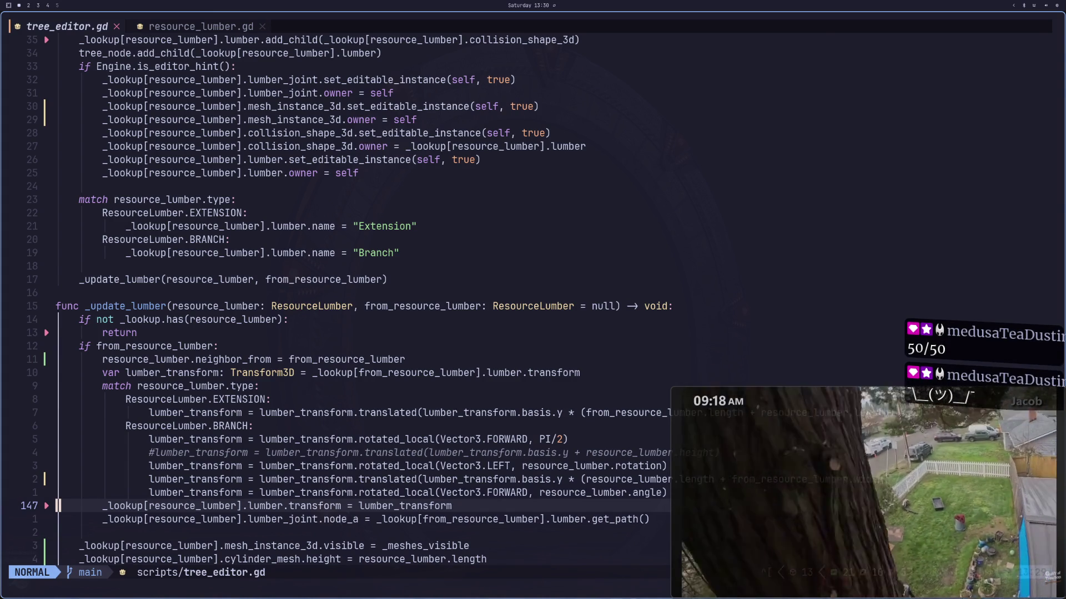
Step: Scroll through tree_editor.gd's _update_lumber and branch signal code, then switch to resource_lumber.gd
{"action": "key", "text": "j"}
{"action": "key", "text": "j"}
{"action": "key", "text": "j"}
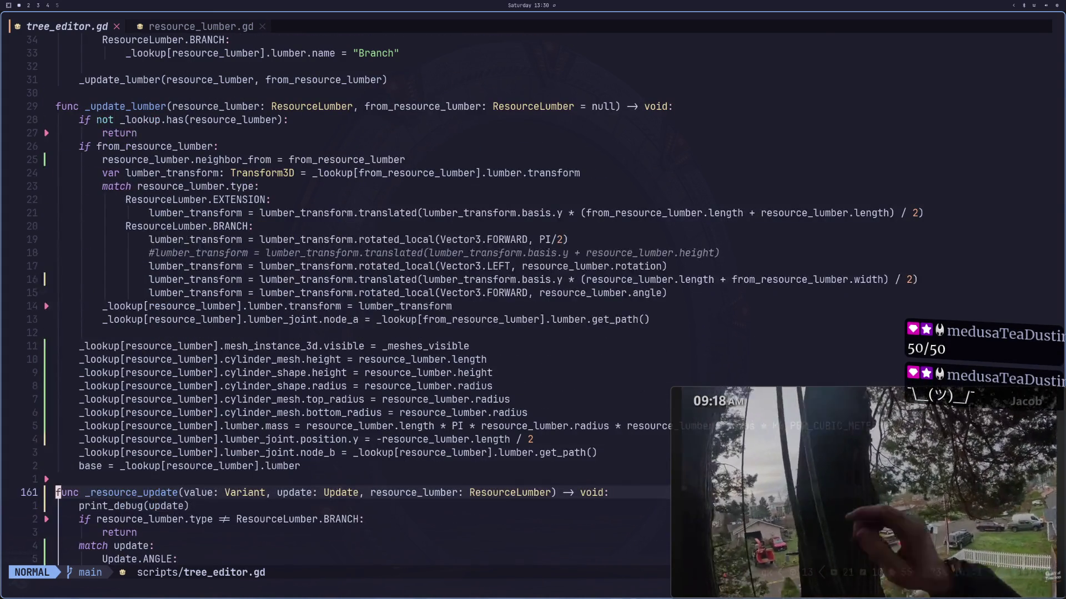
{"action": "key", "text": "k"}
{"action": "key", "text": "k"}
{"action": "key", "text": "k"}
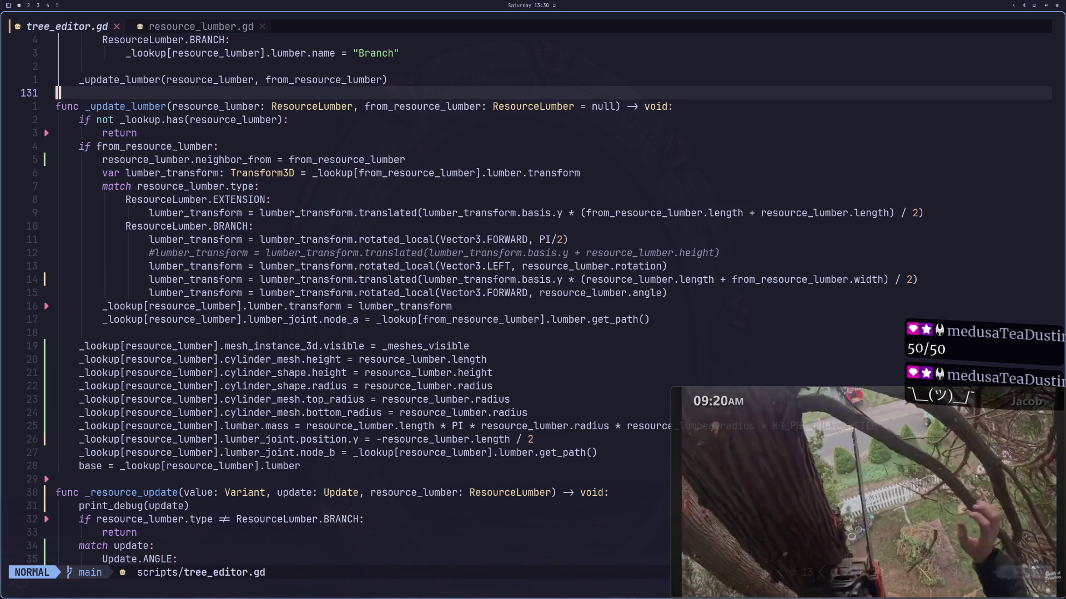
{"action": "key", "text": "k"}
{"action": "key", "text": "k"}
{"action": "key", "text": "k"}
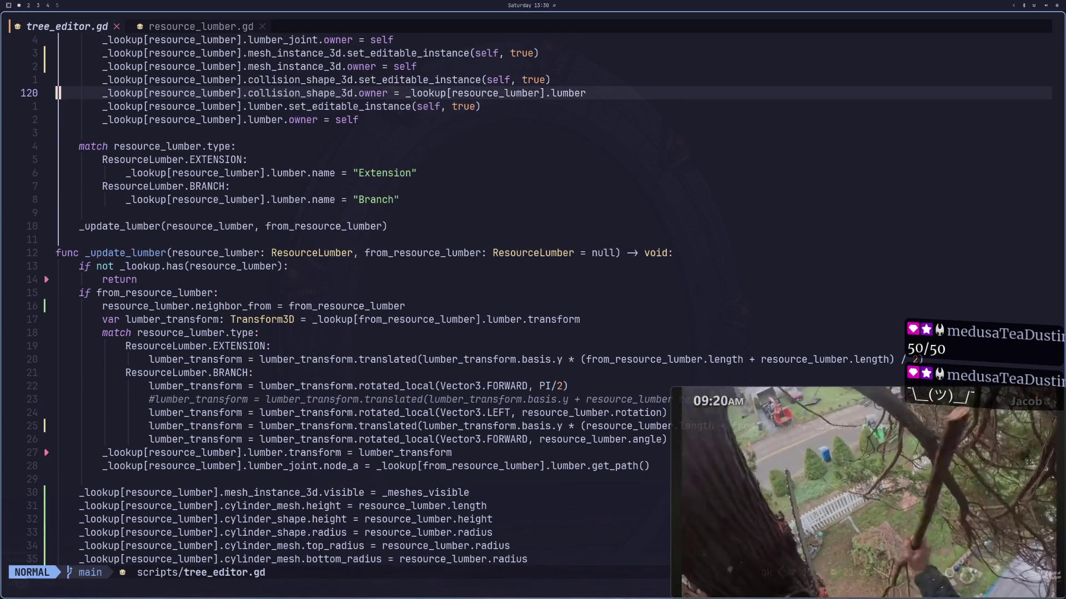
{"action": "key", "text": "k"}
{"action": "key", "text": "k"}
{"action": "key", "text": "k"}
{"action": "type", "text": "5j7jjw"}
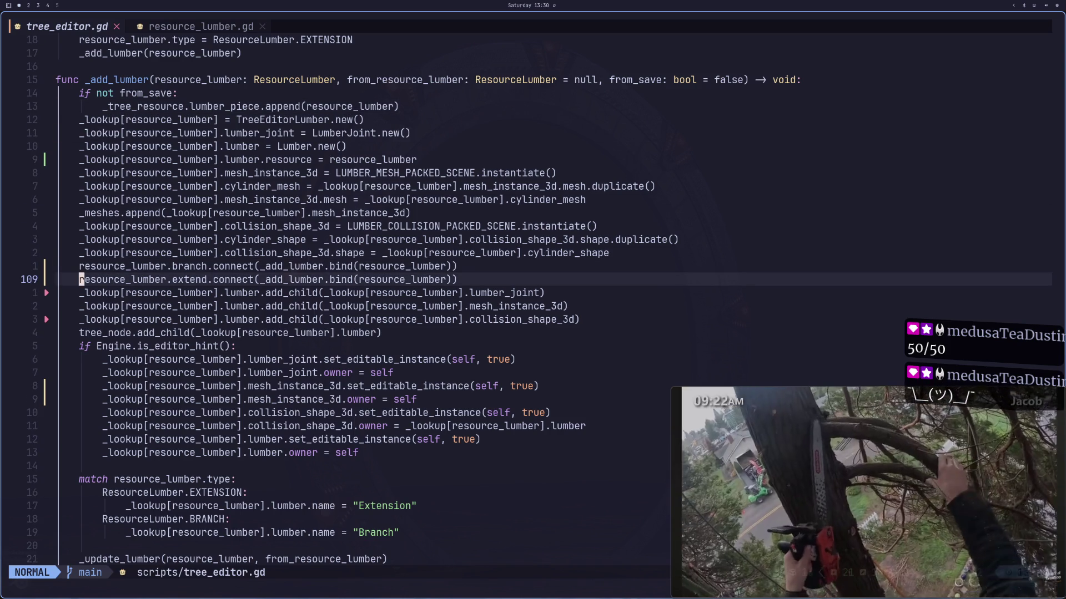
{"action": "type", "text": "fnh"}
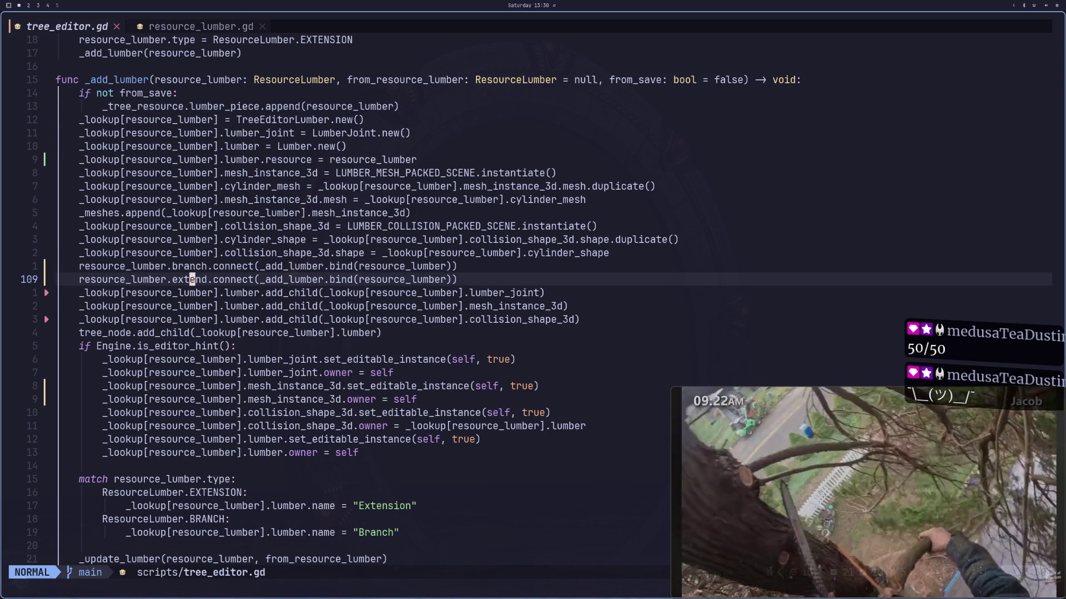
{"action": "key", "text": "shift+l"}
Step: Delete the changed.emit() line inside _branch_lumber
{"action": "key", "text": "j"}
{"action": "key", "text": "j"}
{"action": "key", "text": "j"}
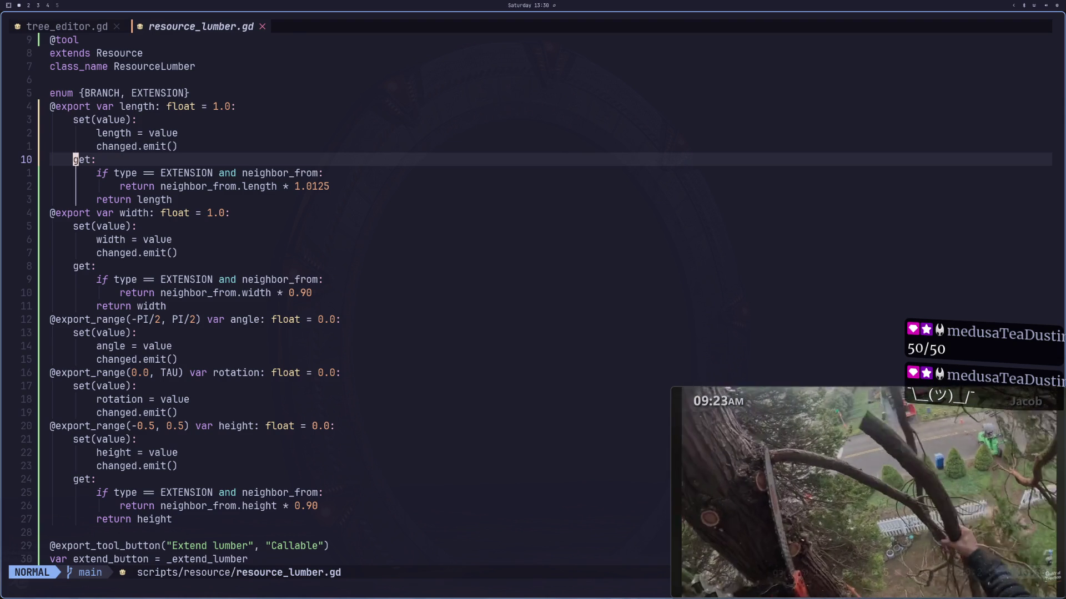
{"action": "key", "text": "j"}
{"action": "key", "text": "j"}
{"action": "key", "text": "k"}
{"action": "key", "text": "k"}
{"action": "key", "text": "k"}
{"action": "key", "text": "j"}
{"action": "key", "text": "j"}
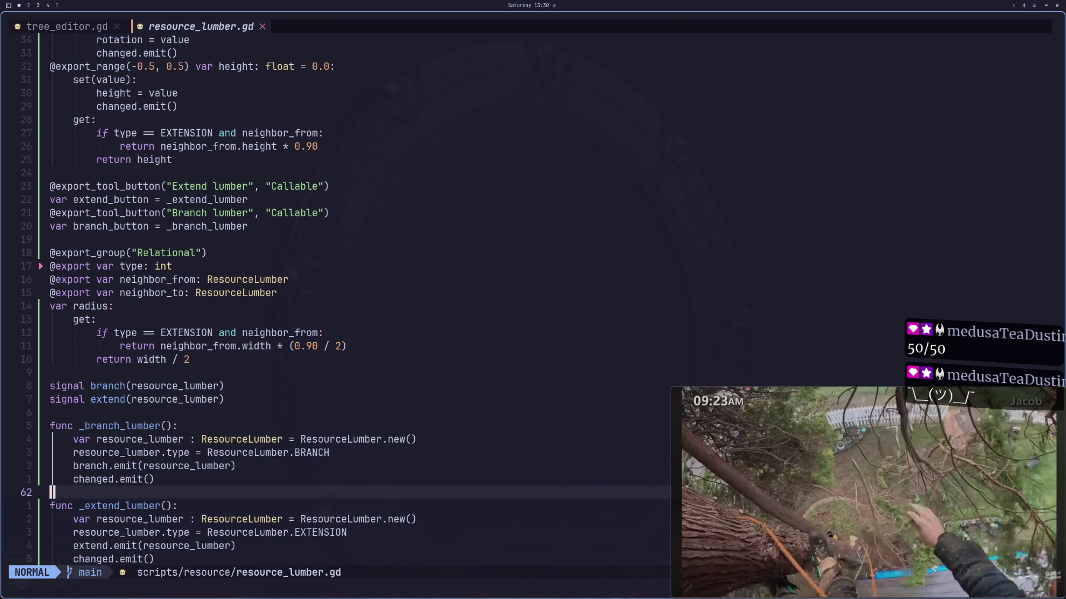
{"action": "key", "text": "k"}
{"action": "key", "text": "k"}
{"action": "key", "text": "j"}
{"action": "key", "text": "j"}
{"action": "key", "text": "k"}
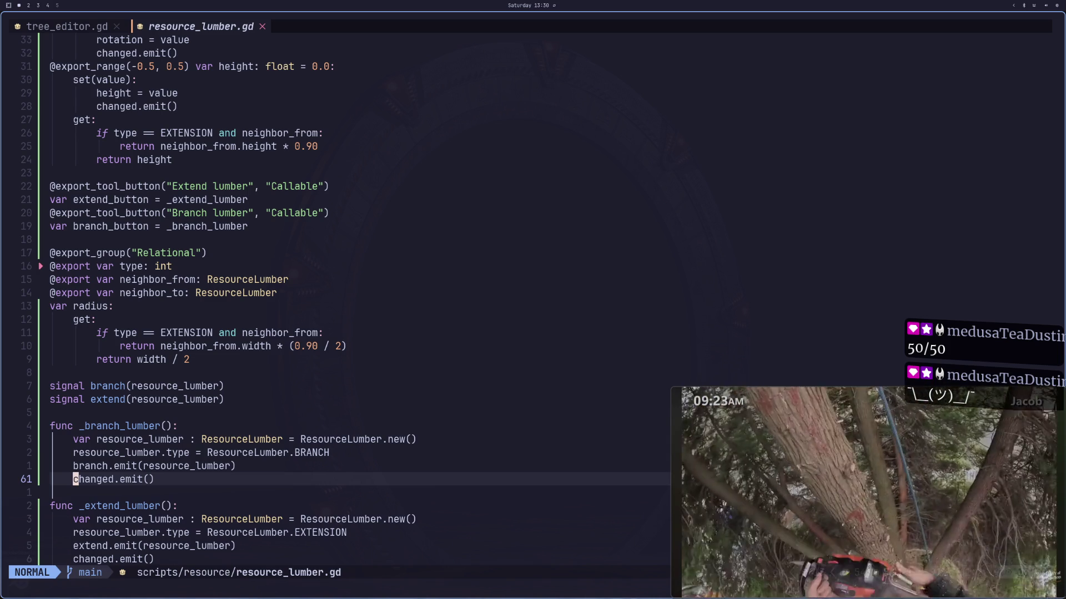
{"action": "key", "text": "d"}
{"action": "key", "text": "d"}
{"action": "key", "text": "j"}
{"action": "key", "text": "j"}
{"action": "key", "text": "j"}
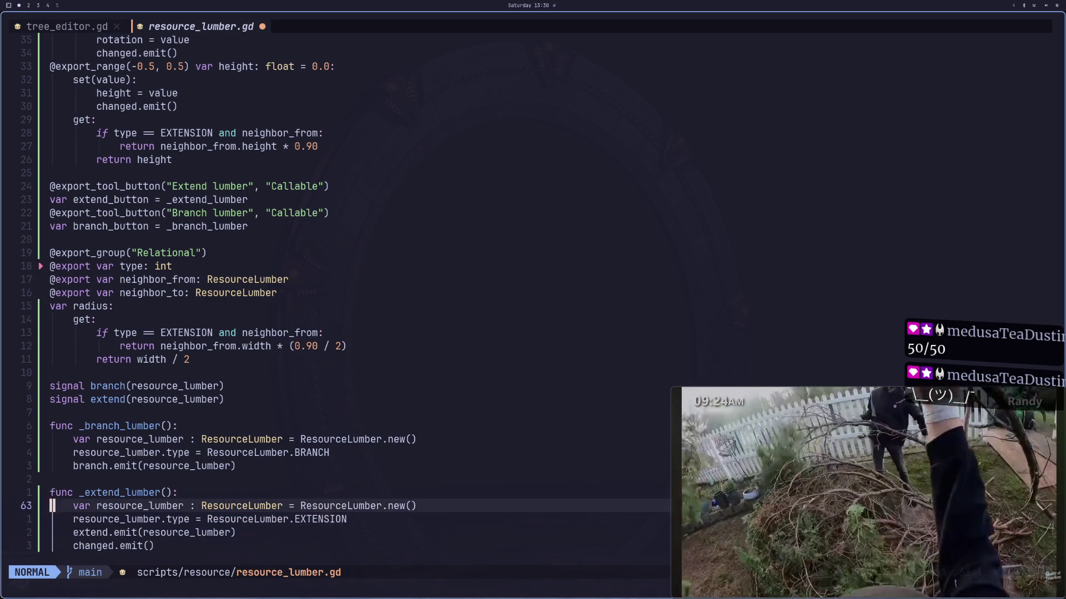
Step: Delete the _extend_lumber changed.emit() line, save resource_lumber.gd and return to tree_editor.gd
{"action": "type", "text": "dd:w"}
{"action": "key", "text": "Return"}
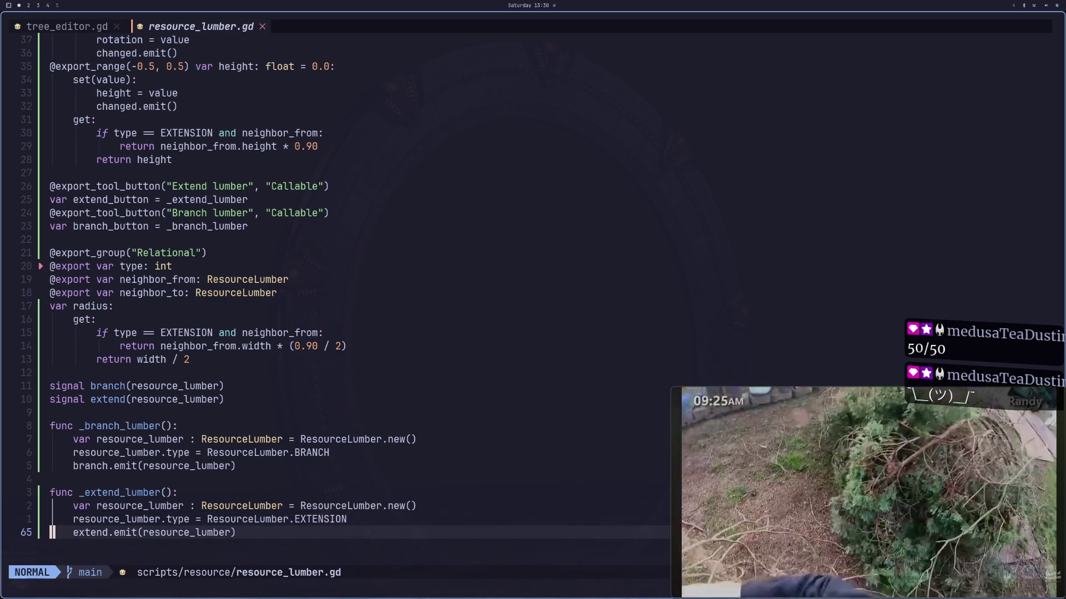
{"action": "key", "text": "H"}
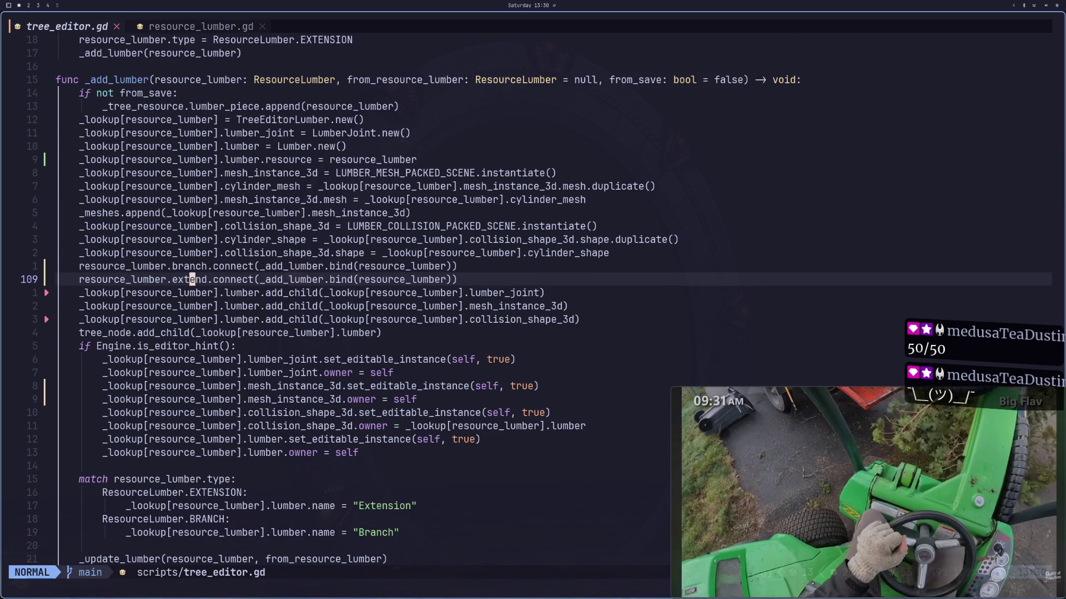
Step: Duplicate the extend.connect line and change extend to changed in the copy
{"action": "key", "text": "o"}
{"action": "key", "text": "Escape"}
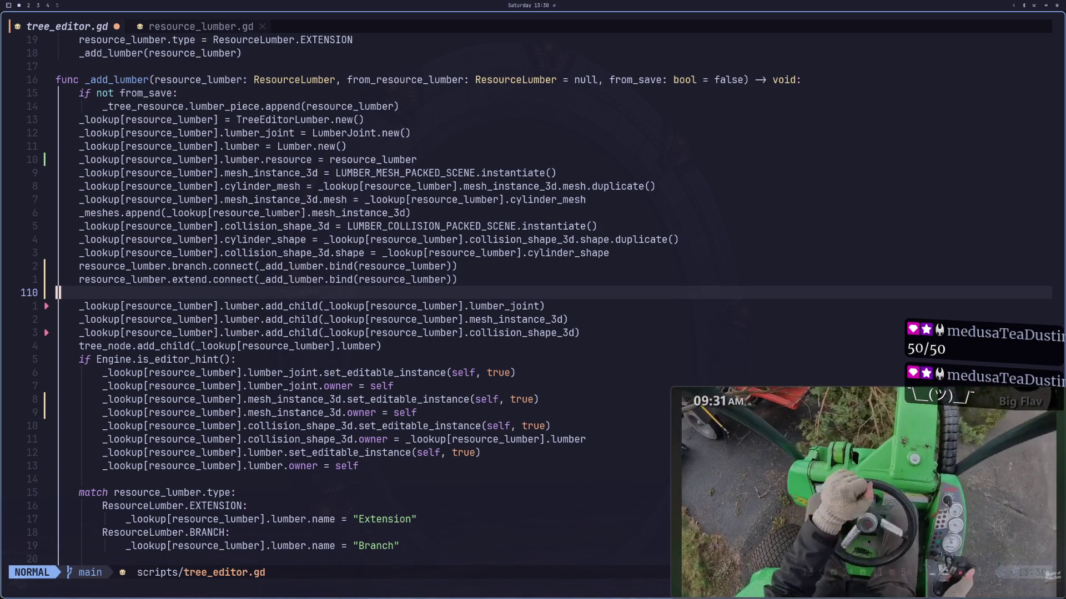
{"action": "key", "text": "k"}
{"action": "key", "text": "y"}
{"action": "key", "text": "y"}
{"action": "key", "text": "p"}
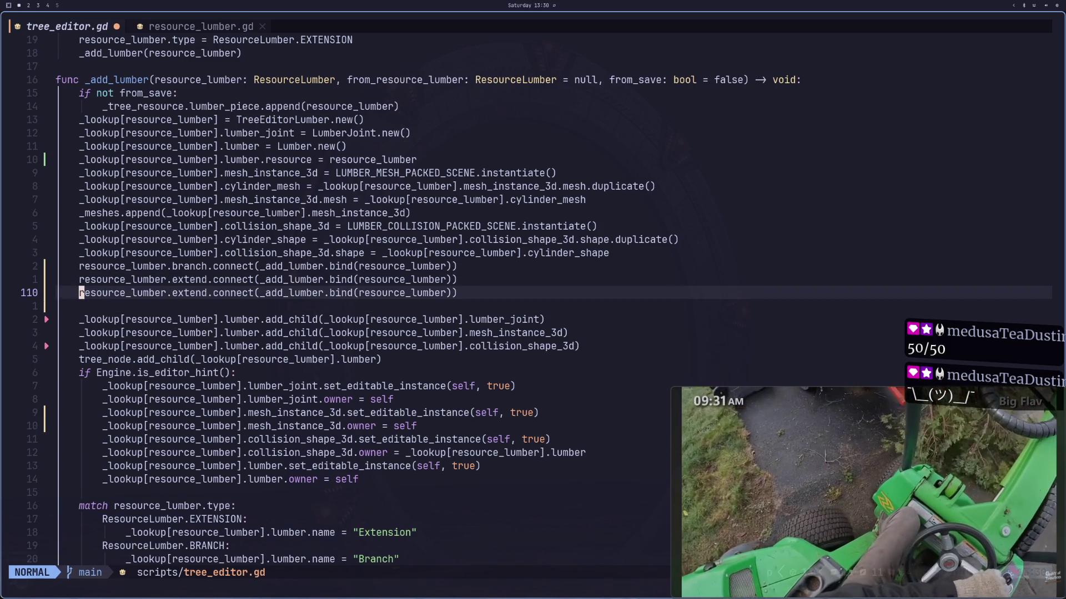
{"action": "key", "text": "j"}
{"action": "key", "text": "d"}
{"action": "key", "text": "d"}
{"action": "key", "text": "k"}
{"action": "key", "text": "e"}
{"action": "key", "text": "w"}
{"action": "key", "text": "w"}
{"action": "type", "text": "cwchanged"}
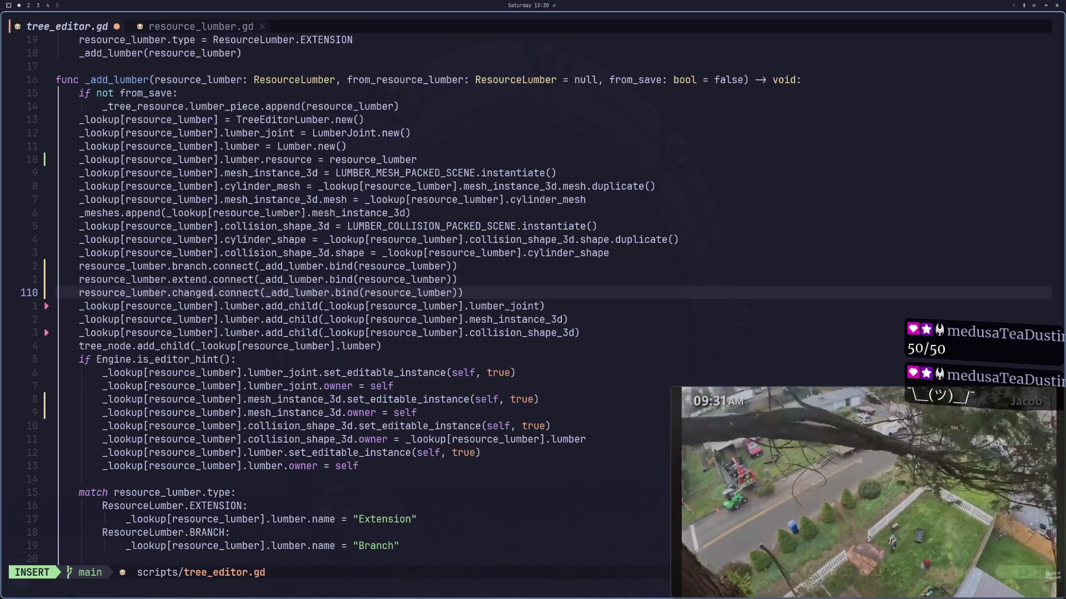
{"action": "key", "text": "Escape"}
Step: Replace the copied line's add_lumber.bind(resource_lumber) callable with _refresh
{"action": "key", "text": "w"}
{"action": "key", "text": "w"}
{"action": "key", "text": "w"}
{"action": "key", "text": "w"}
{"action": "key", "text": "l"}
{"action": "key", "text": "d"}
{"action": "key", "text": "e"}
{"action": "key", "text": "d"}
{"action": "key", "text": "f"}
{"action": "key", "text": "parenright"}
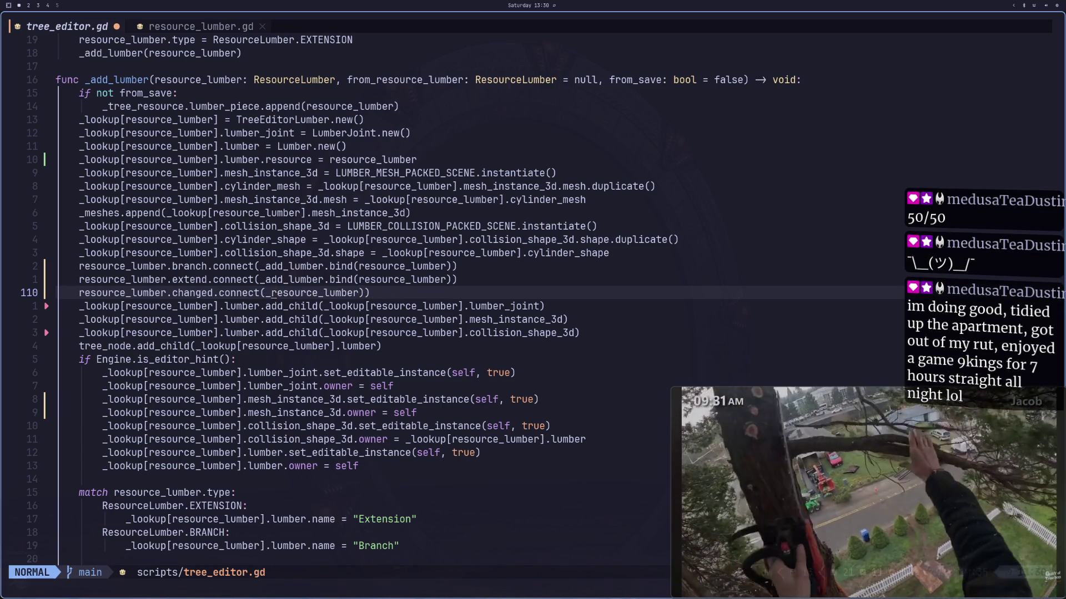
{"action": "type", "text": "irefreshe"}
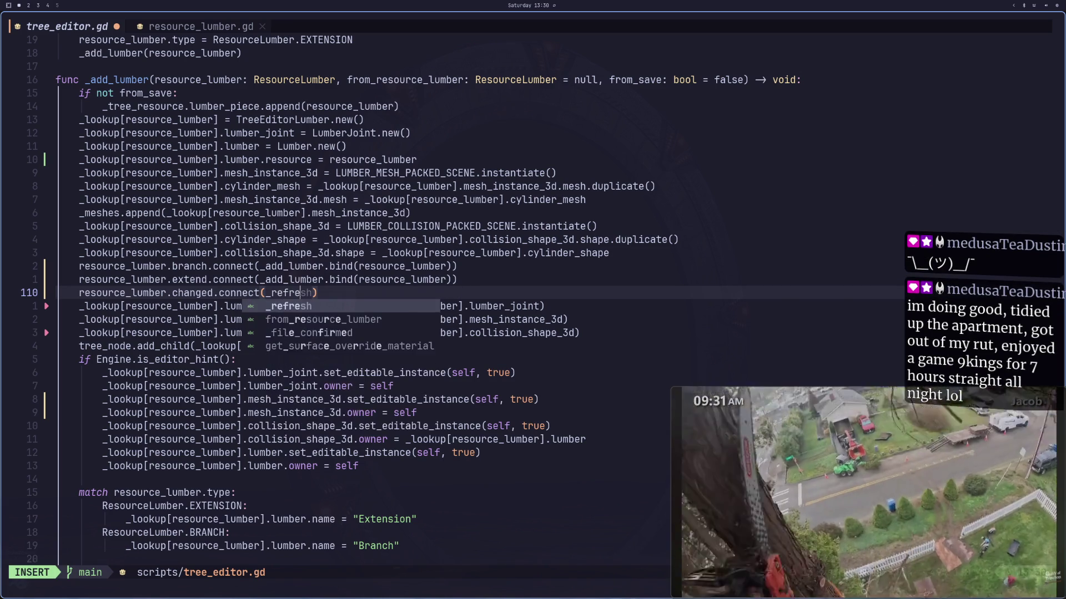
{"action": "key", "text": "BackSpace"}
{"action": "key", "text": "Escape"}
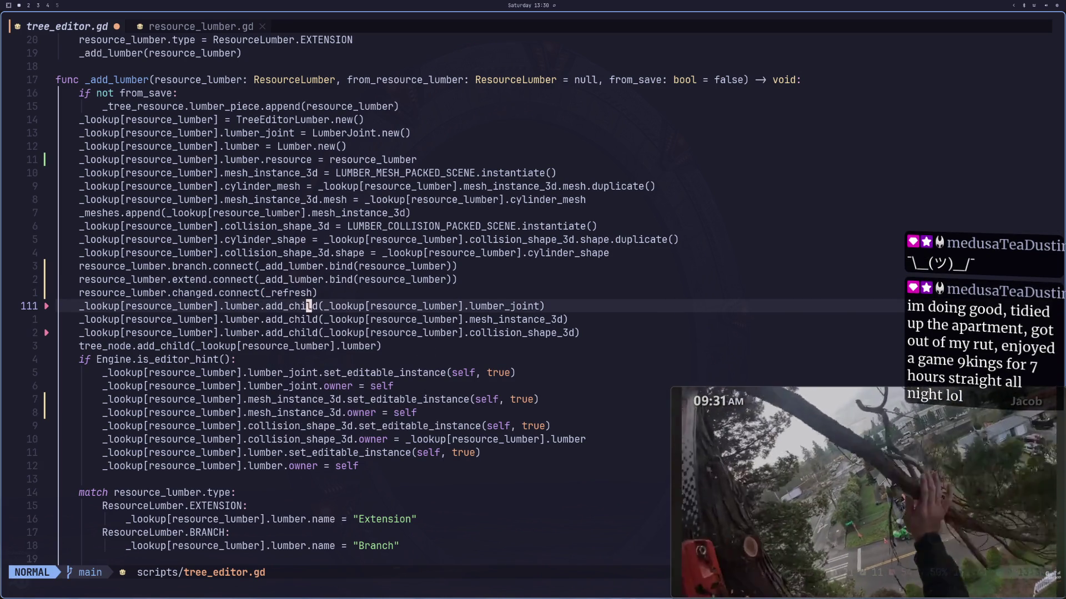
{"action": "key", "text": "5"}
{"action": "key", "text": "j"}
{"action": "key", "text": "j"}
{"action": "key", "text": "j"}
{"action": "key", "text": "j"}
Step: Save tree_editor.gd with :w and return to Godot
{"action": "key", "text": "j"}
{"action": "key", "text": "j"}
{"action": "key", "text": "j"}
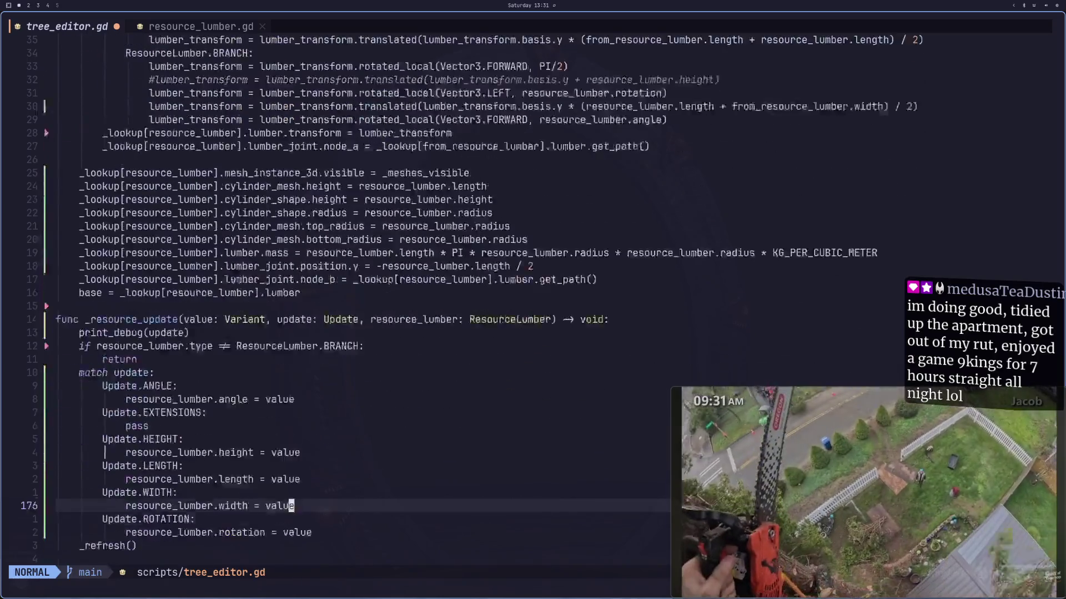
{"action": "key", "text": "j"}
{"action": "key", "text": "j"}
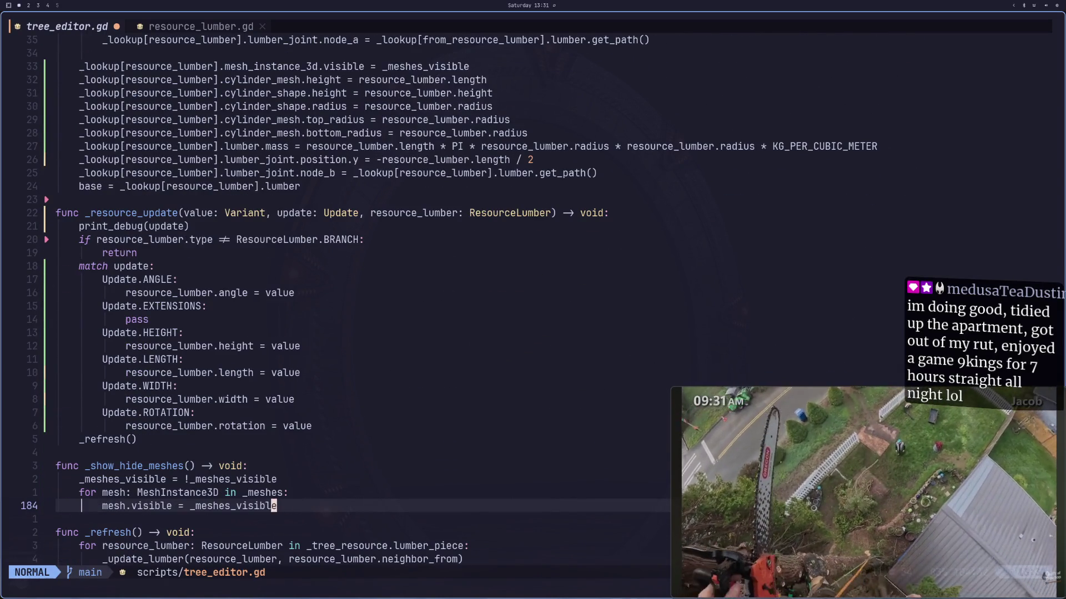
{"action": "type", "text": ":w"}
{"action": "key", "text": "Return"}
{"action": "key", "text": "super+2"}
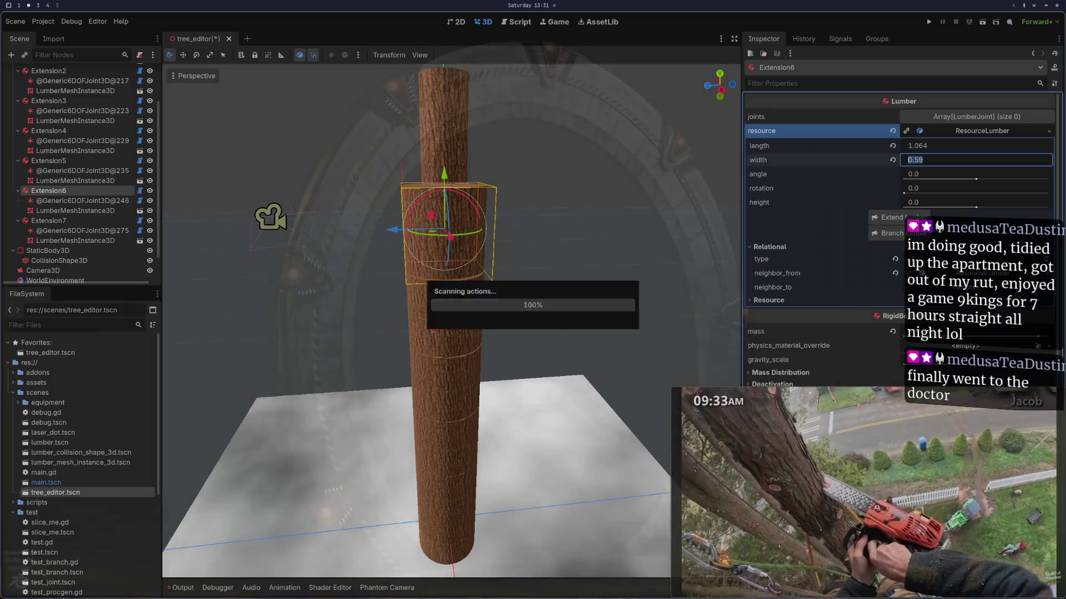
Step: Extend the trunk from Extension7 to create a new Extension8 lumber piece
{"action": "left_click", "coordinate": [66, 221]}
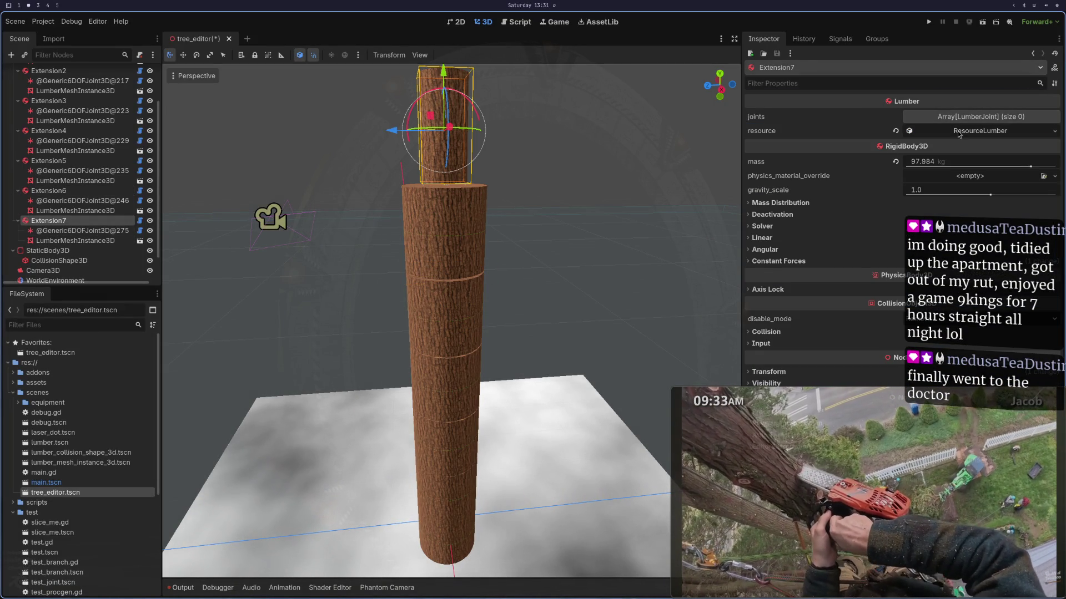
{"action": "left_click", "coordinate": [958, 132]}
{"action": "left_click", "coordinate": [894, 217]}
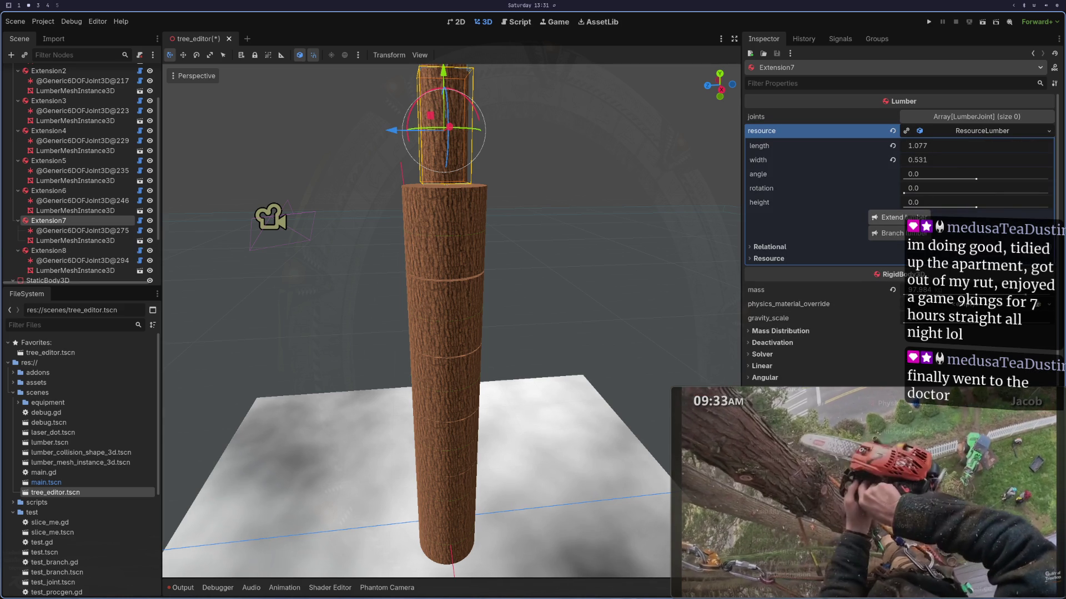
Step: Edit Extension8's lumber length, then close the tree_editor scene
{"action": "left_click", "coordinate": [83, 250]}
{"action": "scroll", "coordinate": [416, 277], "scroll_direction": "down", "scroll_amount": 5}
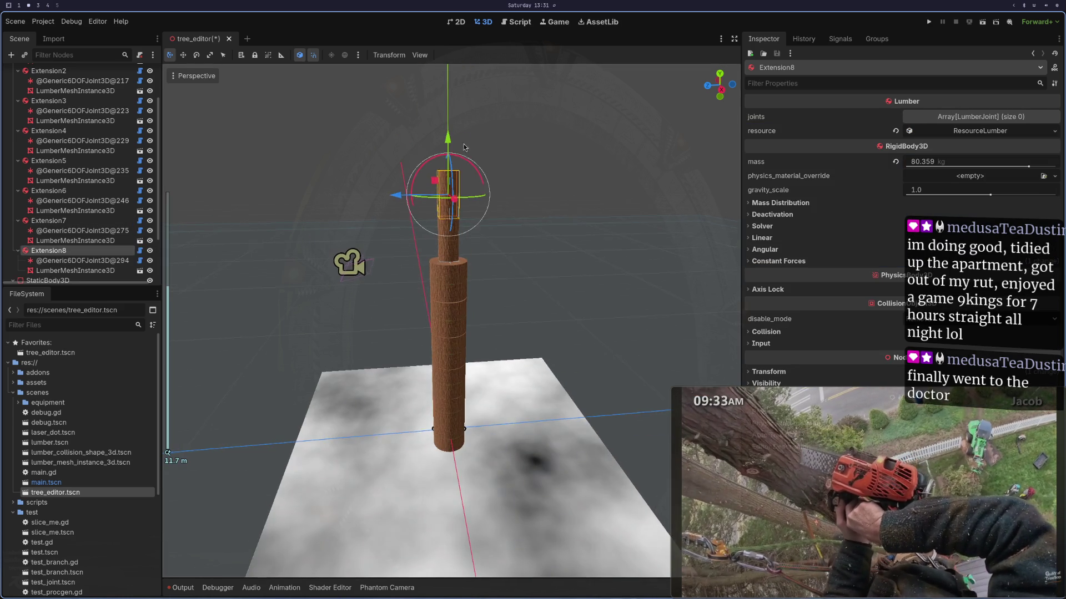
{"action": "left_click", "coordinate": [972, 134]}
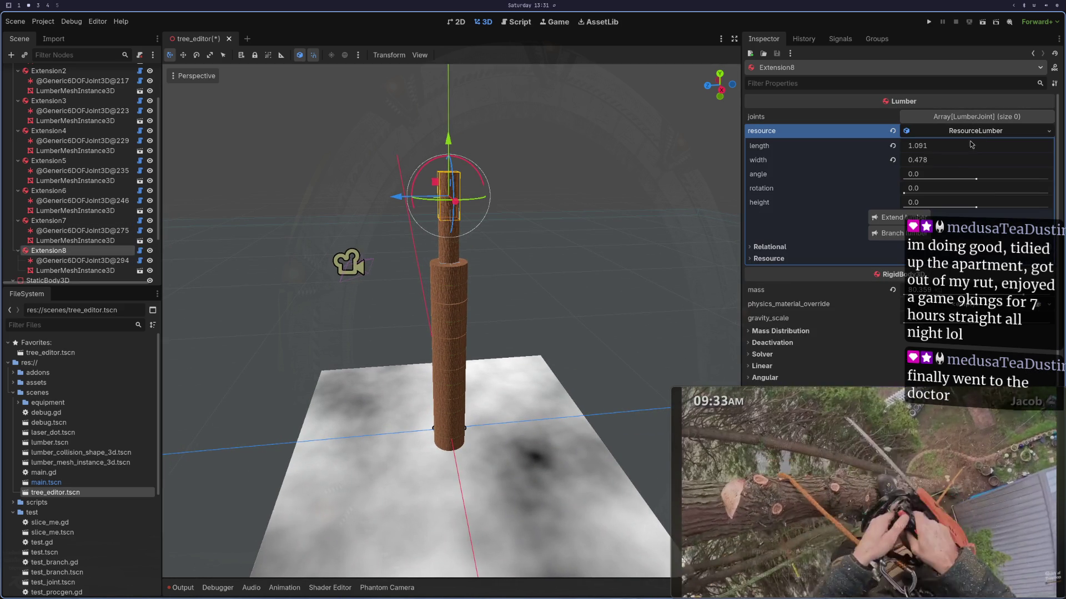
{"action": "left_click", "coordinate": [950, 147]}
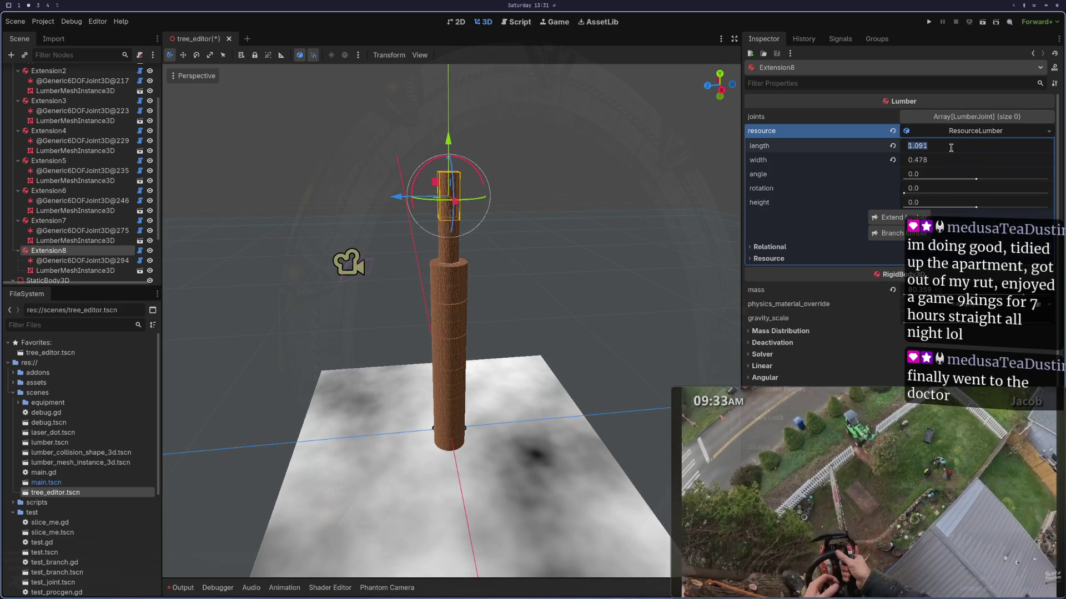
{"action": "type", "text": "2"}
{"action": "key", "text": "Tab"}
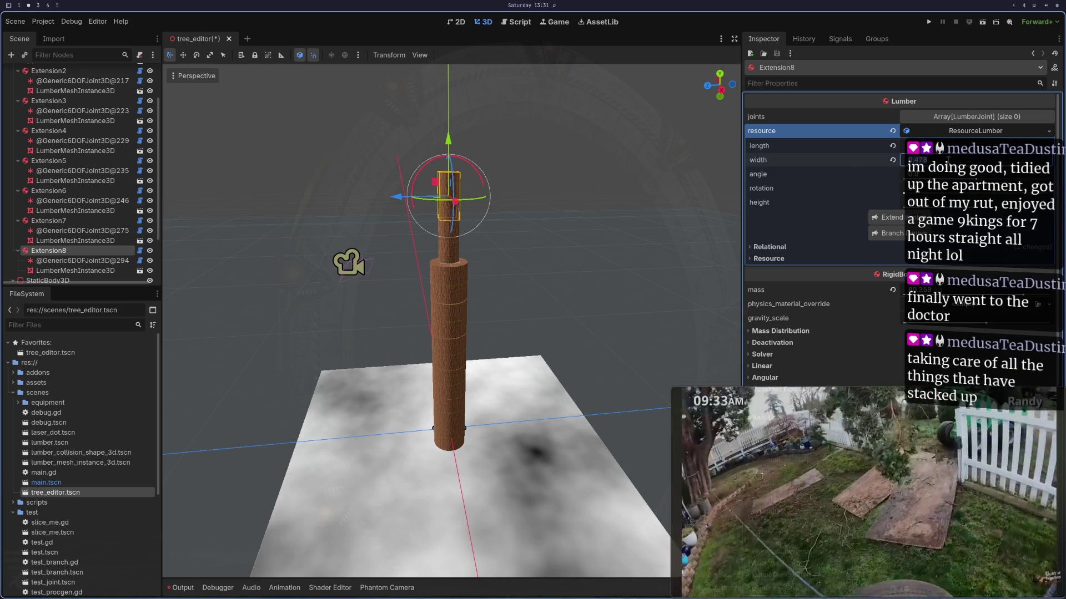
{"action": "left_click", "coordinate": [229, 39]}
{"action": "left_click", "coordinate": [469, 325]}
Step: Reopen tree_editor.tscn and extend the first Extension piece to create Extension2
{"action": "double_click", "coordinate": [53, 493]}
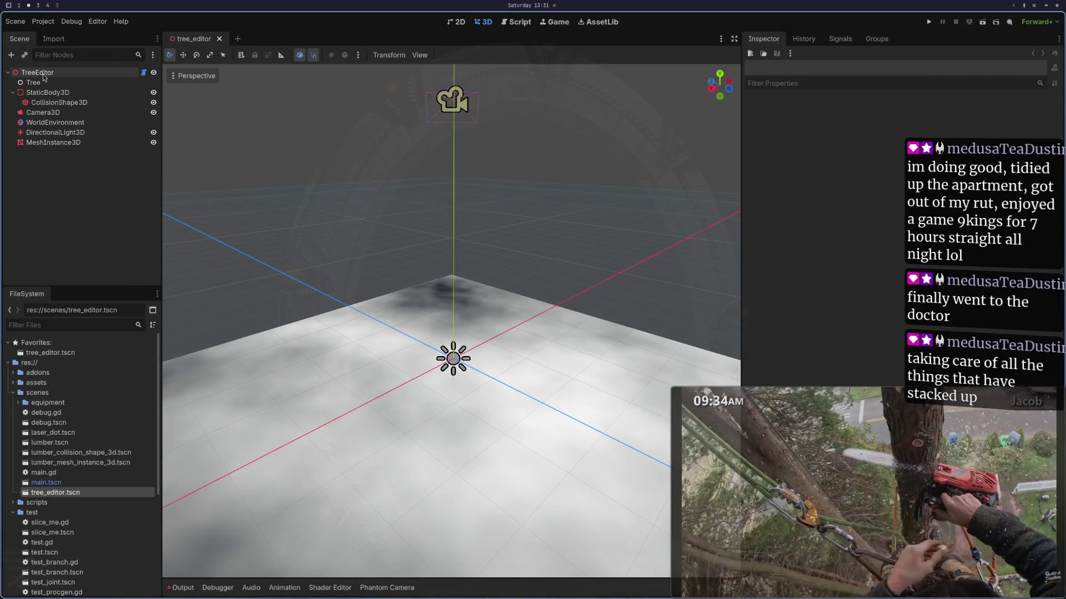
{"action": "left_click", "coordinate": [44, 74]}
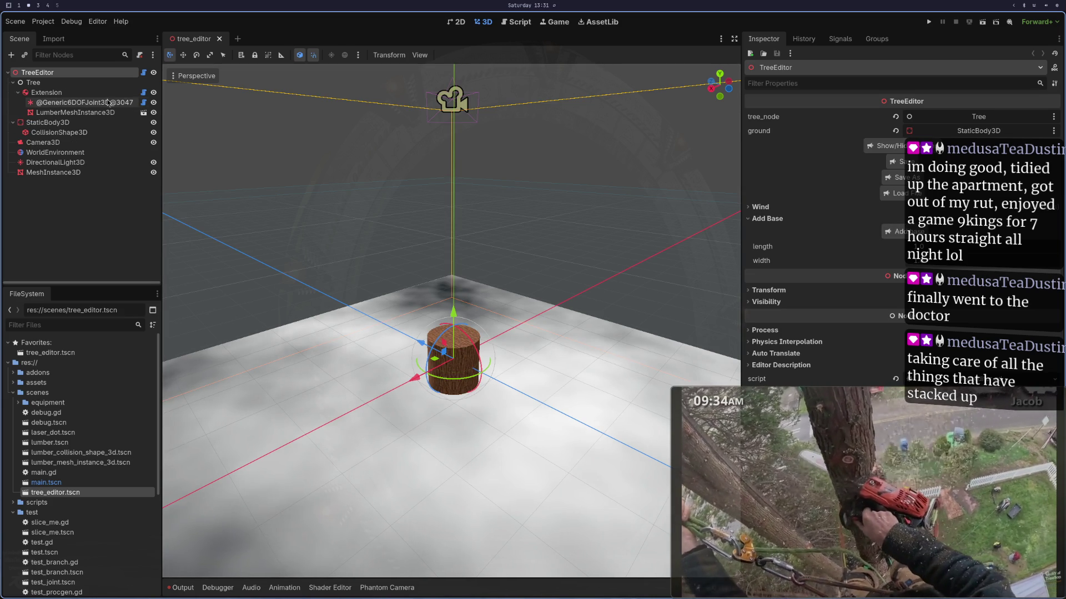
{"action": "left_click", "coordinate": [86, 83]}
{"action": "left_click", "coordinate": [86, 93]}
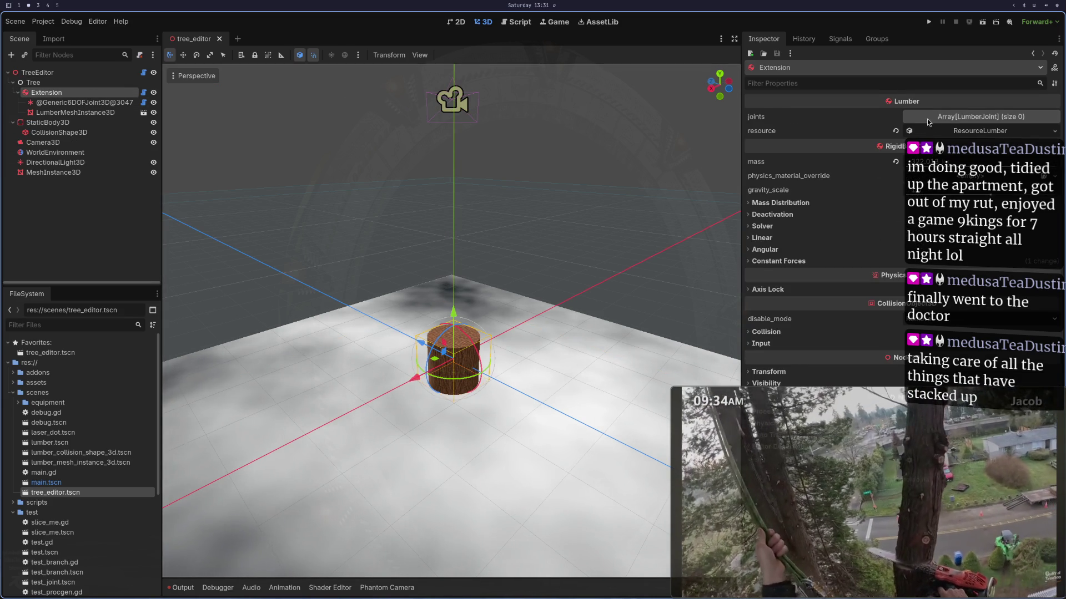
{"action": "left_click", "coordinate": [932, 131]}
{"action": "left_click", "coordinate": [889, 217]}
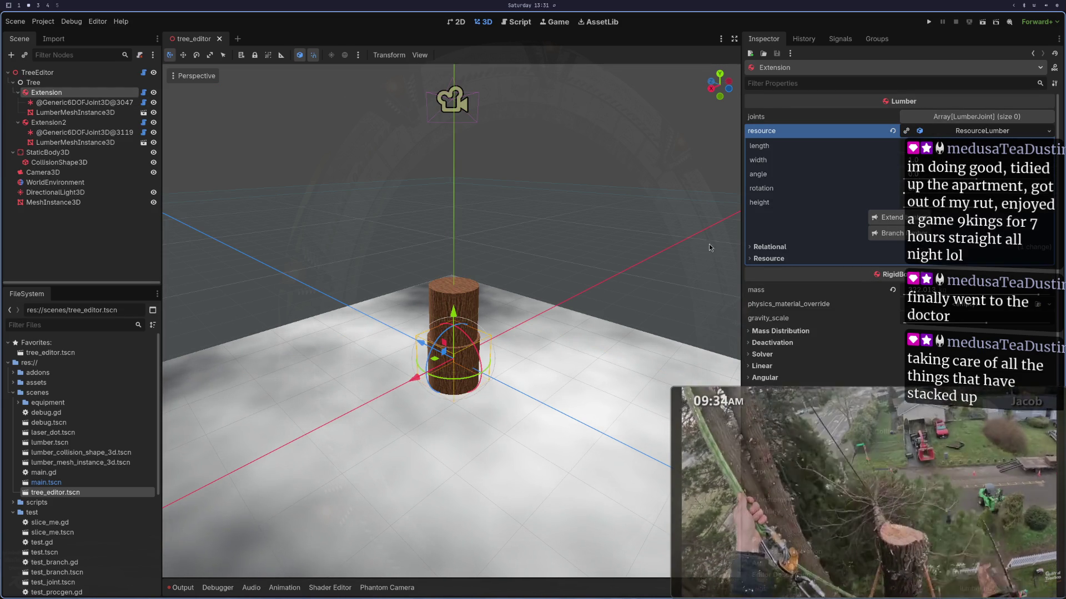
Step: Extend the trunk from Extension2 through Extension3 to Extension4
{"action": "scroll", "coordinate": [381, 314], "scroll_direction": "up", "scroll_amount": 3}
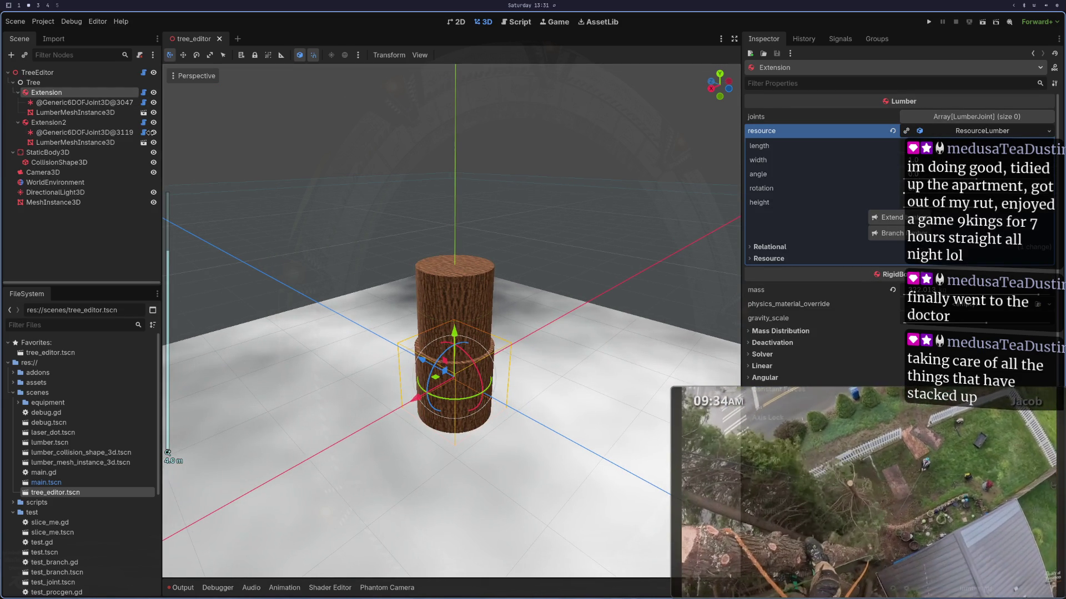
{"action": "left_click", "coordinate": [49, 122]}
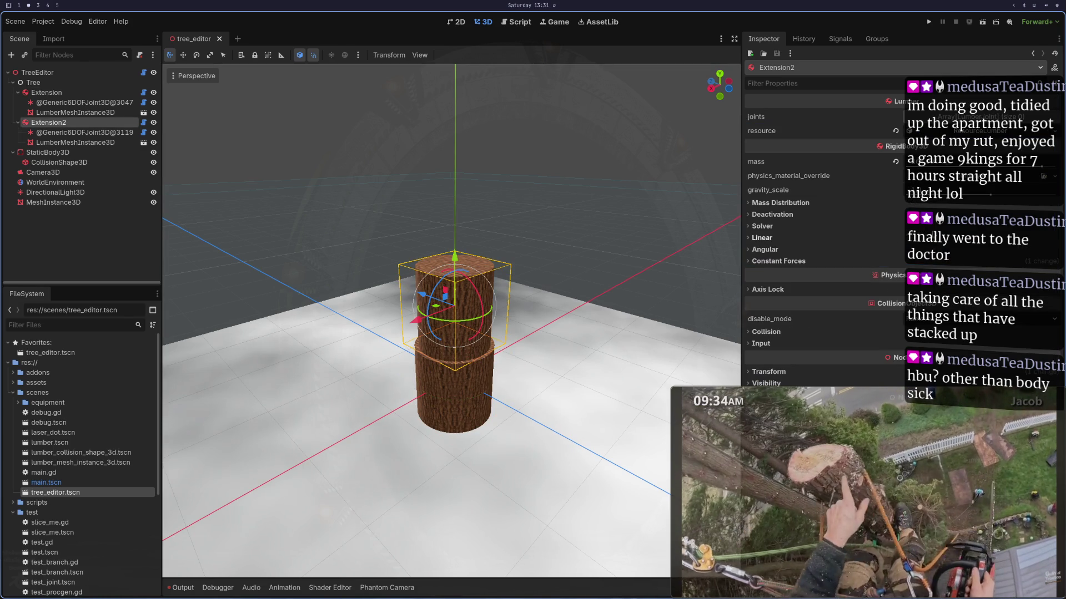
{"action": "left_click", "coordinate": [951, 132]}
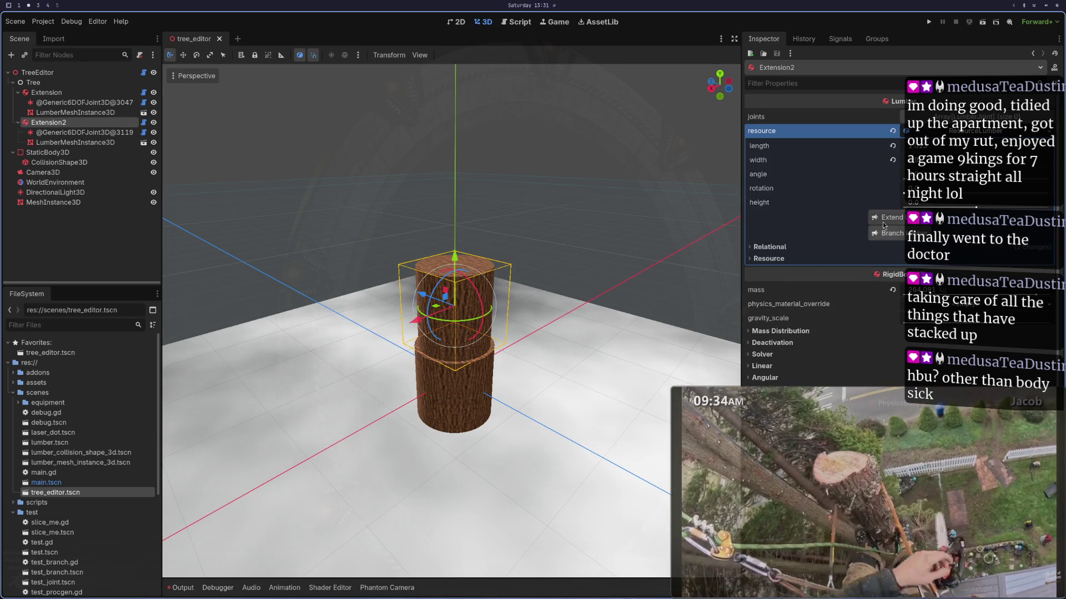
{"action": "left_click", "coordinate": [892, 216]}
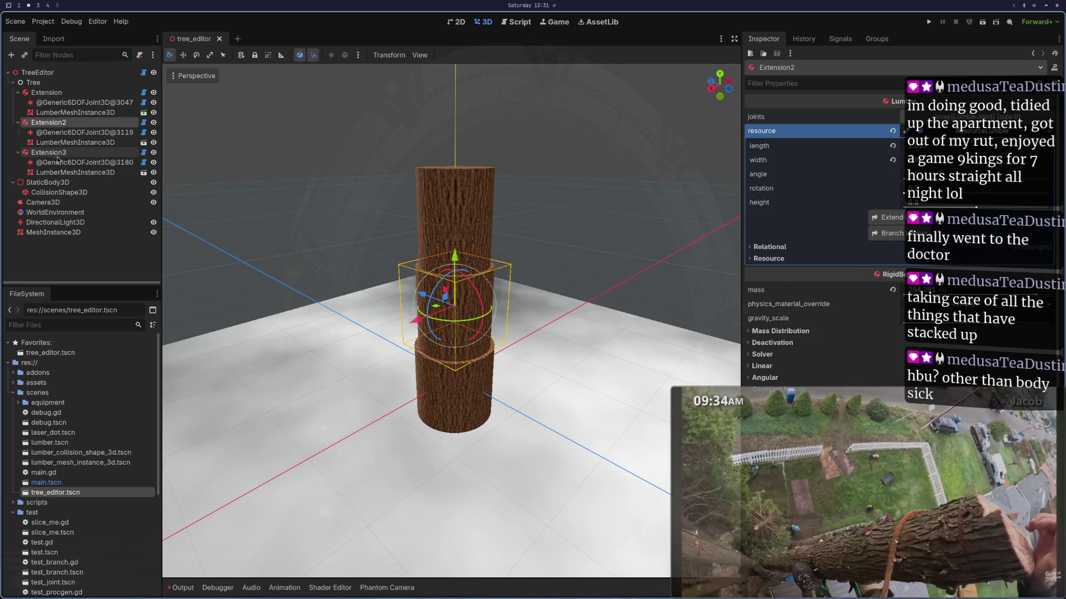
{"action": "left_click", "coordinate": [132, 152]}
{"action": "left_click", "coordinate": [971, 131]}
{"action": "left_click", "coordinate": [972, 131]}
{"action": "left_click", "coordinate": [971, 131]}
{"action": "left_click", "coordinate": [888, 217]}
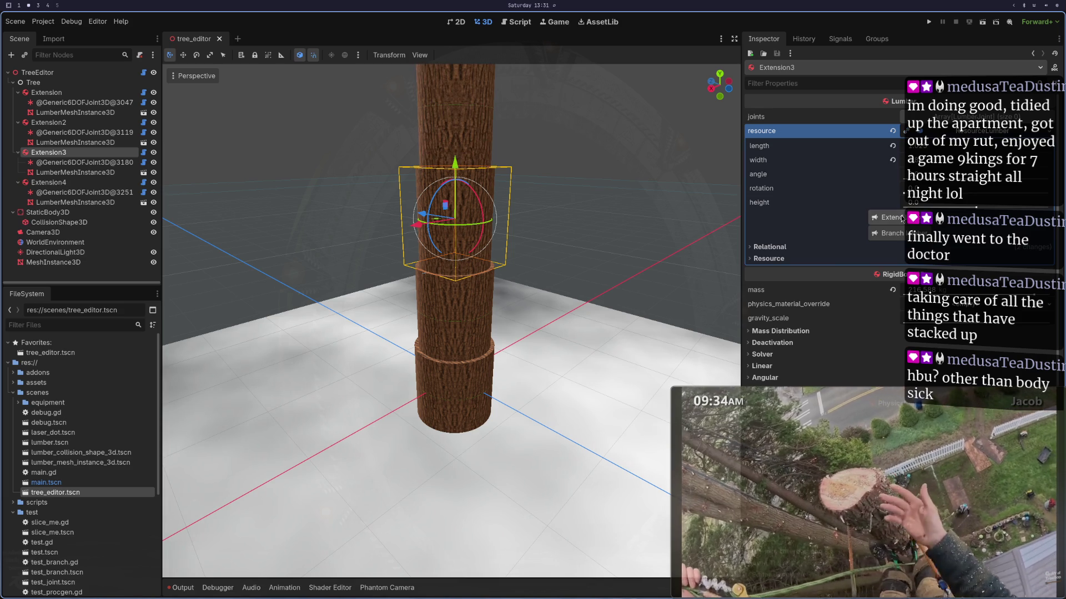
Step: Keep extending the trunk from Extension4 up to Extension7
{"action": "scroll", "coordinate": [318, 150], "scroll_direction": "down", "scroll_amount": 4}
{"action": "scroll", "coordinate": [318, 167], "scroll_direction": "down", "scroll_amount": 4}
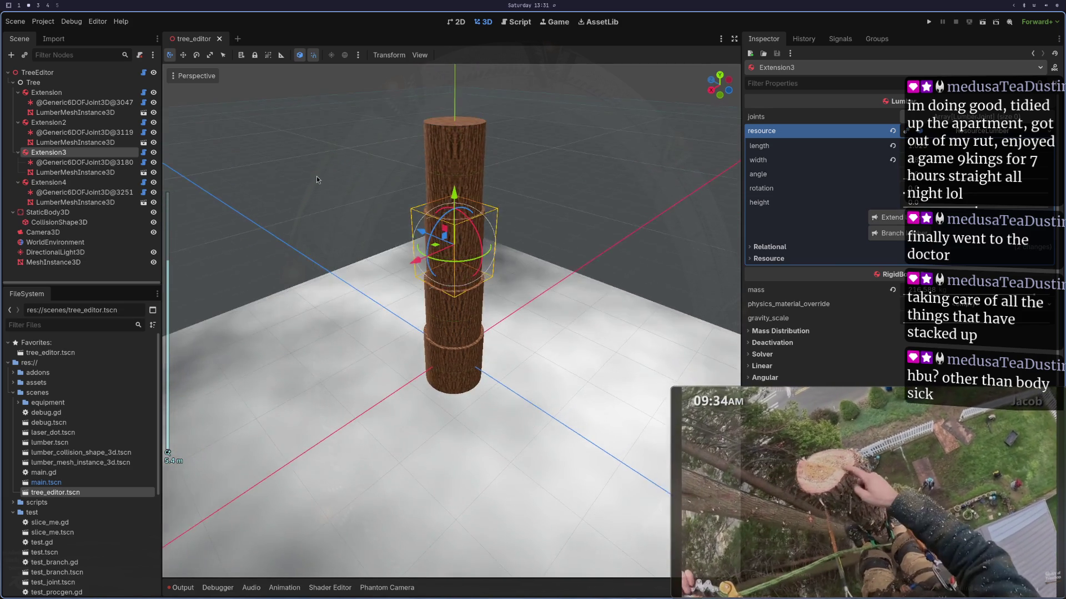
{"action": "left_click", "coordinate": [45, 182]}
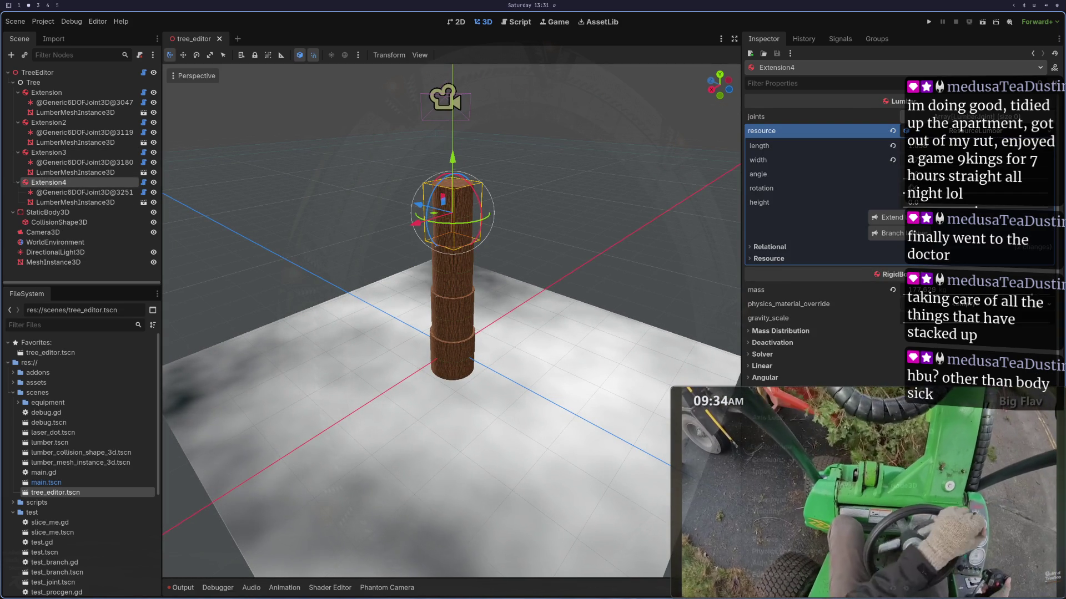
{"action": "left_click", "coordinate": [887, 219]}
{"action": "scroll", "coordinate": [415, 235], "scroll_direction": "down", "scroll_amount": 4}
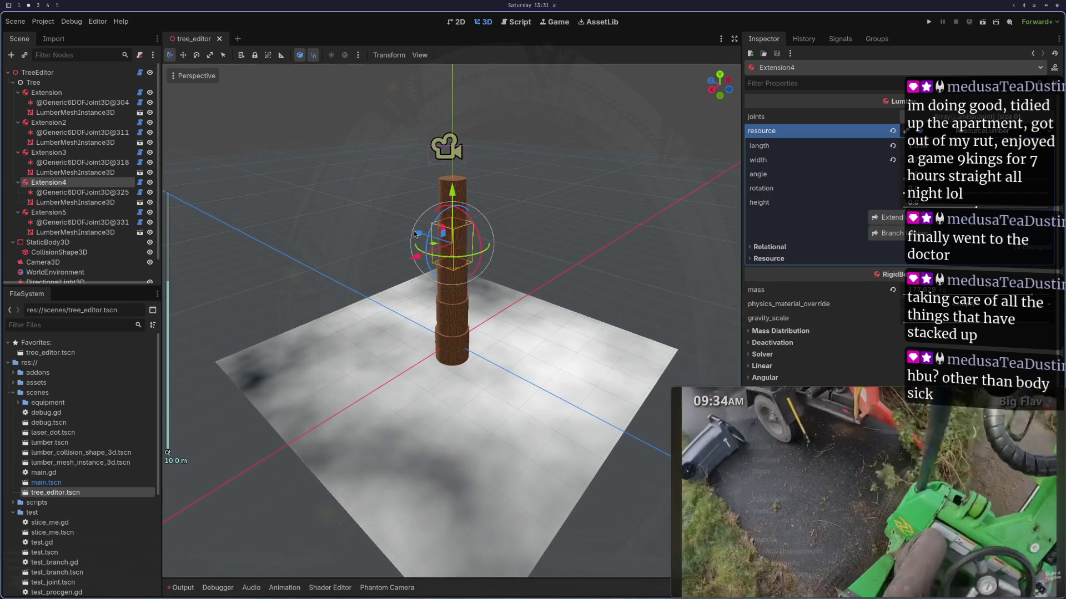
{"action": "left_click", "coordinate": [49, 213]}
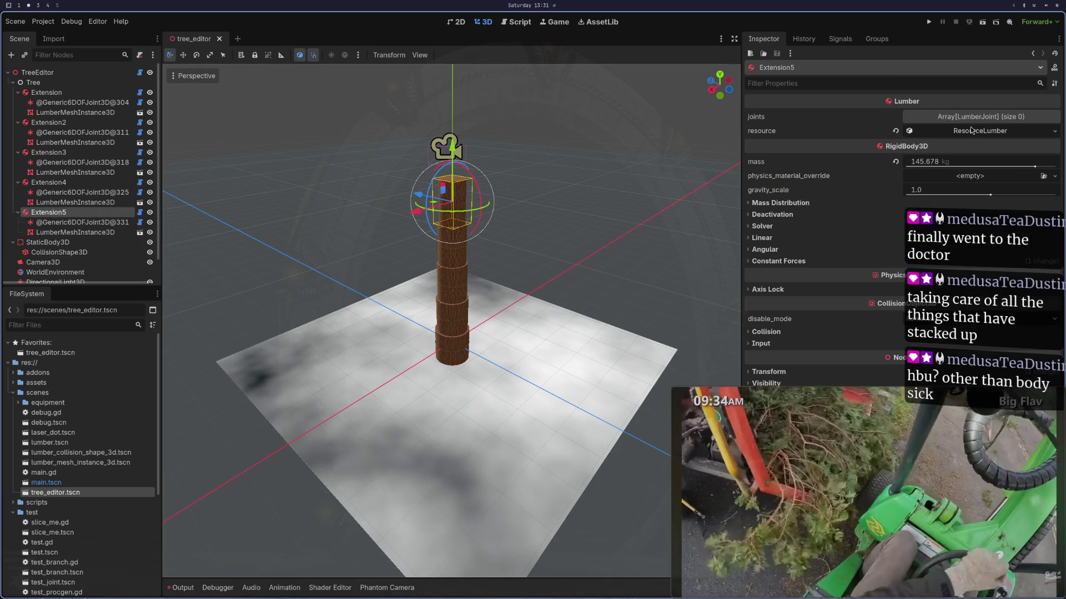
{"action": "left_click", "coordinate": [972, 131]}
{"action": "left_click", "coordinate": [903, 220]}
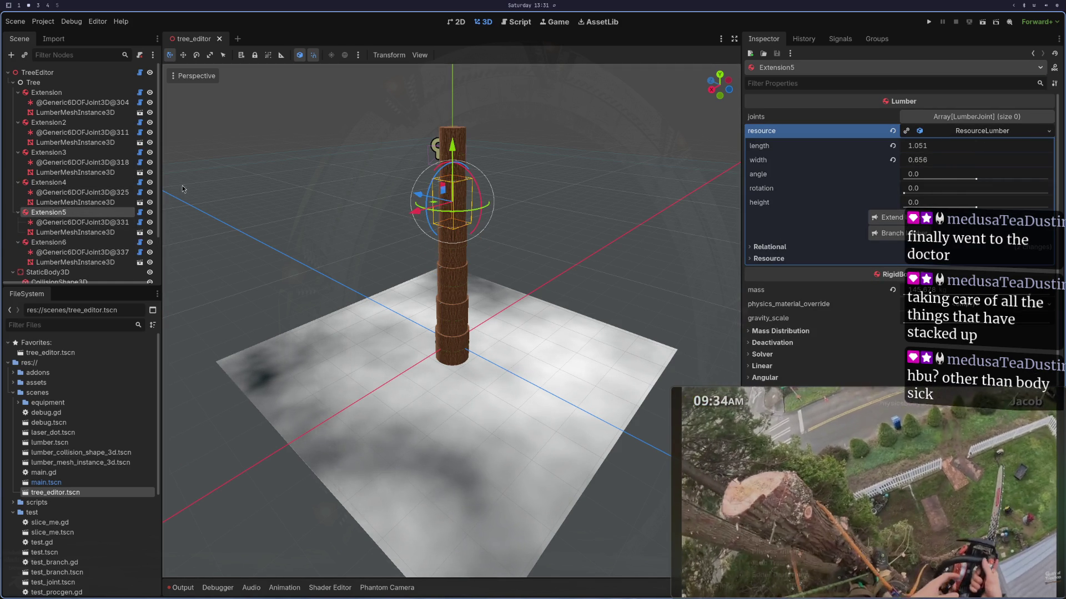
{"action": "left_click", "coordinate": [972, 131]}
{"action": "left_click", "coordinate": [888, 217]}
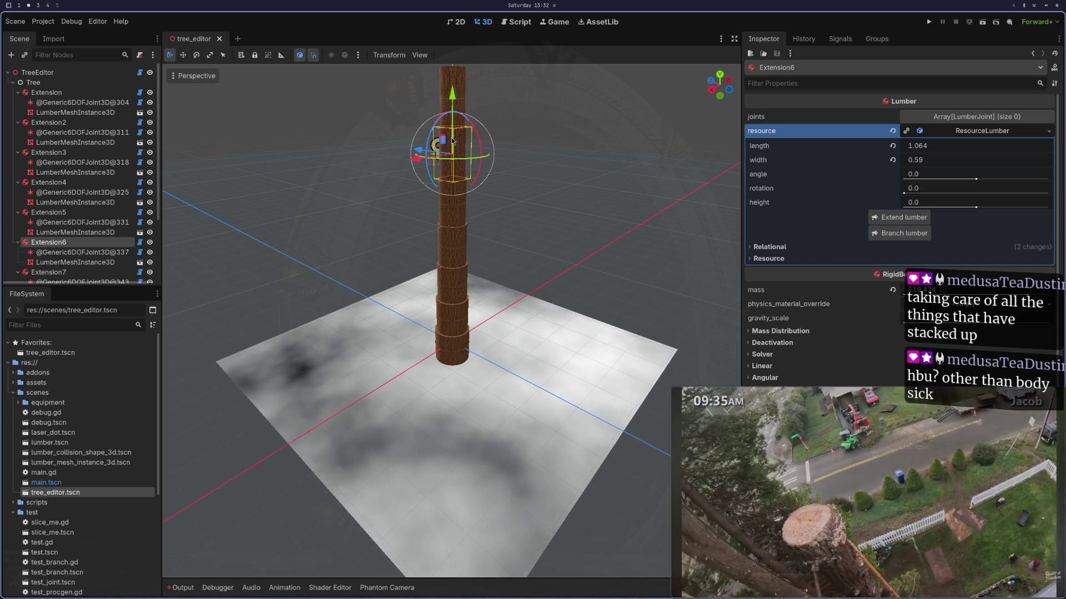
Step: Select Extension7, mute the side video, and select the TreeEditor root
{"action": "scroll", "coordinate": [445, 160], "scroll_direction": "down", "scroll_amount": 3}
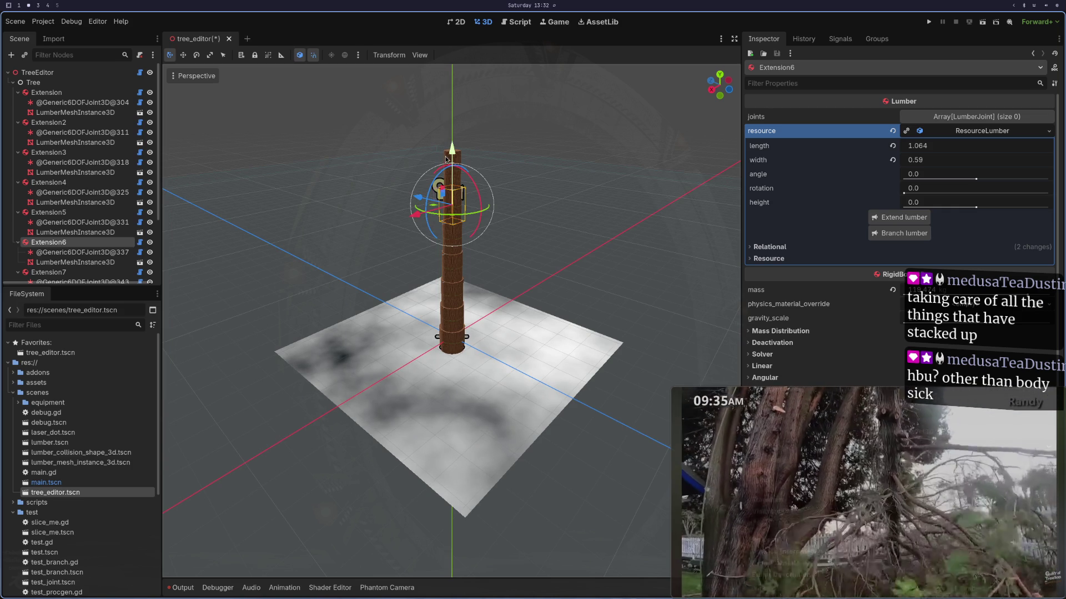
{"action": "left_click", "coordinate": [48, 272]}
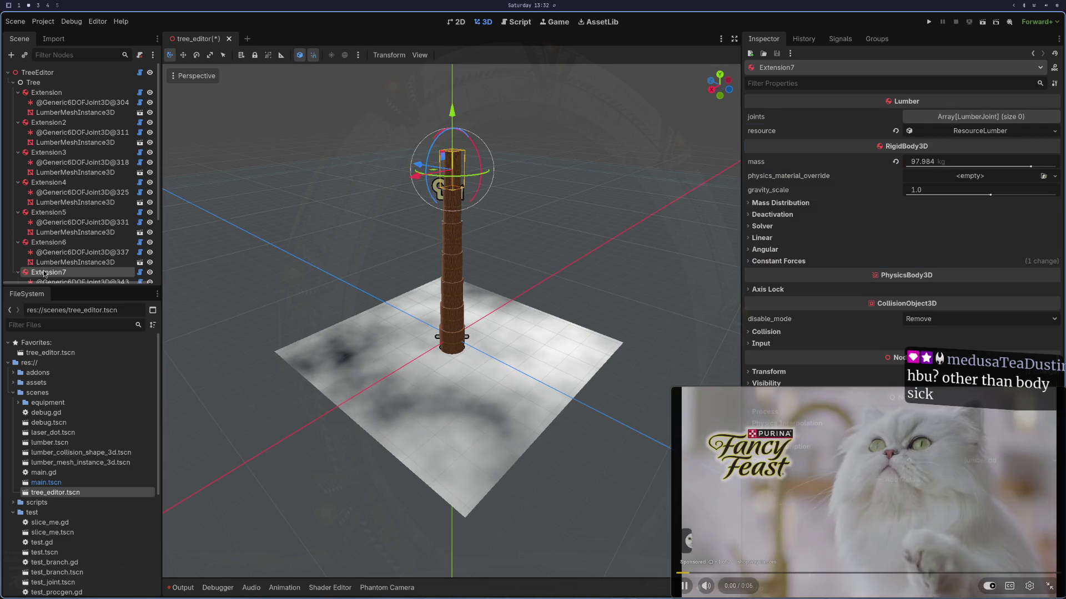
{"action": "scroll", "coordinate": [477, 333], "scroll_direction": "up", "scroll_amount": 3}
{"action": "left_click", "coordinate": [960, 474]}
{"action": "left_click", "coordinate": [831, 474]}
{"action": "left_click", "coordinate": [705, 586]}
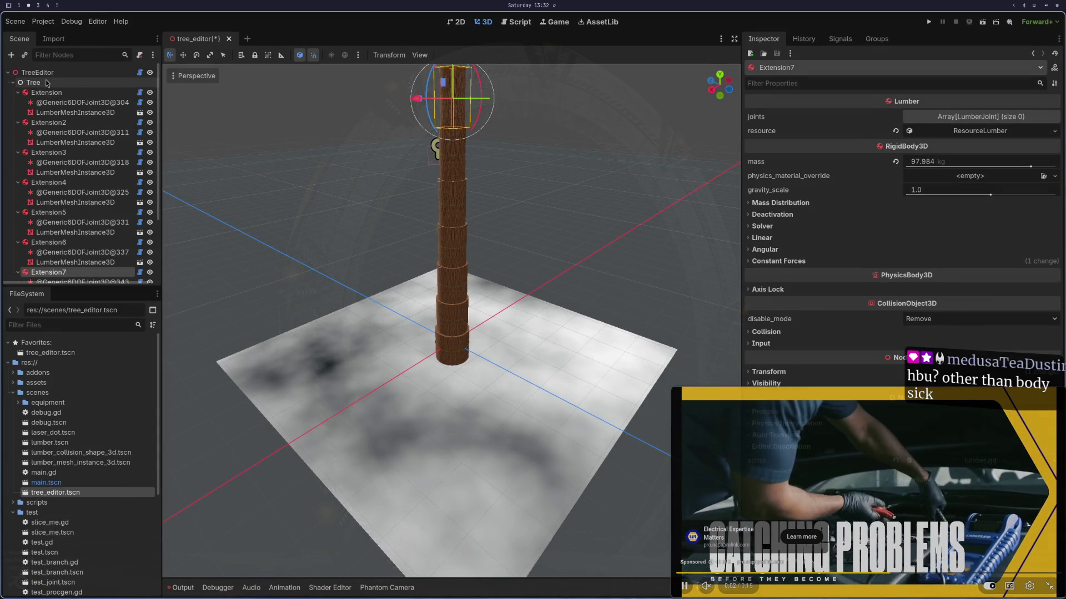
{"action": "left_click", "coordinate": [37, 72]}
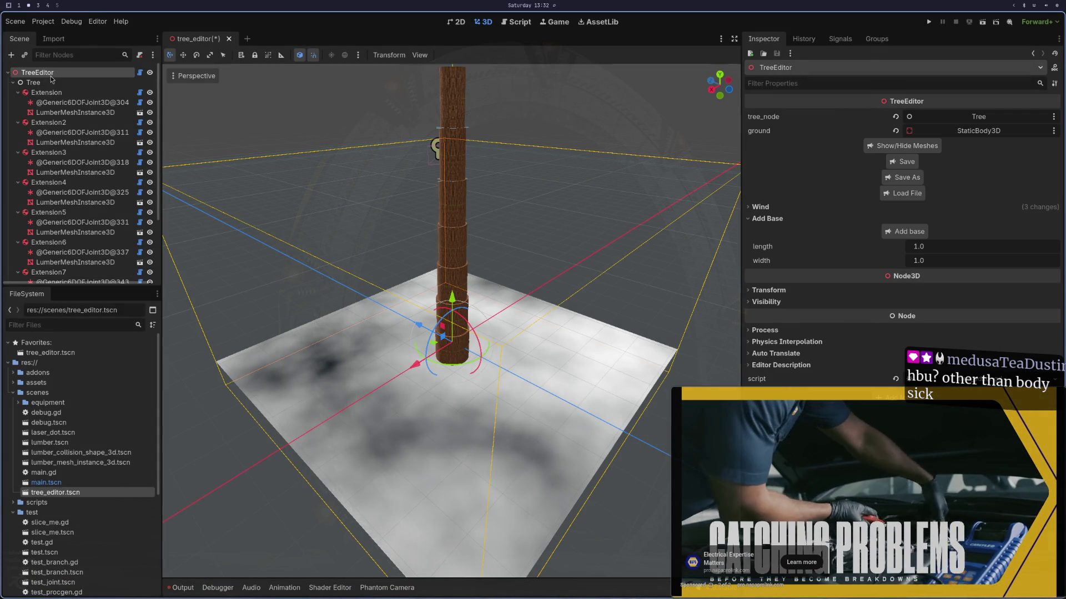
Step: Hide the lumber meshes with Show/Hide Meshes and skip the side video's ad
{"action": "left_click", "coordinate": [883, 146]}
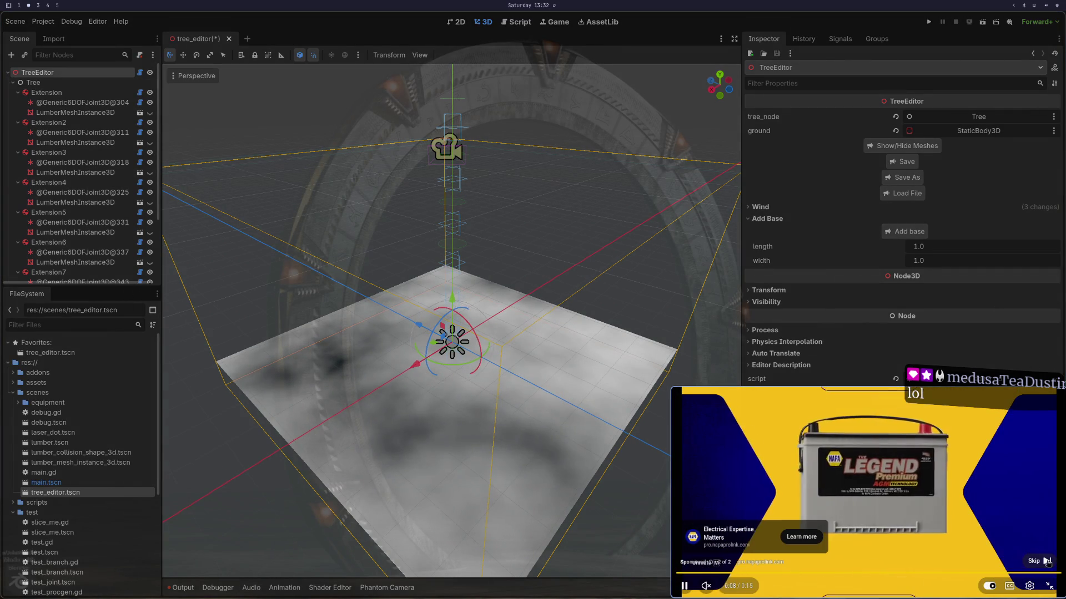
{"action": "left_click", "coordinate": [1034, 561]}
{"action": "left_click_drag", "start_coordinate": [728, 590], "coordinate": [733, 589]}
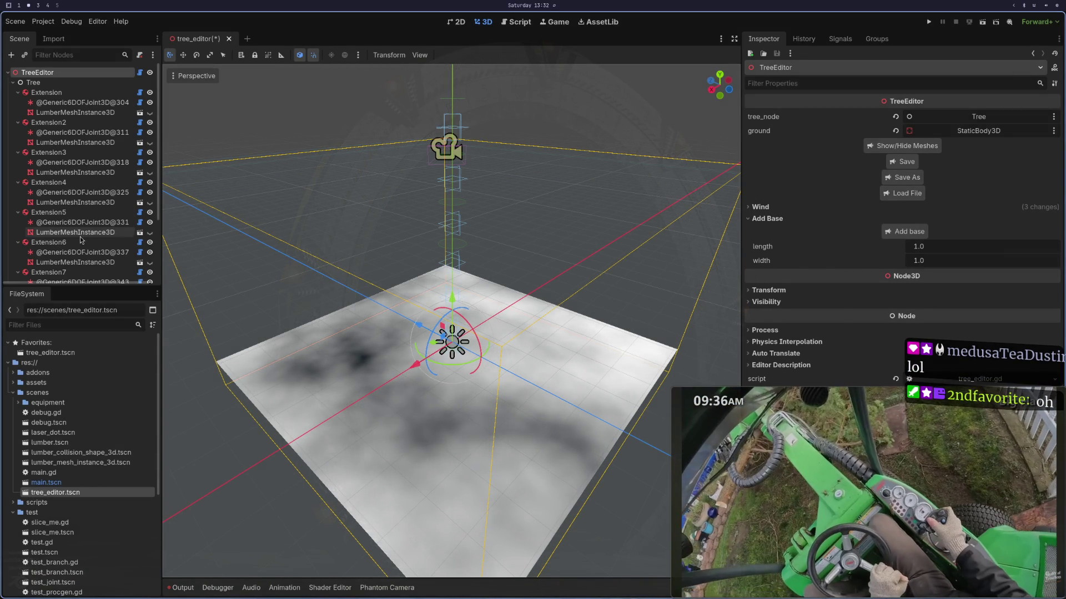
Step: Orbit the viewport to inspect the joint and collision outlines, then return to Neovim
{"action": "scroll", "coordinate": [85, 236], "scroll_direction": "down", "scroll_amount": 5}
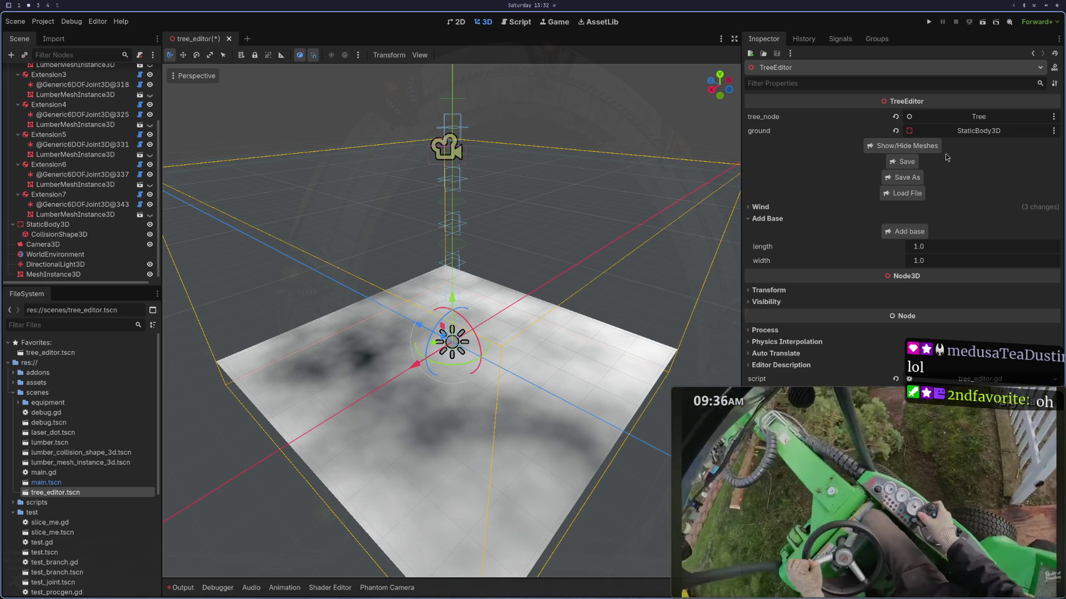
{"action": "mouse_move", "coordinate": [578, 164]}
{"action": "left_mouse_down"}
{"action": "mouse_move", "coordinate": [538, 121]}
{"action": "mouse_move", "coordinate": [518, 196]}
{"action": "mouse_move", "coordinate": [487, 175]}
{"action": "mouse_move", "coordinate": [495, 259]}
{"action": "left_mouse_up"}
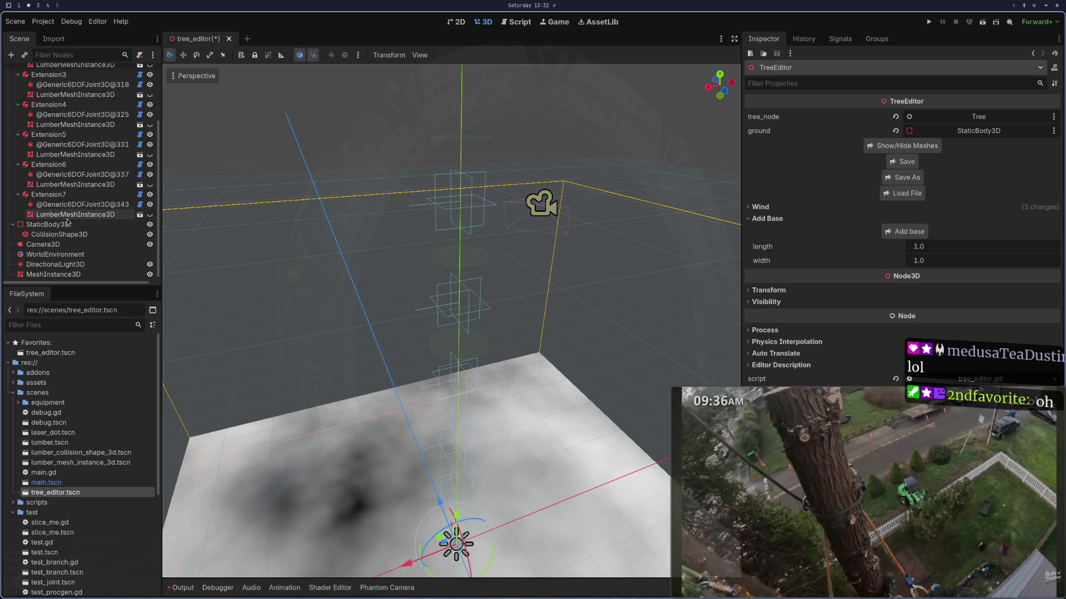
{"action": "mouse_move", "coordinate": [303, 209]}
{"action": "left_mouse_down"}
{"action": "mouse_move", "coordinate": [443, 241]}
{"action": "mouse_move", "coordinate": [474, 174]}
{"action": "mouse_move", "coordinate": [403, 76]}
{"action": "mouse_move", "coordinate": [432, 81]}
{"action": "left_mouse_up"}
{"action": "key", "text": "super+1"}
Step: Scroll to _add_lumber and undo the changed.connect(_refresh) edit
{"action": "scroll", "coordinate": [348, 187], "scroll_direction": "up", "scroll_amount": 3}
{"action": "scroll", "coordinate": [345, 187], "scroll_direction": "up", "scroll_amount": 8}
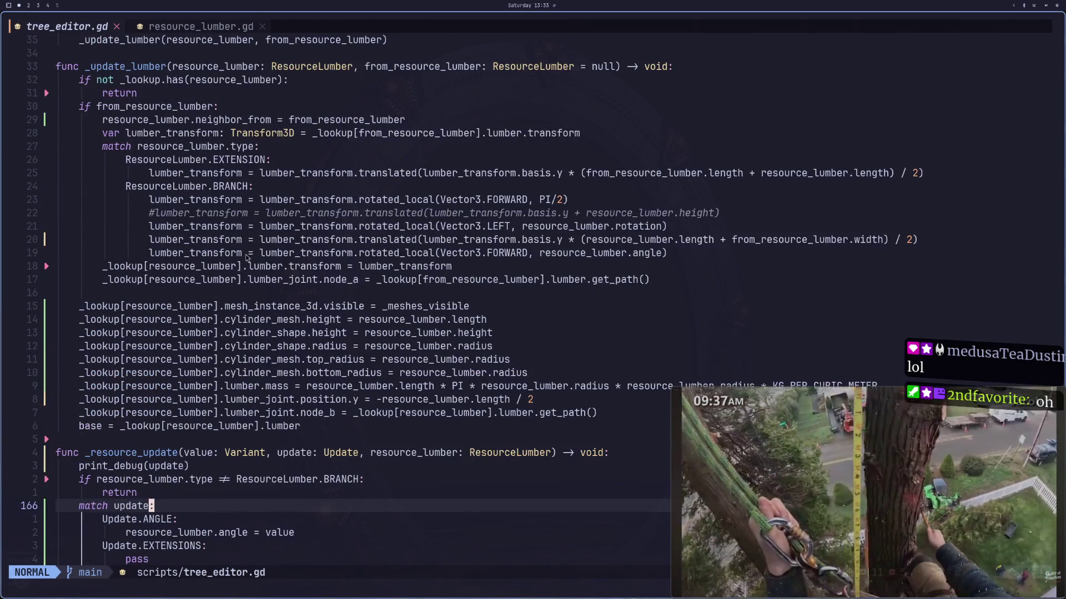
{"action": "scroll", "coordinate": [263, 253], "scroll_direction": "up", "scroll_amount": 7}
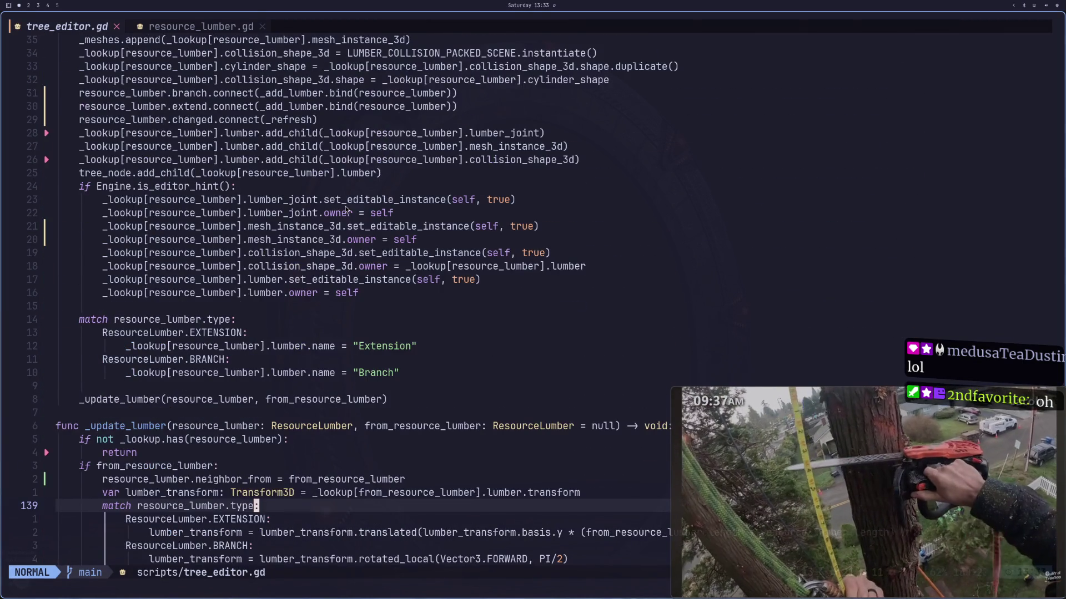
{"action": "left_click", "coordinate": [297, 255]}
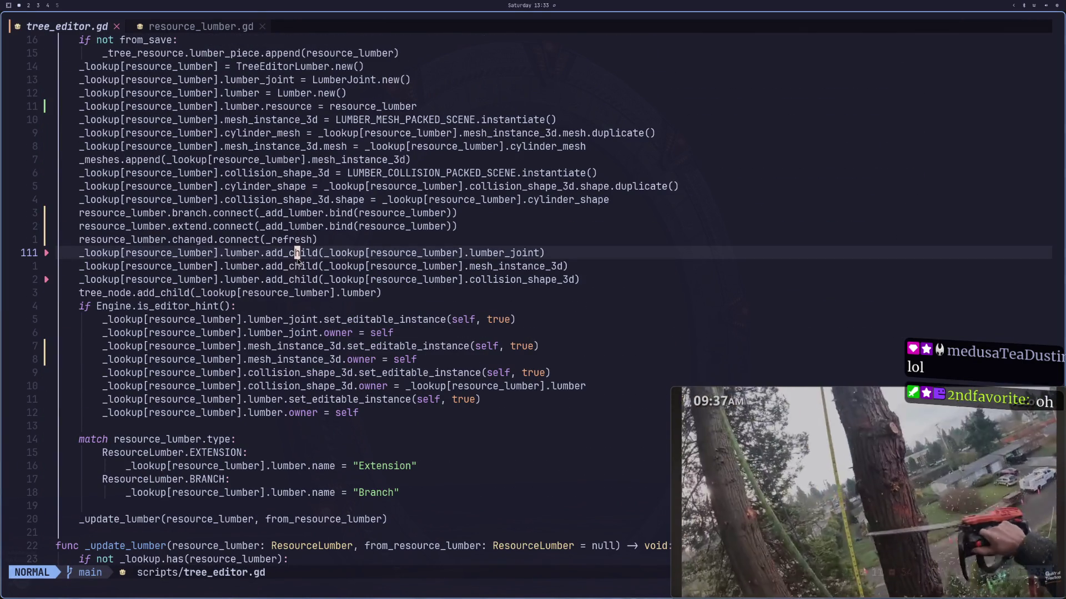
{"action": "key", "text": "j"}
{"action": "key", "text": "j"}
{"action": "key", "text": "j"}
{"action": "key", "text": "j"}
{"action": "key", "text": "k"}
{"action": "key", "text": "k"}
{"action": "key", "text": "k"}
{"action": "key", "text": "k"}
{"action": "key", "text": "j"}
{"action": "key", "text": "j"}
{"action": "key", "text": "l"}
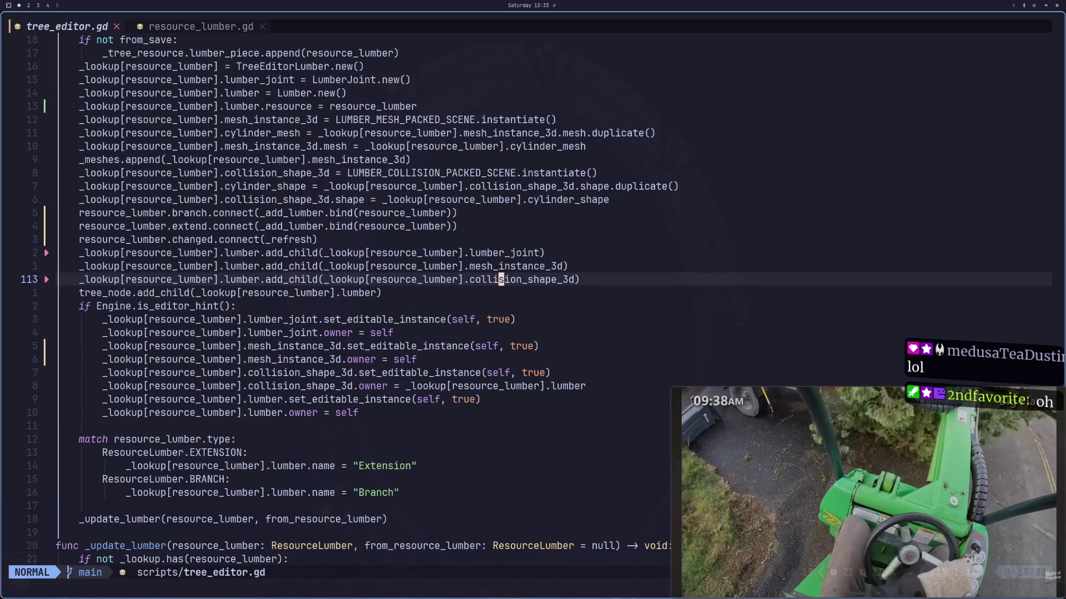
{"action": "key", "text": "u"}
Step: Search tree_editor.gd for uses of cylinder_shape with *
{"action": "key", "text": "k"}
{"action": "key", "text": "k"}
{"action": "key", "text": "l"}
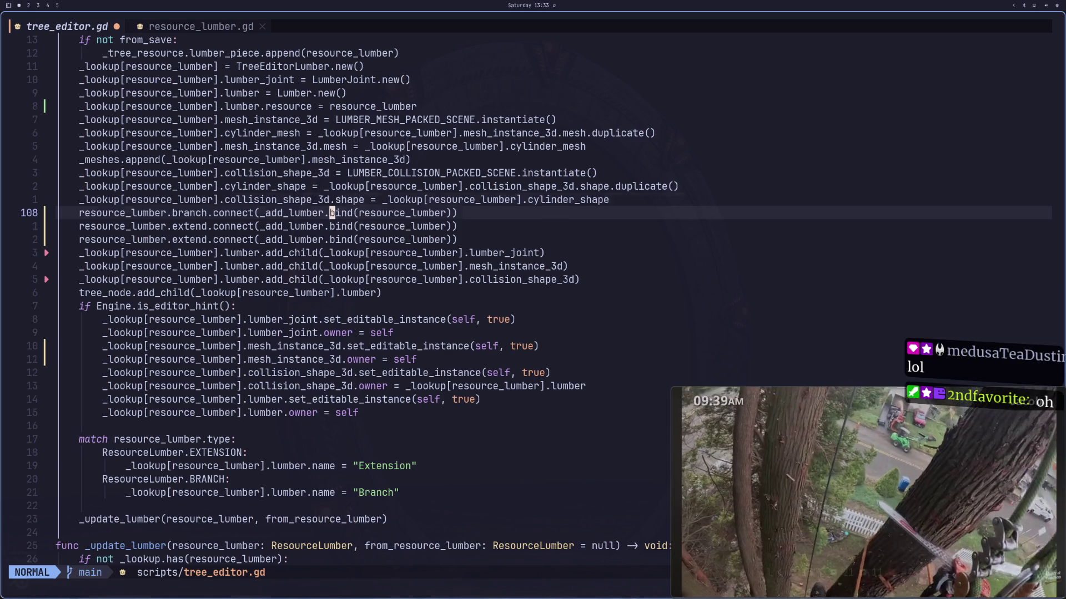
{"action": "key", "text": "k"}
{"action": "key", "text": "l"}
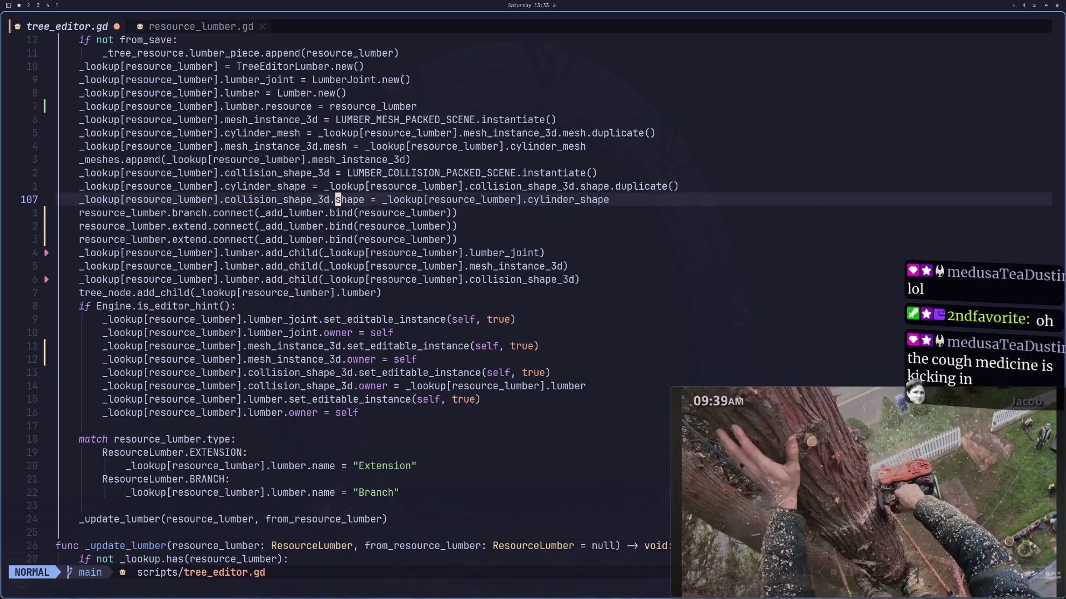
{"action": "key", "text": "asterisk"}
{"action": "key", "text": "j"}
{"action": "key", "text": "j"}
{"action": "key", "text": "j"}
Step: Review the cylinder radius and height lines, then switch back to Godot
{"action": "key", "text": "j"}
{"action": "key", "text": "j"}
{"action": "key", "text": "j"}
{"action": "key", "text": "k"}
{"action": "key", "text": "k"}
{"action": "key", "text": "k"}
{"action": "key", "text": "k"}
{"action": "key", "text": "k"}
{"action": "key", "text": "j"}
{"action": "key", "text": "b"}
{"action": "key", "text": "asterisk"}
{"action": "key", "text": "j"}
{"action": "key", "text": "j"}
{"action": "key", "text": "j"}
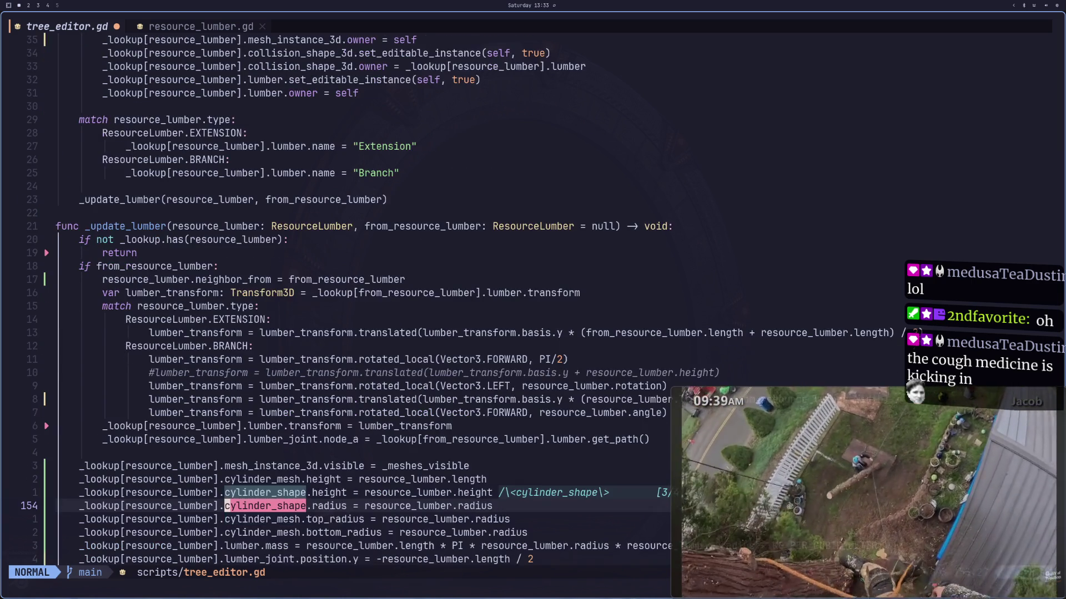
{"action": "key", "text": "k"}
{"action": "key", "text": "k"}
{"action": "key", "text": "k"}
{"action": "key", "text": "j"}
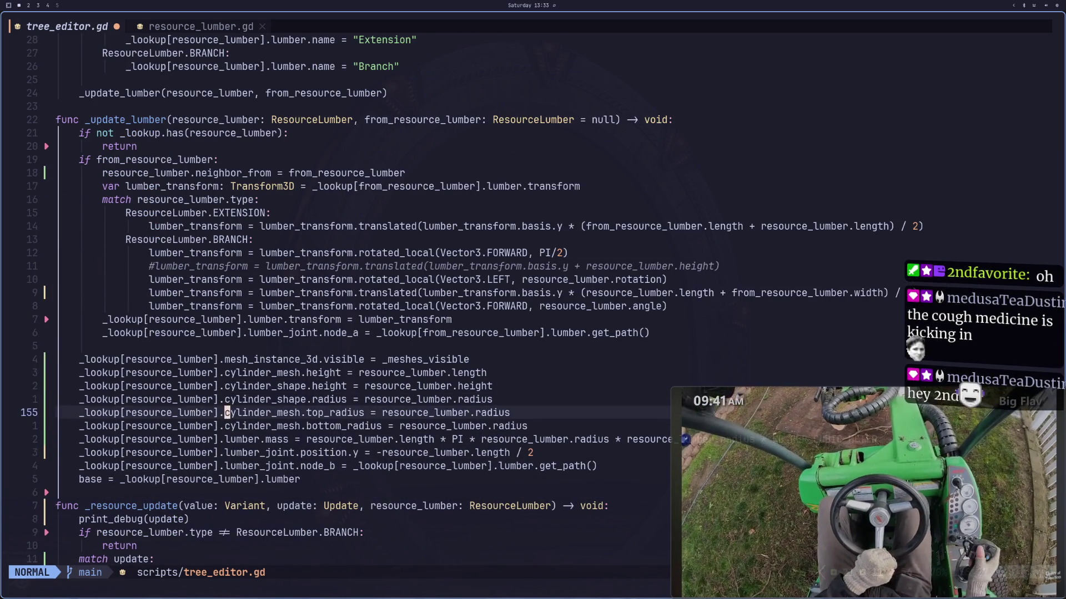
{"action": "key", "text": "k"}
{"action": "key", "text": "k"}
{"action": "key", "text": "j"}
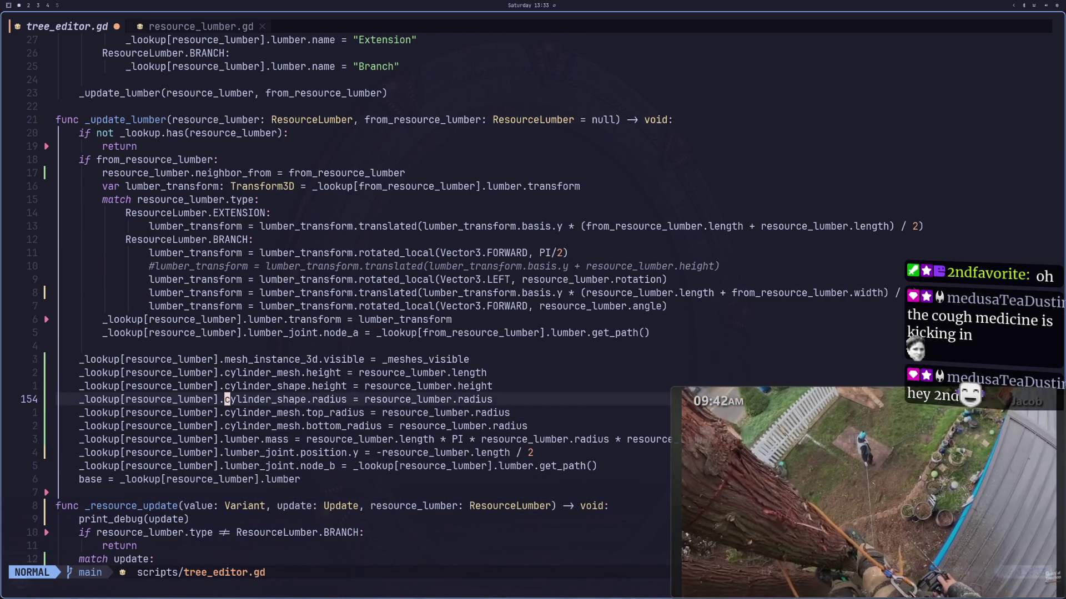
{"action": "key", "text": "super+2"}
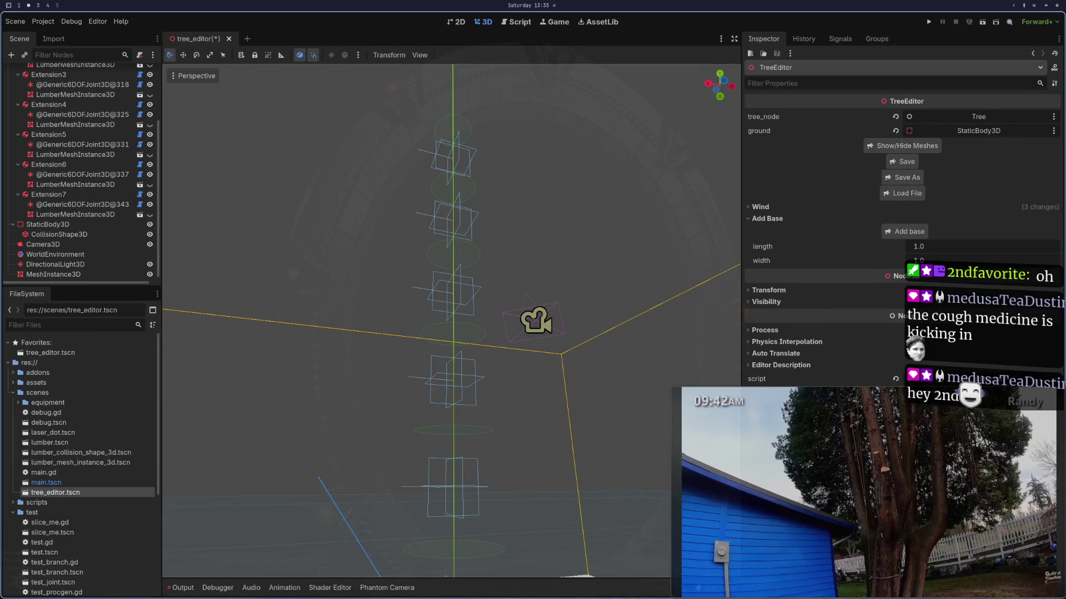
Step: Run the tree scene with visible collision shapes, stop it, and return to Neovim
{"action": "left_click", "coordinate": [980, 25]}
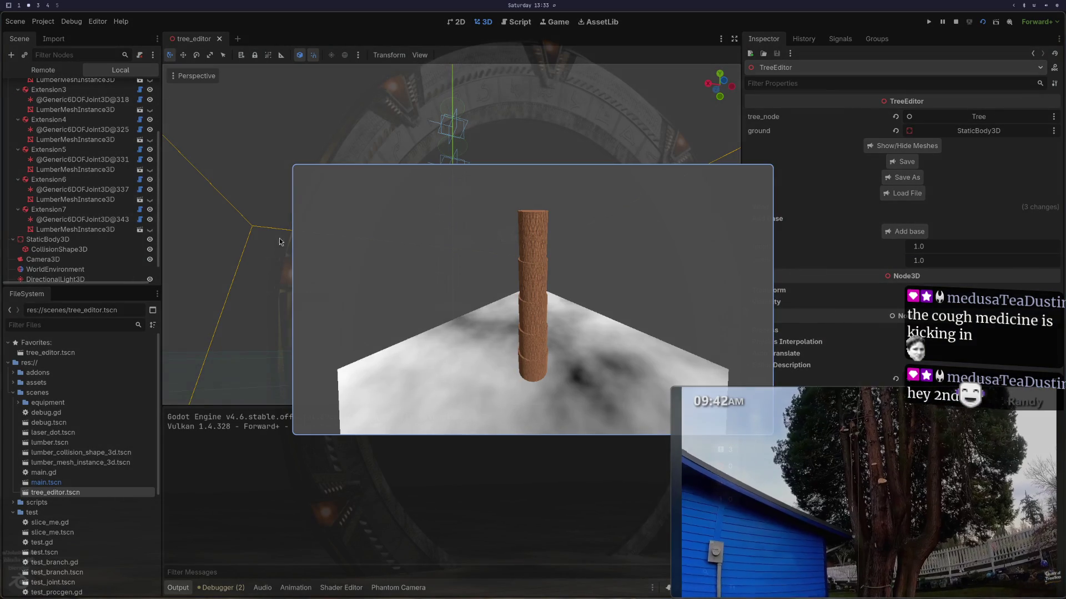
{"action": "left_click", "coordinate": [73, 20]}
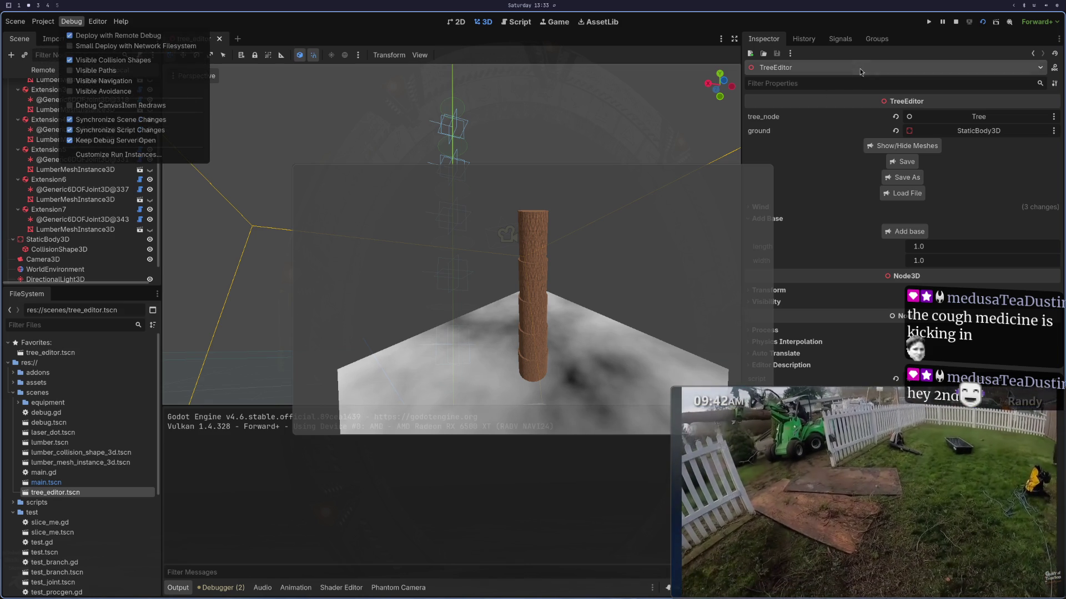
{"action": "left_click", "coordinate": [981, 24]}
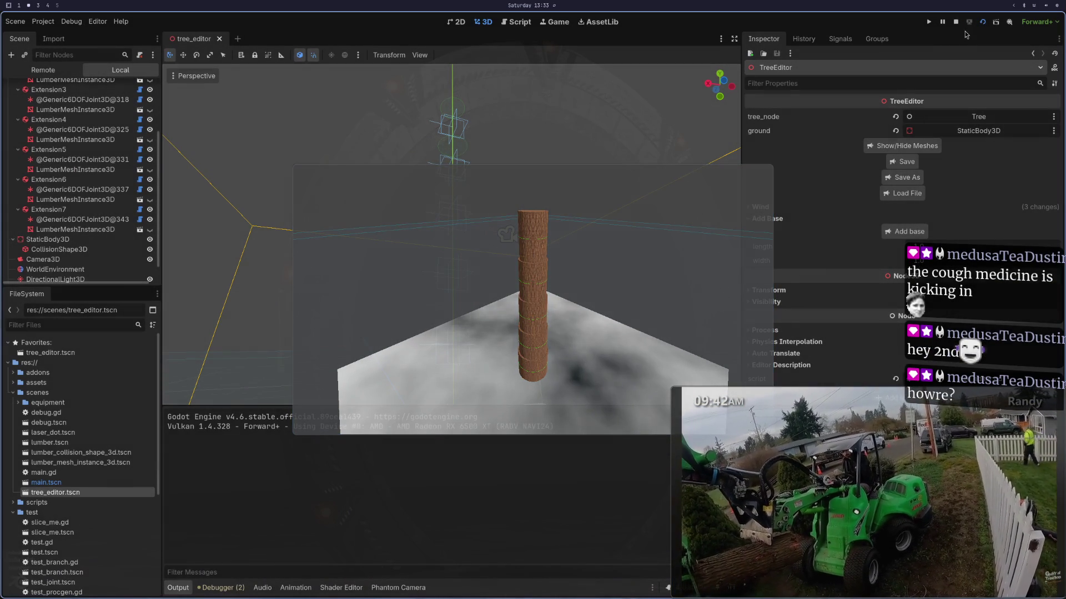
{"action": "left_click", "coordinate": [956, 21]}
{"action": "key", "text": "super+1"}
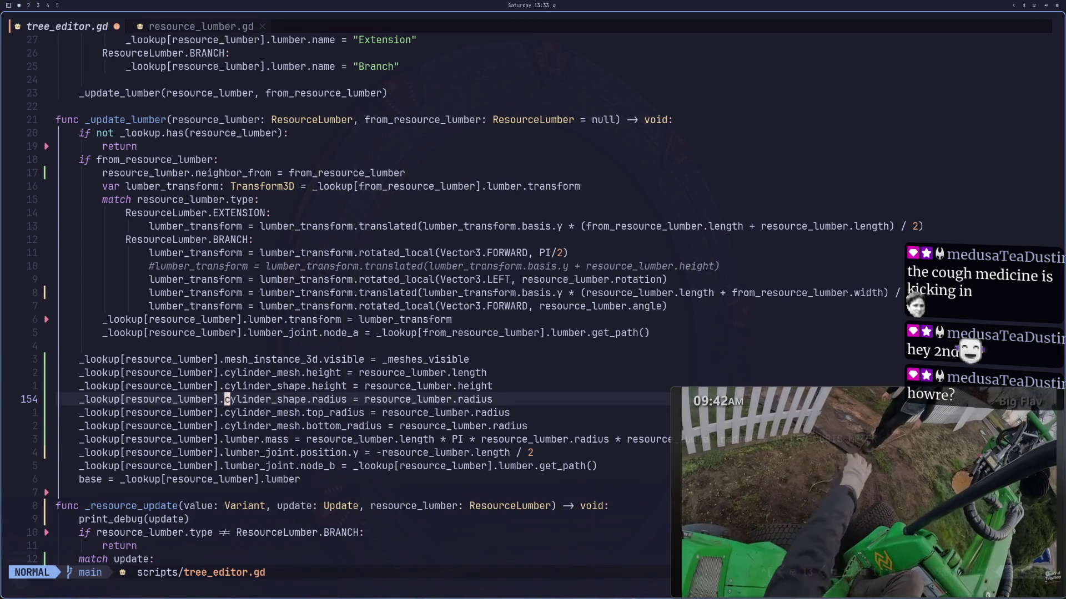
Step: Move the cursor onto the cylinder_shape height line in tree_editor.gd
{"action": "key", "text": "k"}
{"action": "key", "text": "j"}
{"action": "key", "text": "j"}
{"action": "key", "text": "k"}
{"action": "key", "text": "k"}
{"action": "key", "text": "k"}
{"action": "key", "text": "j"}
{"action": "key", "text": "j"}
{"action": "key", "text": "k"}
{"action": "key", "text": "l"}
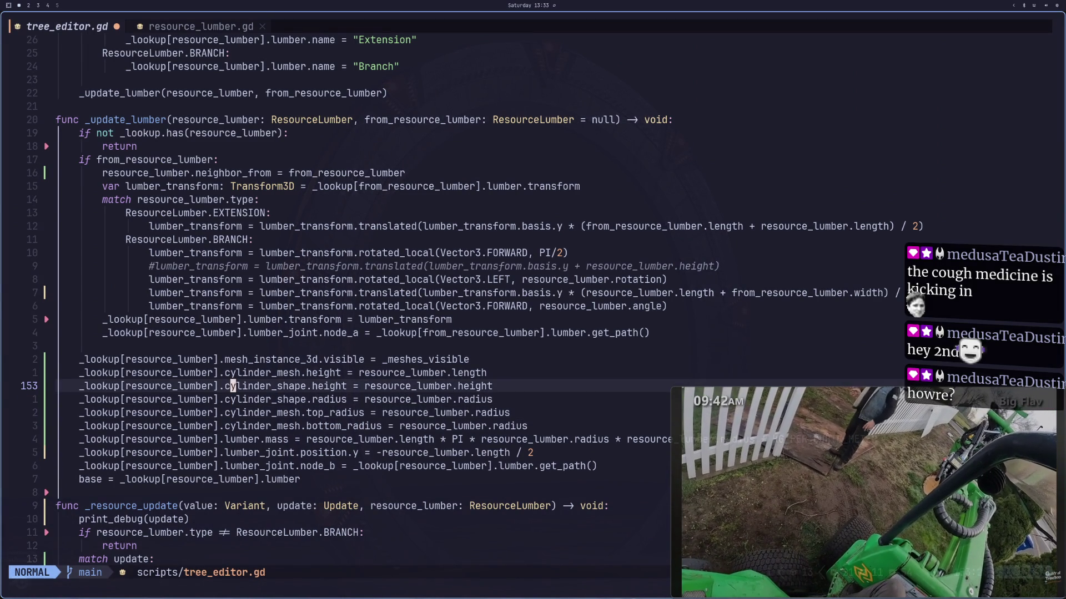
Step: Inspect Extension7's lumber resource values in Godot's Inspector
{"action": "key", "text": "super+2"}
{"action": "left_click", "coordinate": [48, 194]}
{"action": "left_click", "coordinate": [954, 132]}
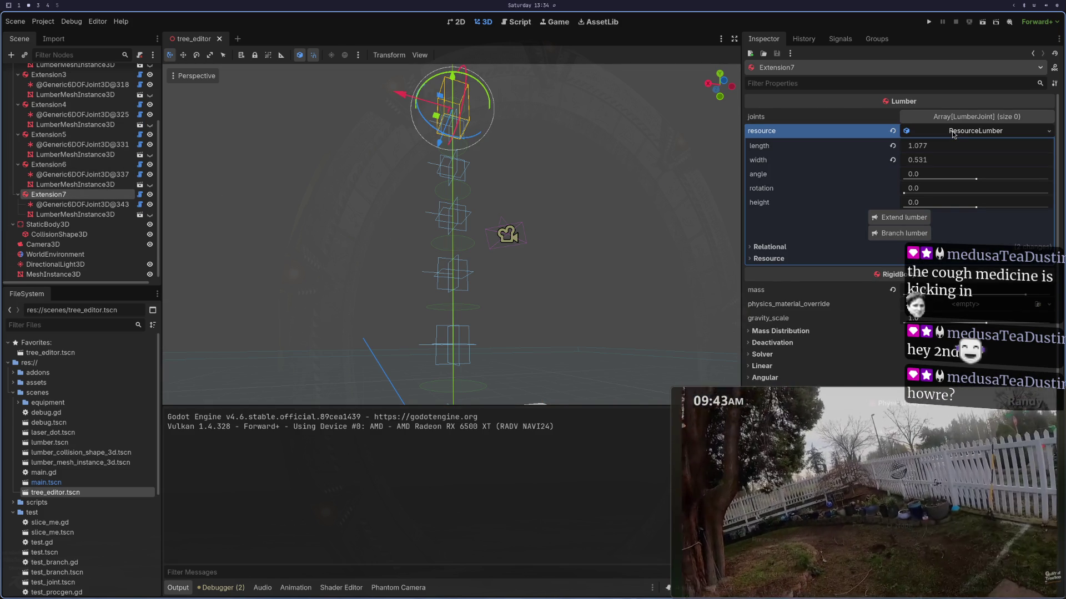
{"action": "key", "text": "super+1"}
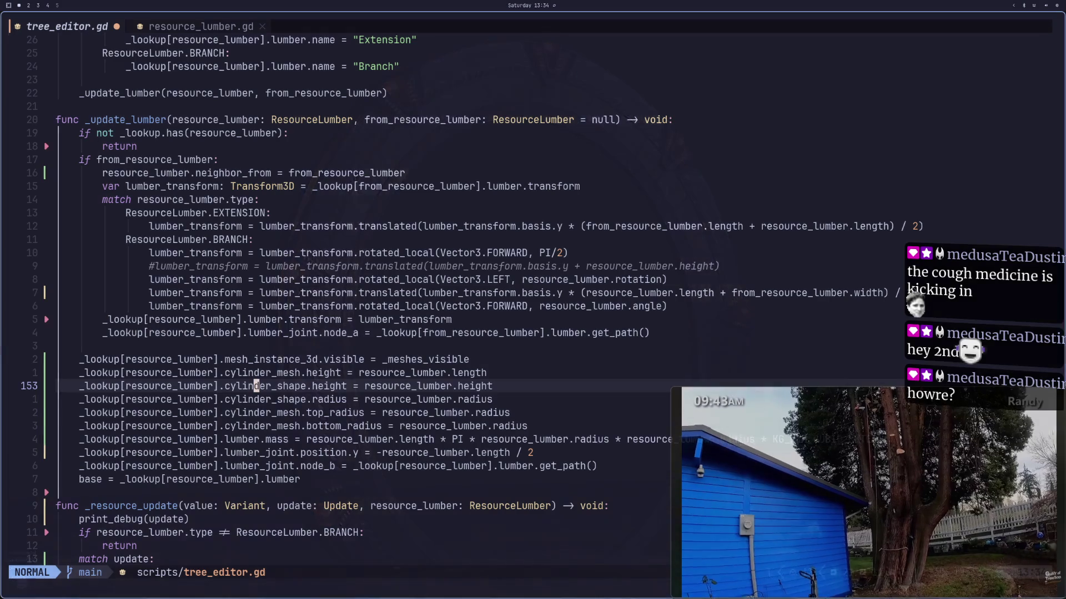
Step: Undo the latest tree_editor.gd edit and open resource_lumber.gd
{"action": "scroll", "coordinate": [424, 160], "scroll_direction": "up", "scroll_amount": 6}
{"action": "key", "text": "shift+l"}
{"action": "scroll", "coordinate": [309, 189], "scroll_direction": "up", "scroll_amount": 9}
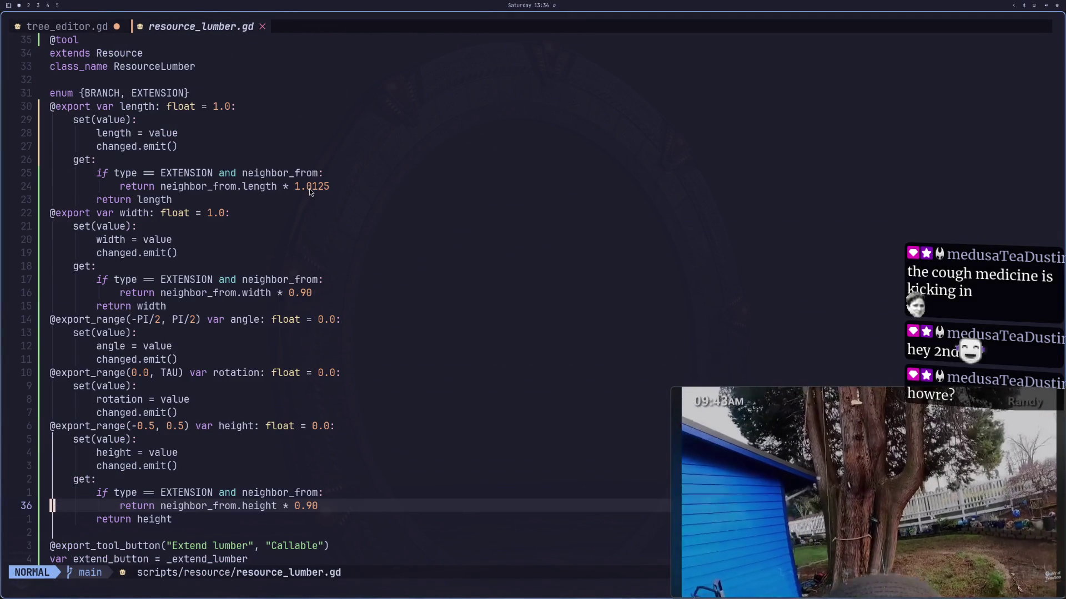
{"action": "left_click", "coordinate": [79, 25]}
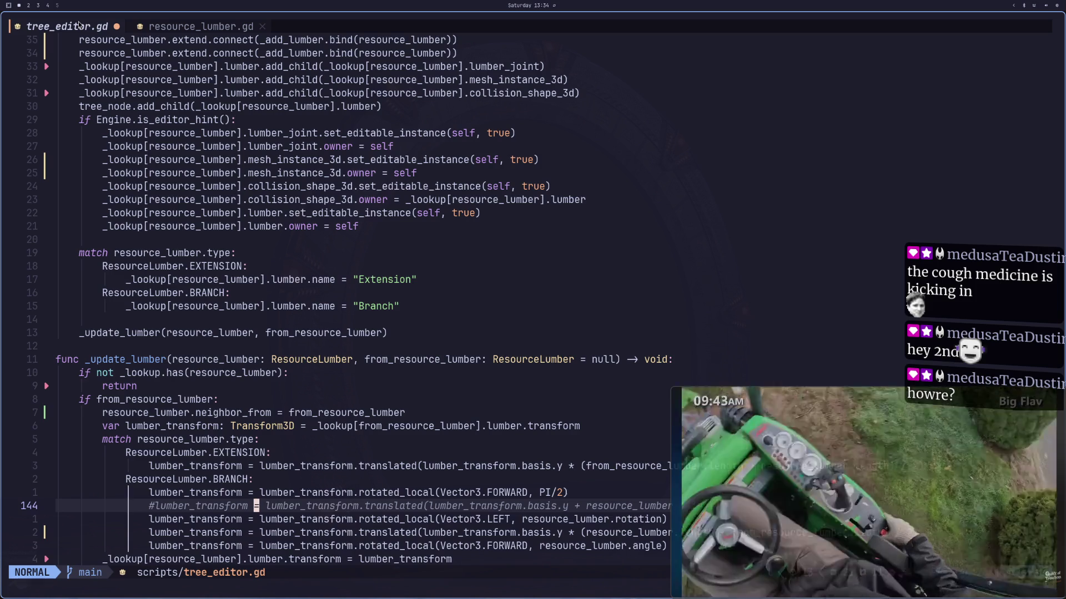
{"action": "key", "text": "super+2"}
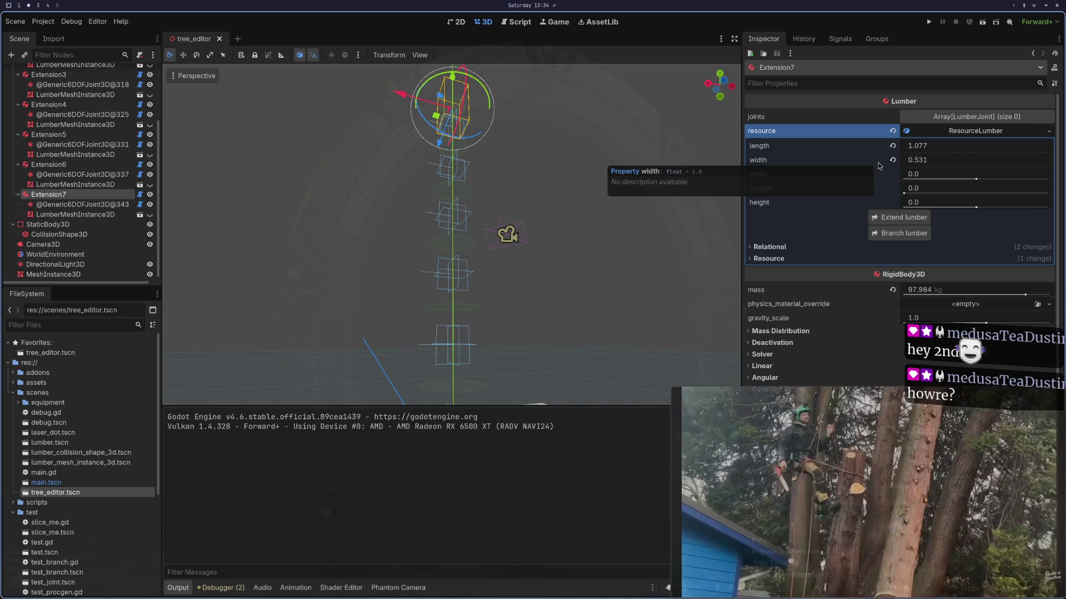
{"action": "key", "text": "super+1"}
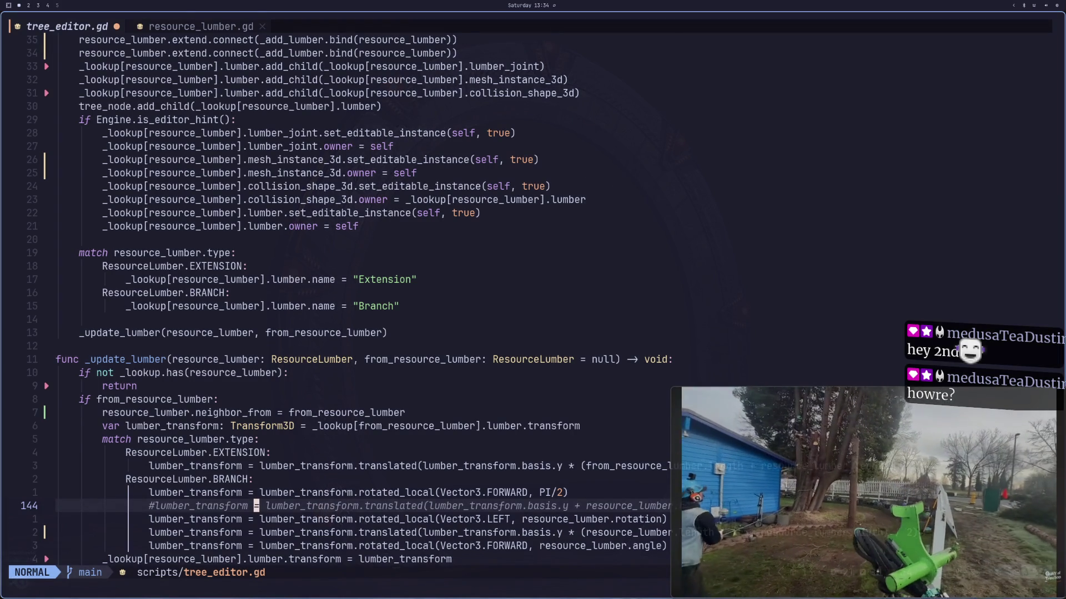
{"action": "key", "text": "u"}
{"action": "left_click", "coordinate": [188, 29]}
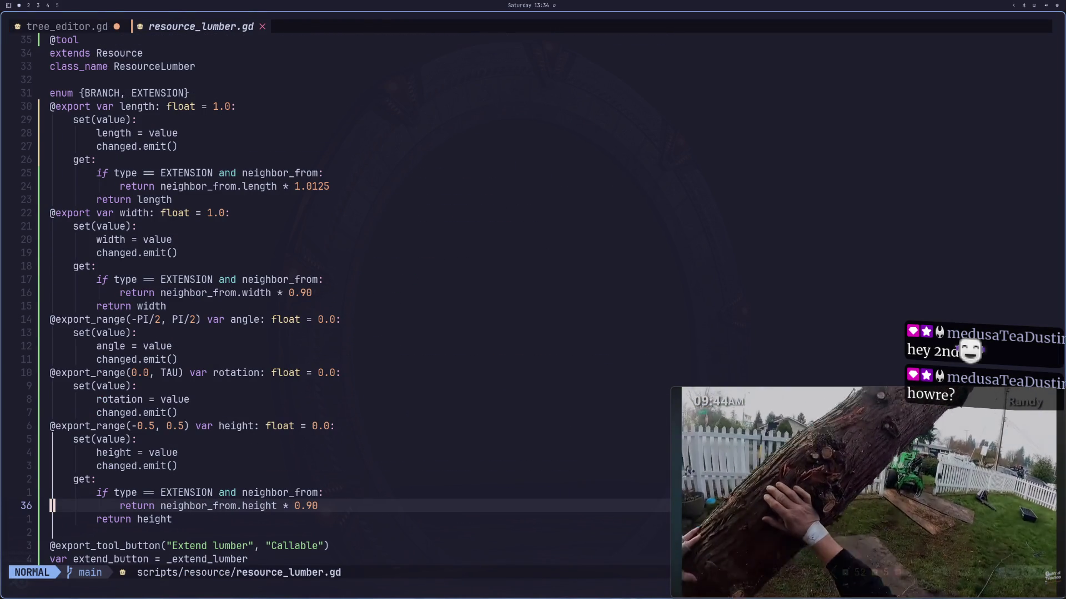
Step: Delete the exported height property block from resource_lumber.gd and save the file
{"action": "key", "text": "k"}
{"action": "key", "text": "k"}
{"action": "key", "text": "k"}
{"action": "key", "text": "j"}
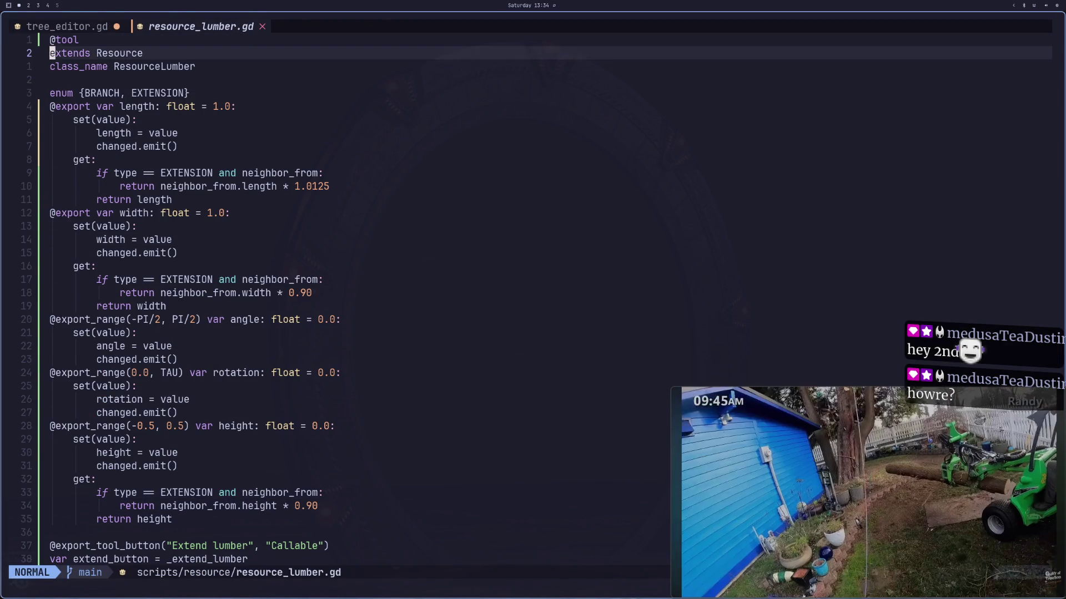
{"action": "key", "text": "j"}
{"action": "key", "text": "j"}
{"action": "key", "text": "j"}
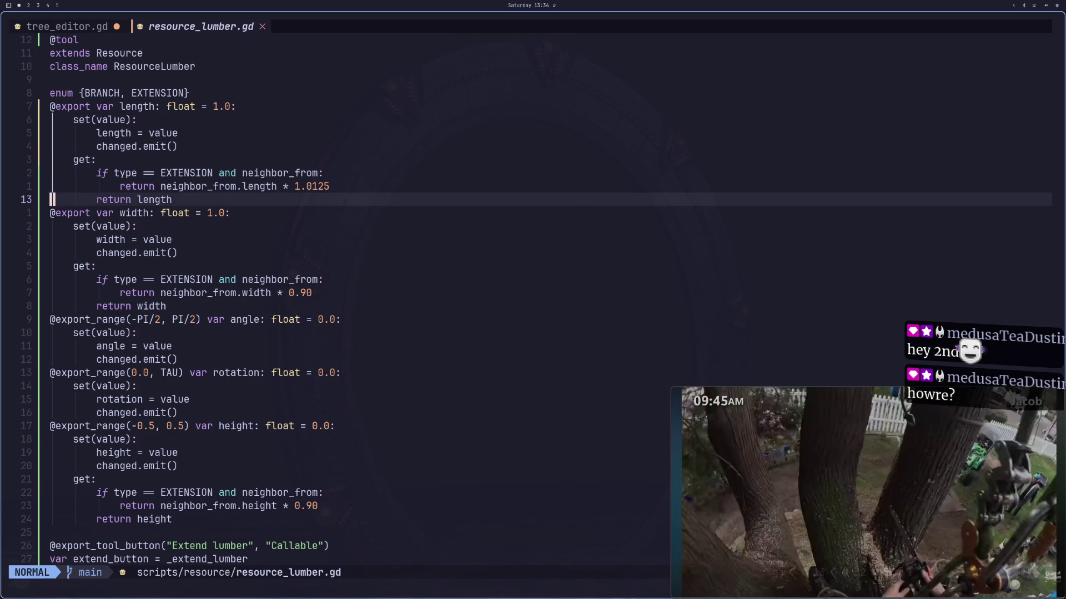
{"action": "key", "text": "j"}
{"action": "key", "text": "j"}
{"action": "key", "text": "j"}
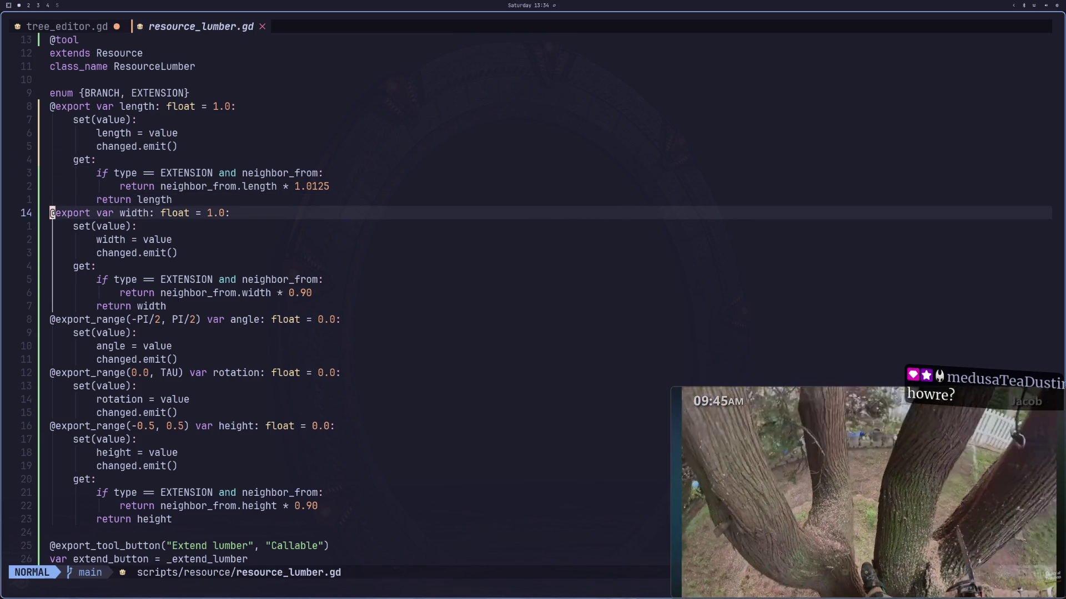
{"action": "key", "text": "k"}
{"action": "key", "text": "k"}
{"action": "key", "text": "k"}
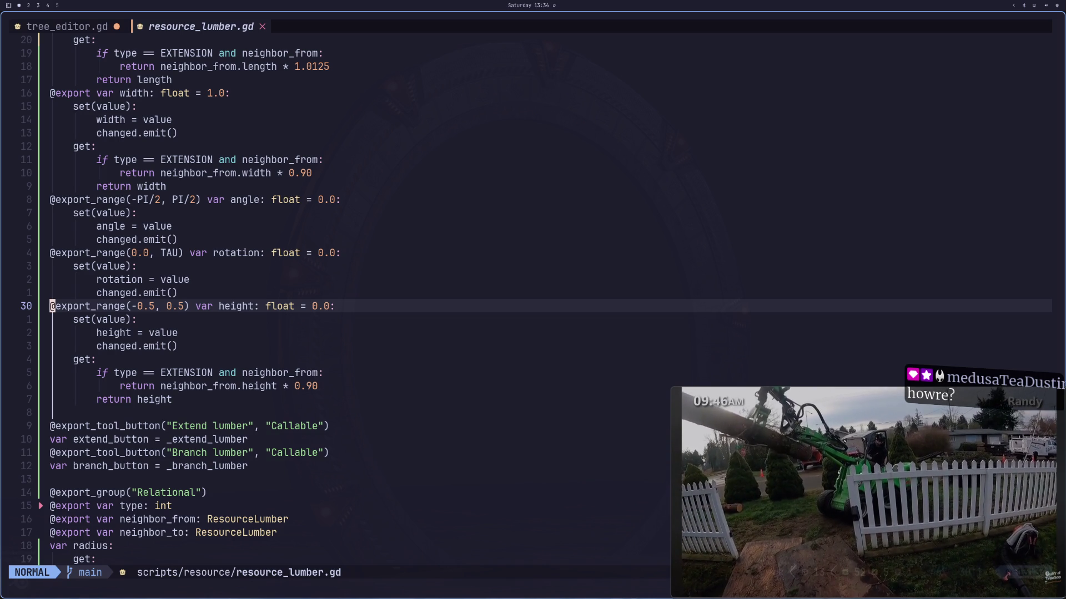
{"action": "key", "text": "d"}
{"action": "key", "text": "d"}
{"action": "key", "text": "d"}
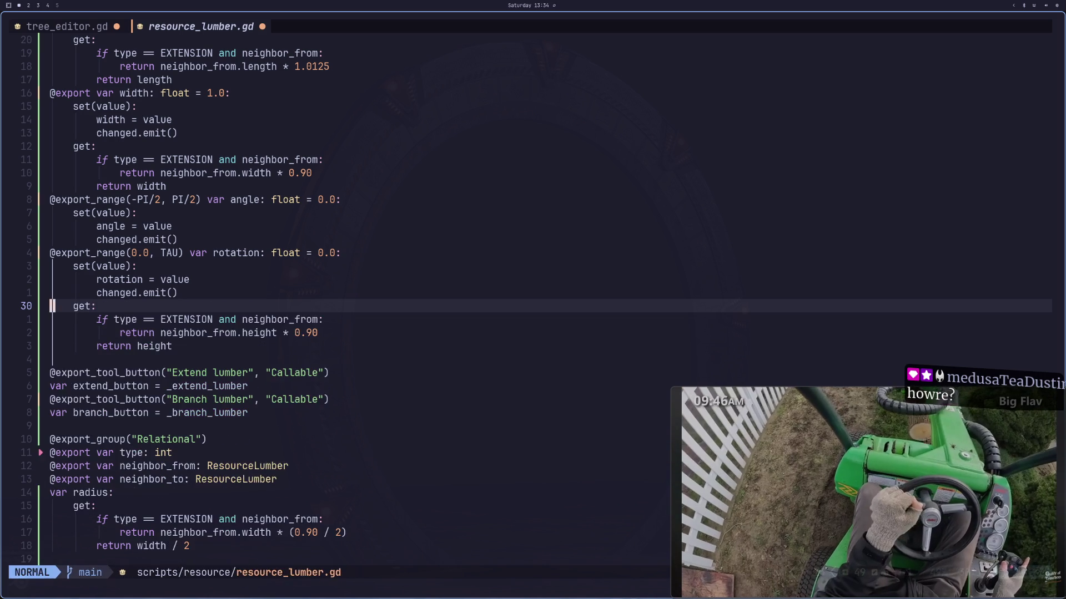
{"action": "key", "text": "d"}
{"action": "key", "text": "d"}
{"action": "key", "text": "d"}
{"action": "type", "text": ":w"}
{"action": "key", "text": "Return"}
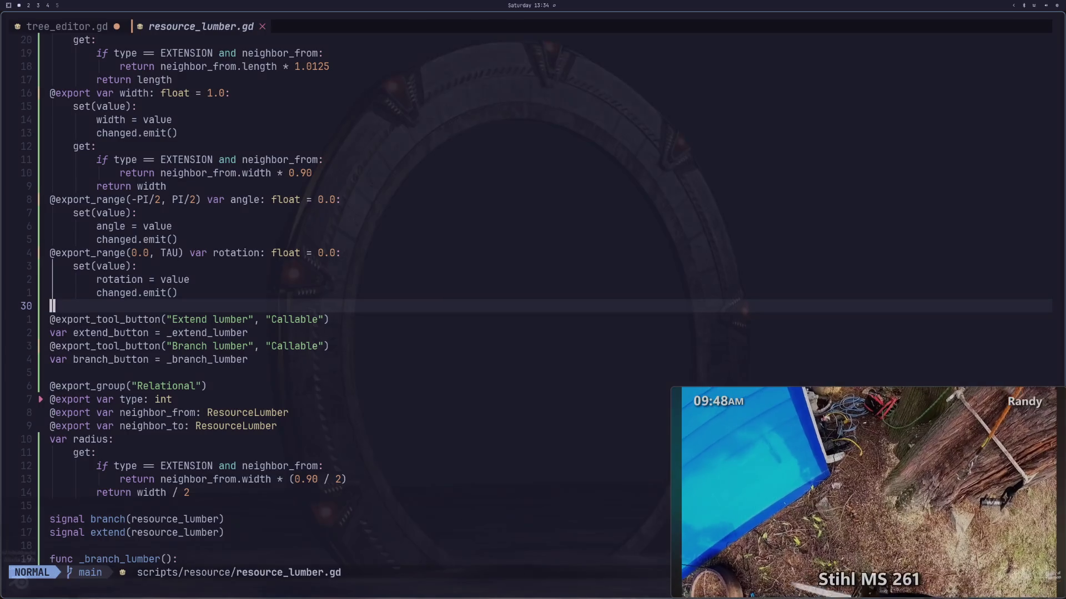
Step: Quit Neovim and relaunch nvim to the LazyVim start dashboard
{"action": "key", "text": "shift+h"}
{"action": "key", "text": "shift+l"}
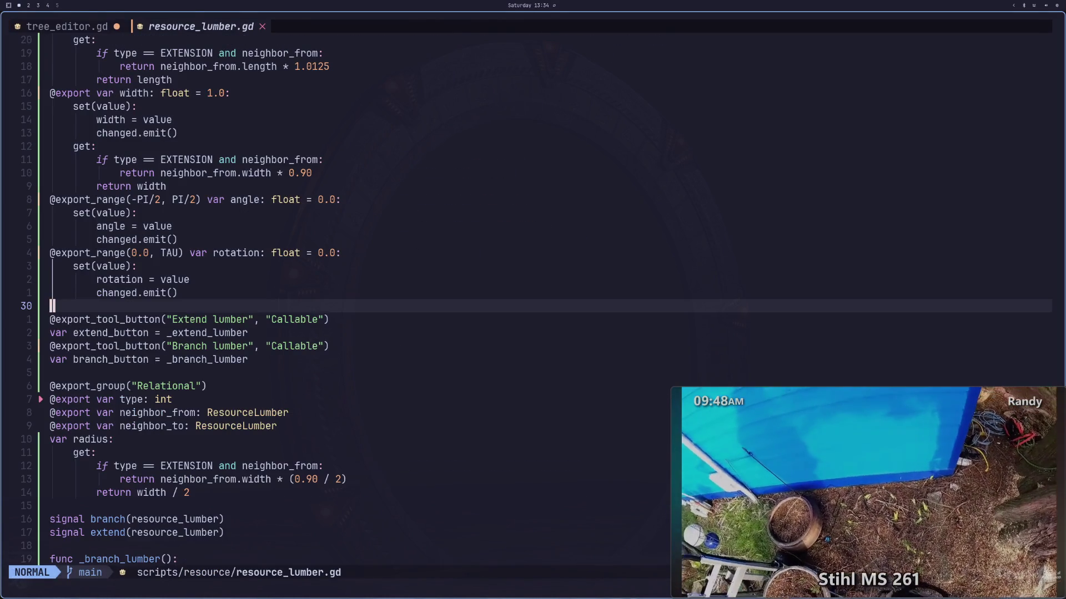
{"action": "key", "text": "shift+h"}
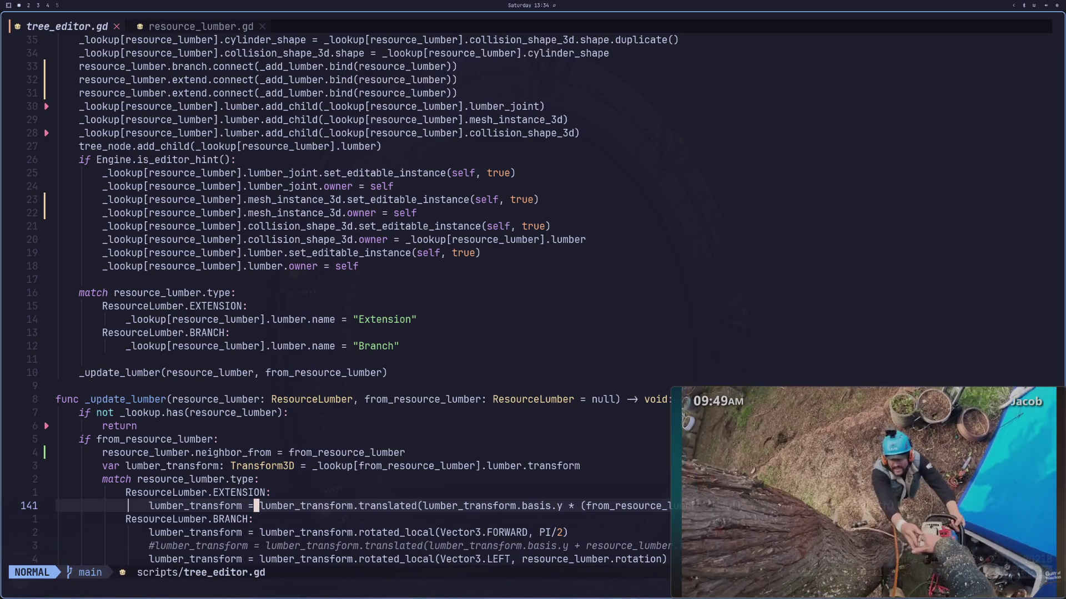
{"action": "type", "text": ":q"}
{"action": "key", "text": "Return"}
{"action": "type", "text": "nvim"}
{"action": "key", "text": "Return"}
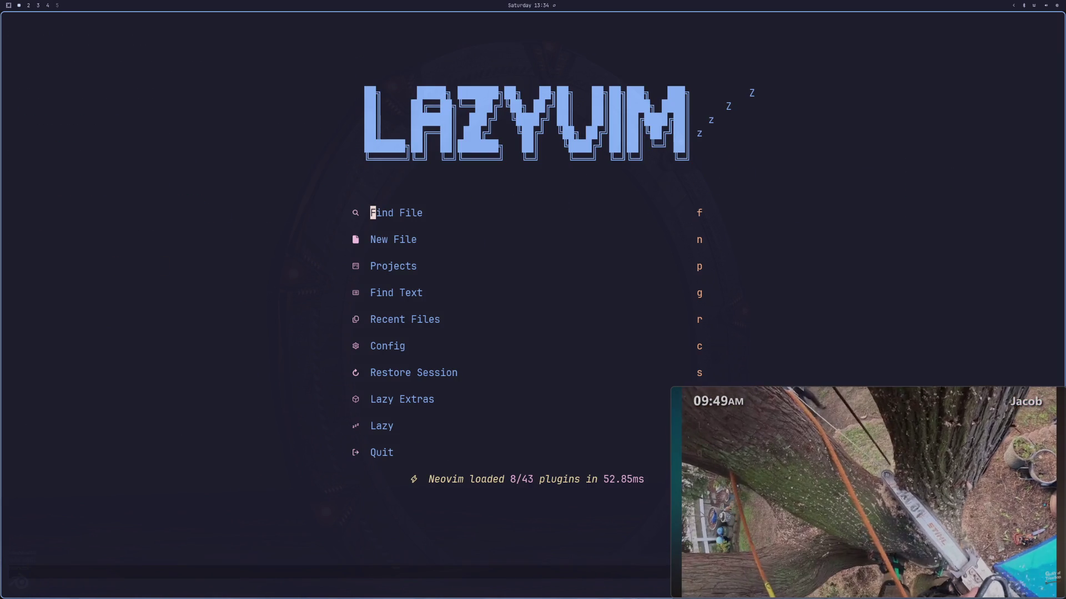
Step: Restore the previous session, check Godot's output errors, then return to the branch signal line
{"action": "key", "text": "s"}
{"action": "key", "text": "k"}
{"action": "key", "text": "k"}
{"action": "key", "text": "k"}
{"action": "key", "text": "super+2"}
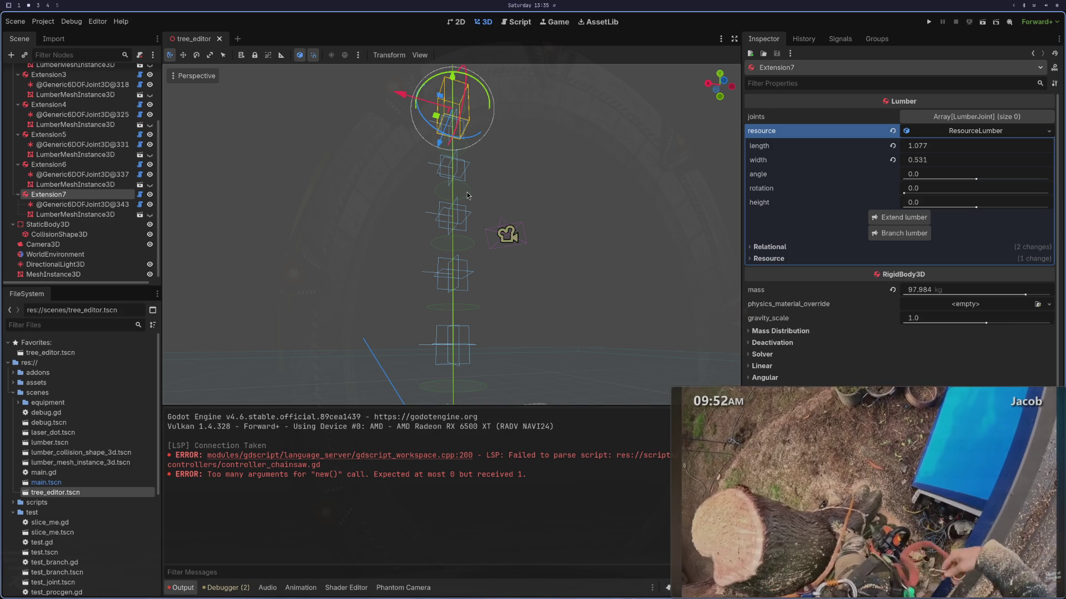
{"action": "key", "text": "super+1"}
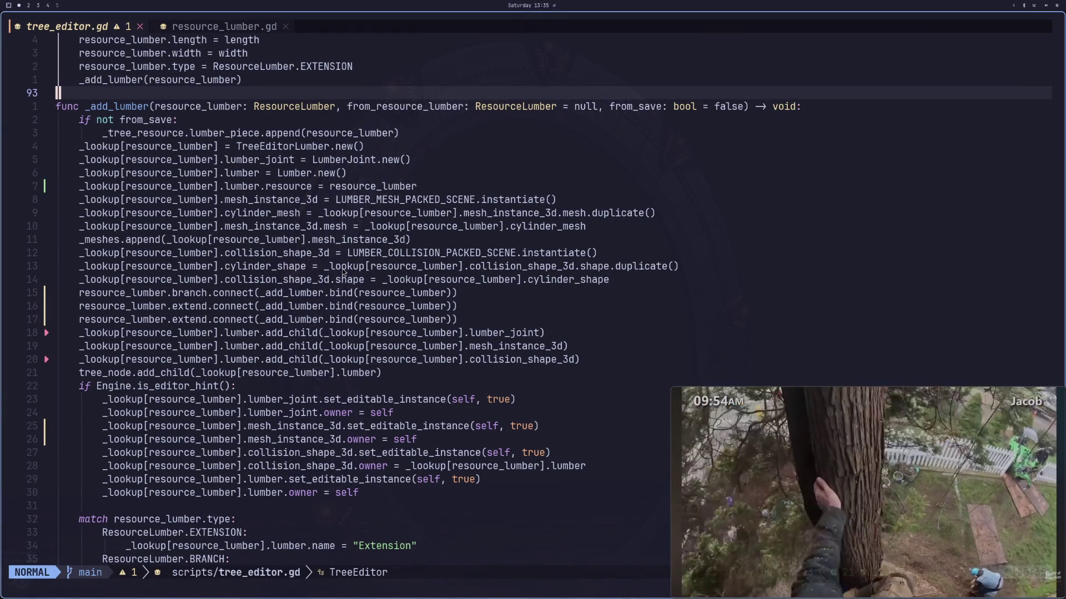
{"action": "left_click", "coordinate": [472, 290]}
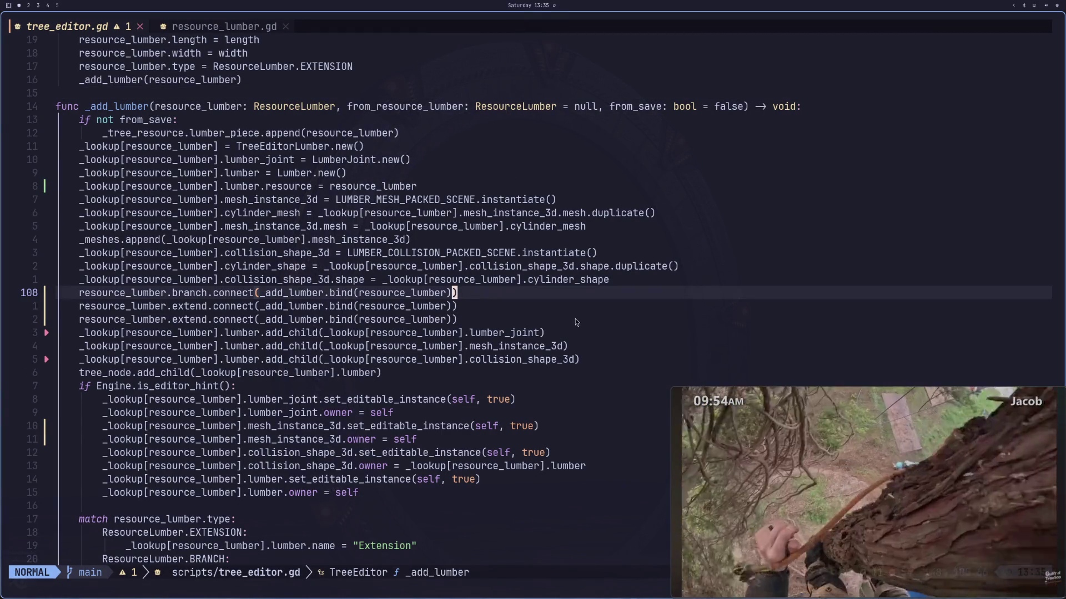
{"action": "key", "text": "slash"}
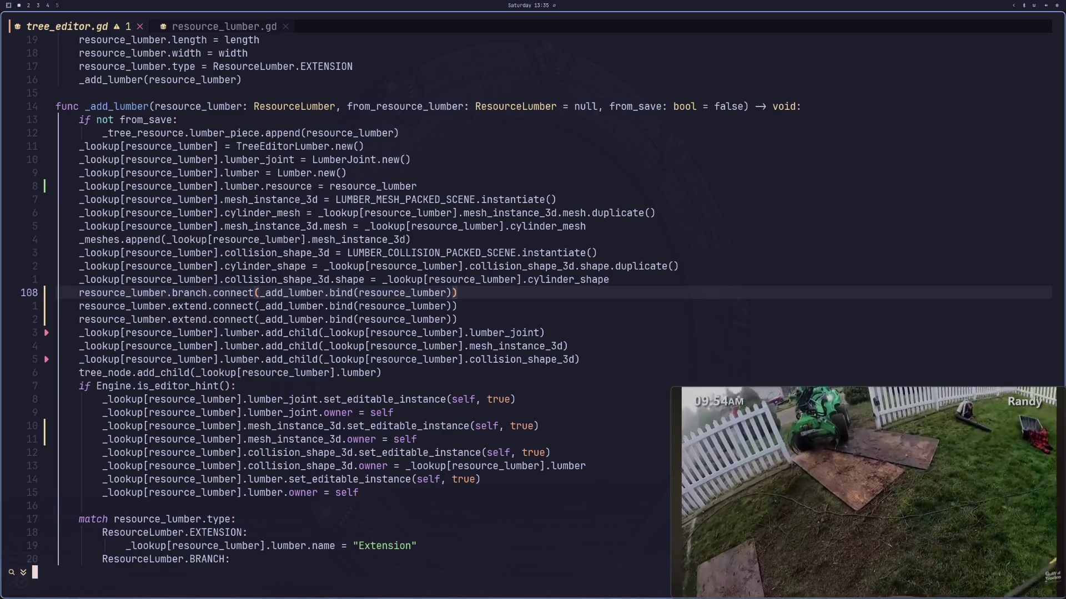
Step: Search tree_editor.gd for .length and land on the cylinder mesh height match
{"action": "type", "text": ".length"}
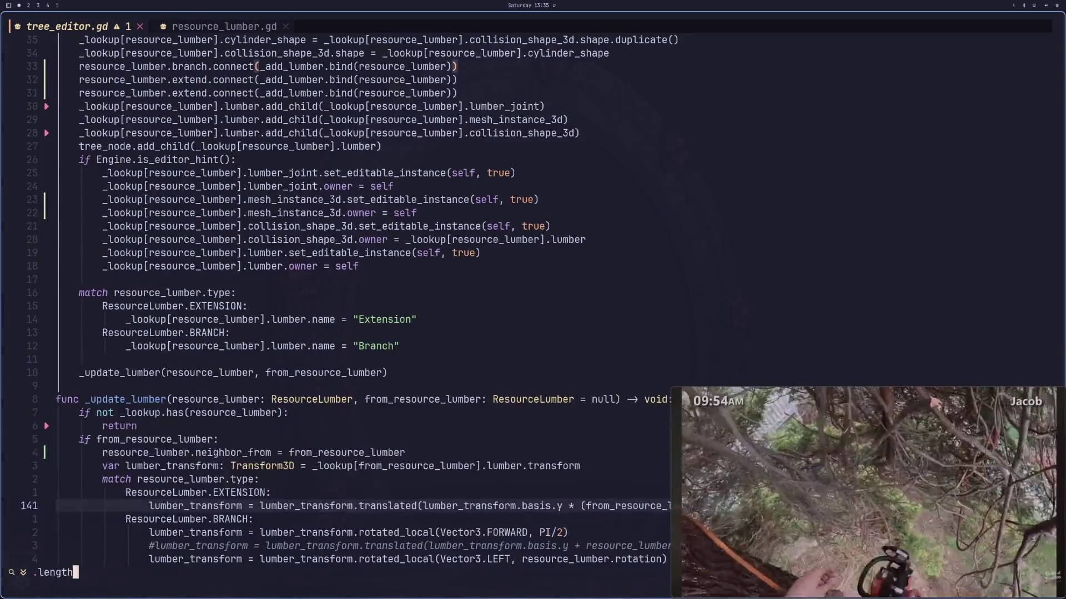
{"action": "key", "text": "Return"}
{"action": "key", "text": "n"}
{"action": "key", "text": "n"}
{"action": "key", "text": "n"}
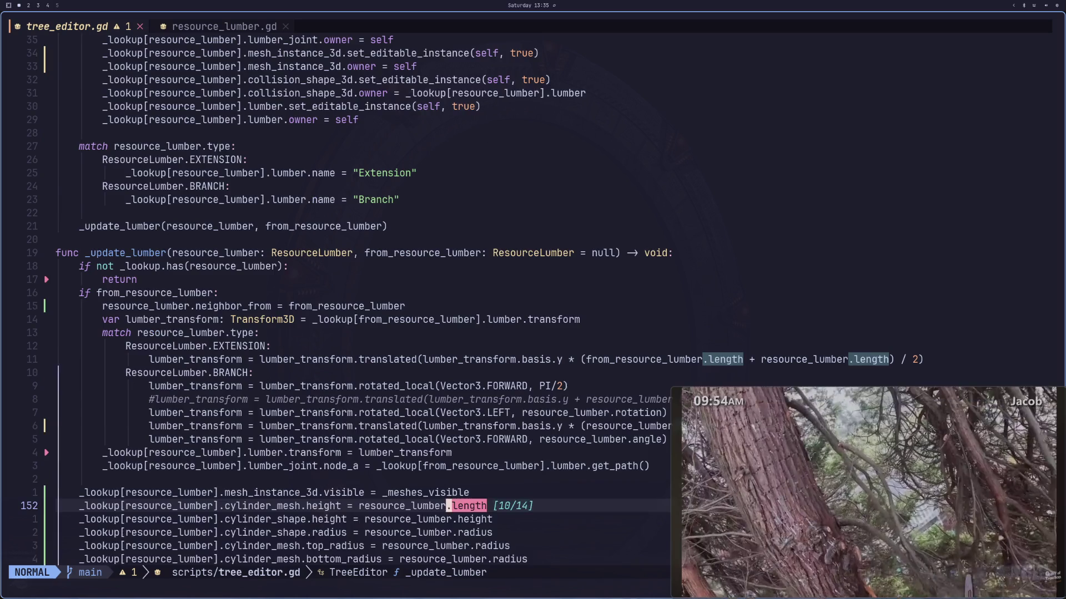
{"action": "key", "text": "n"}
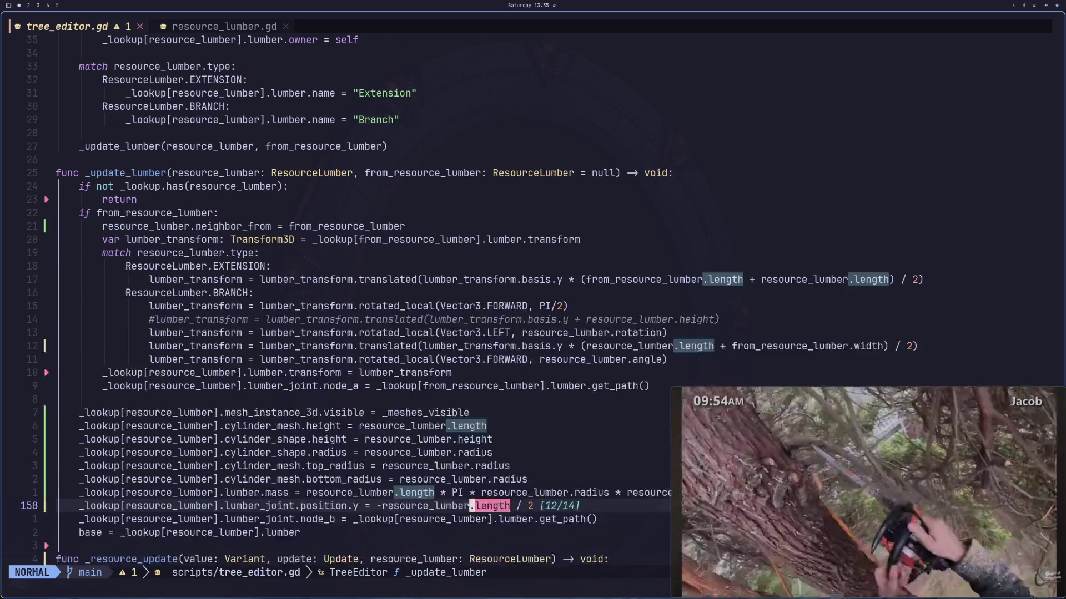
{"action": "key", "text": "N"}
{"action": "key", "text": "N"}
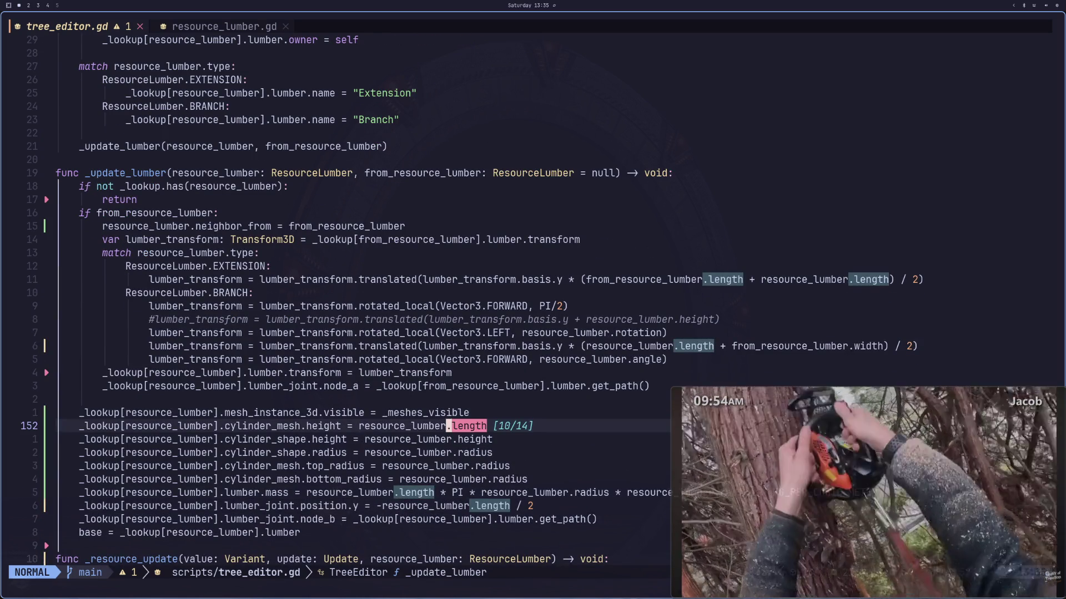
{"action": "key", "text": "Escape"}
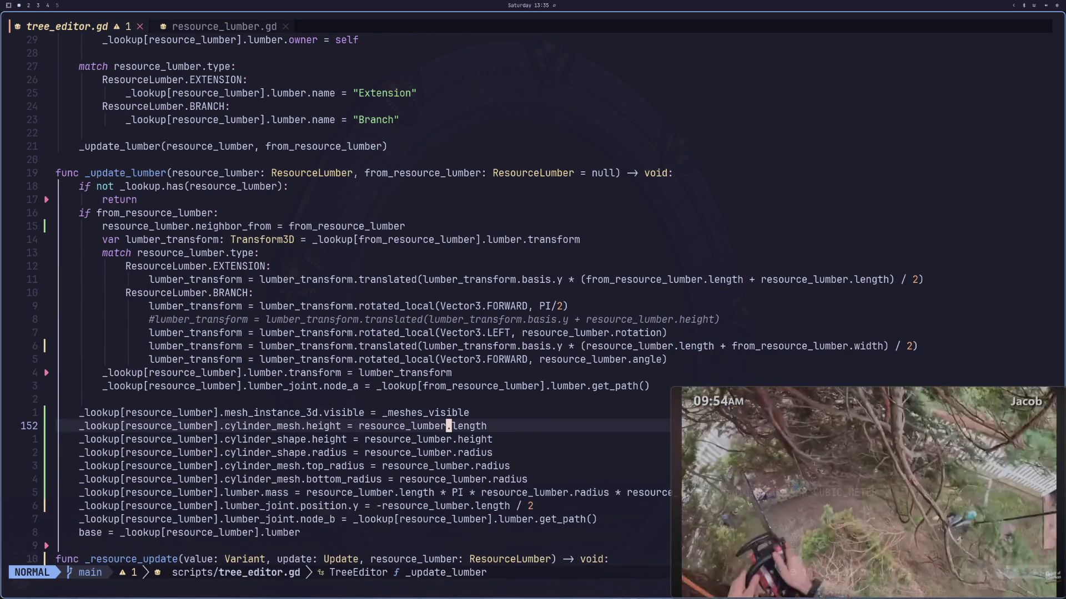
Step: Make line 153's cylinder shape height use resource_lumber.length and save tree_editor.gd
{"action": "key", "text": "j"}
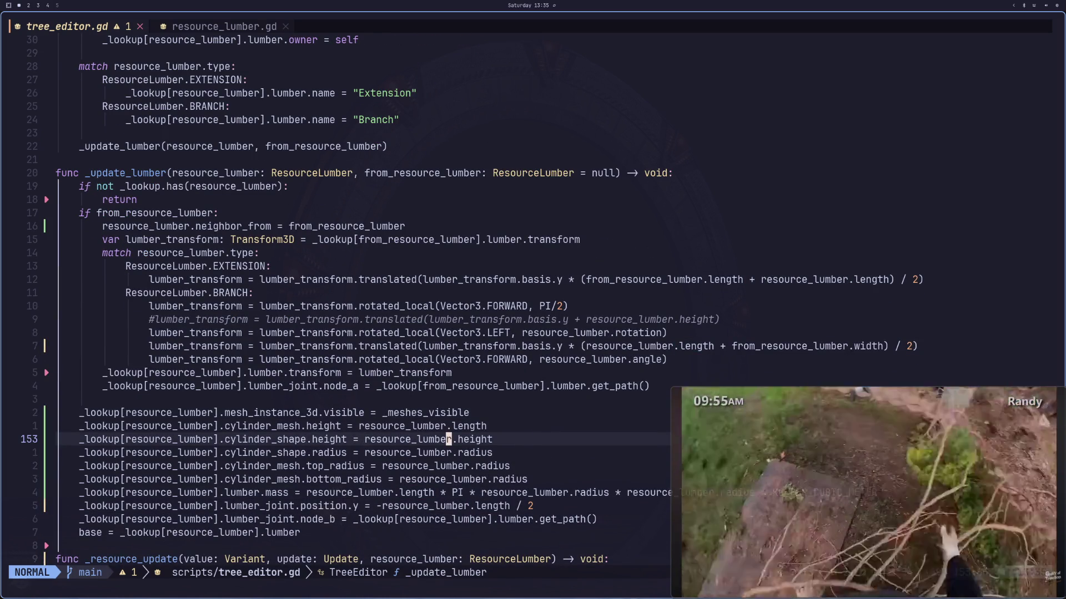
{"action": "type", "text": "wwcwleng"}
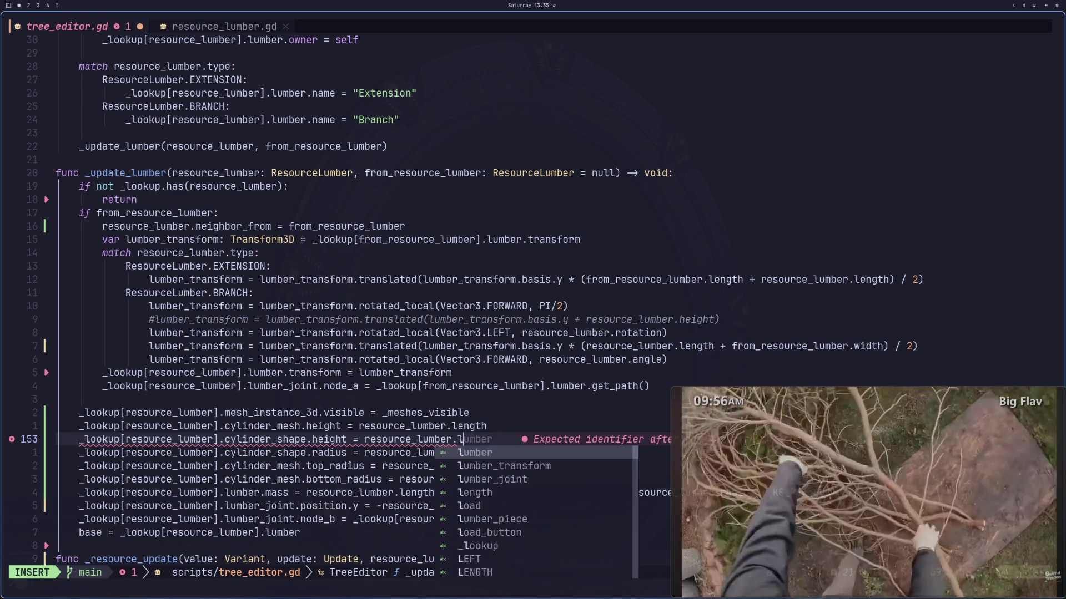
{"action": "type", "text": "th"}
{"action": "key", "text": "Escape"}
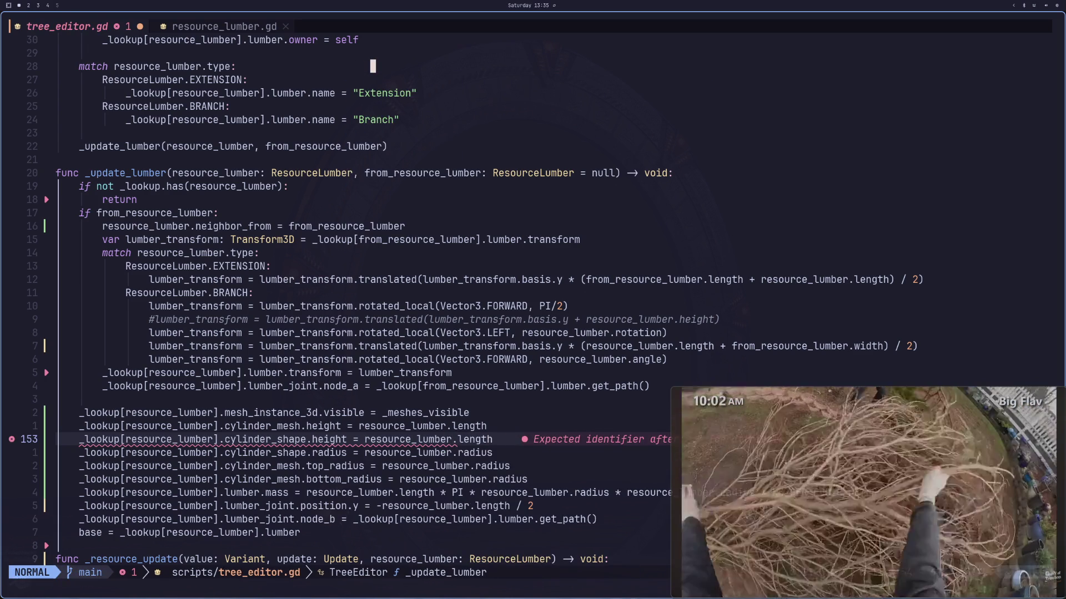
{"action": "type", "text": ":w"}
{"action": "key", "text": "Return"}
{"action": "key", "text": "j"}
{"action": "key", "text": "k"}
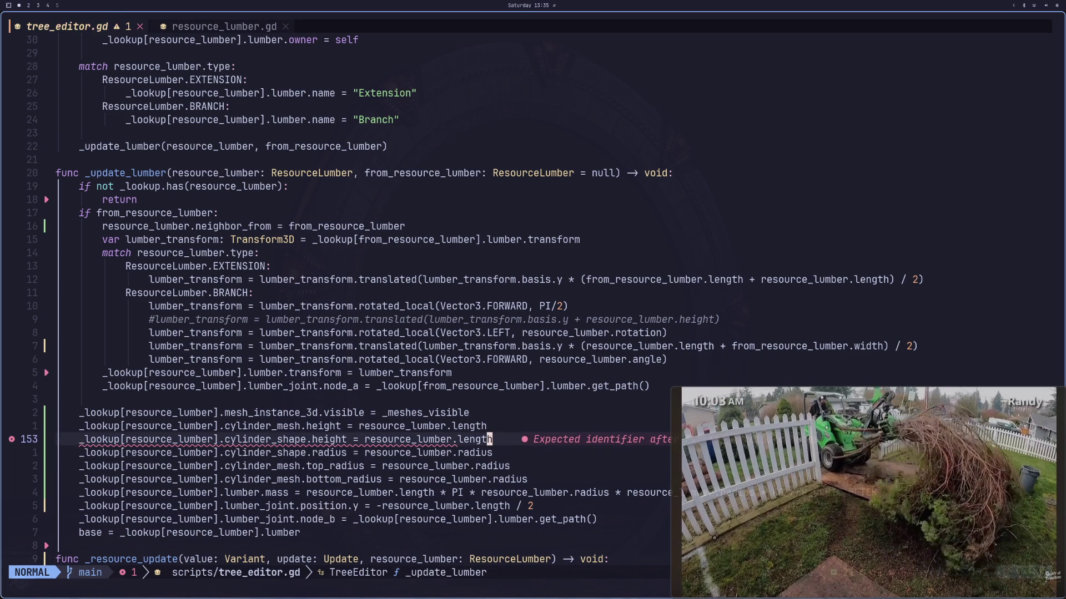
{"action": "key", "text": "super+2"}
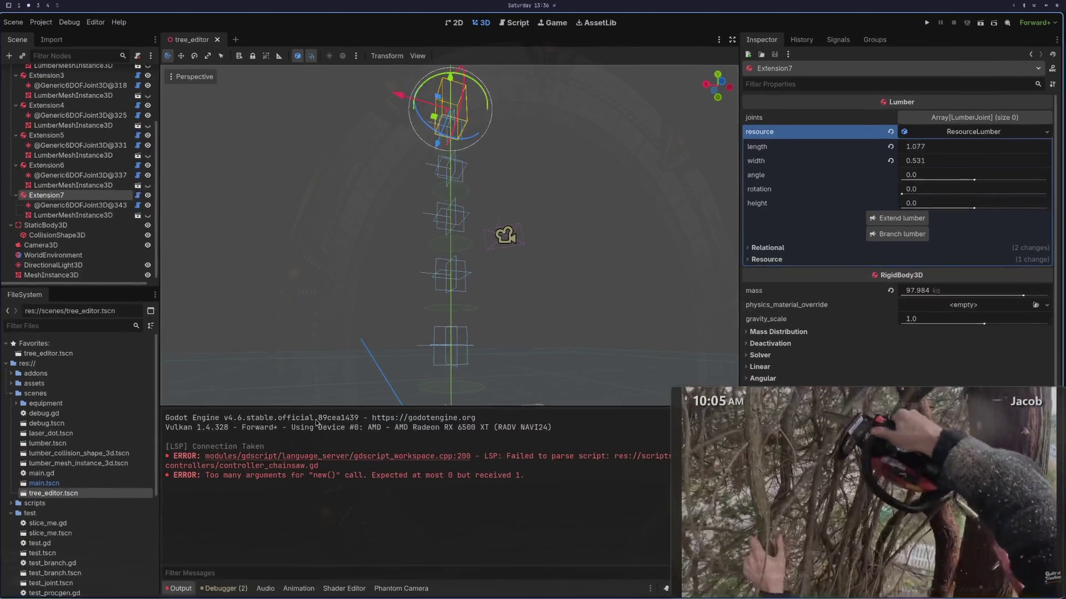
Step: Relaunch Godot 4.6 from the app launcher and open the Arborist project for editing
{"action": "key", "text": "super+space"}
{"action": "type", "text": "god"}
{"action": "key", "text": "Return"}
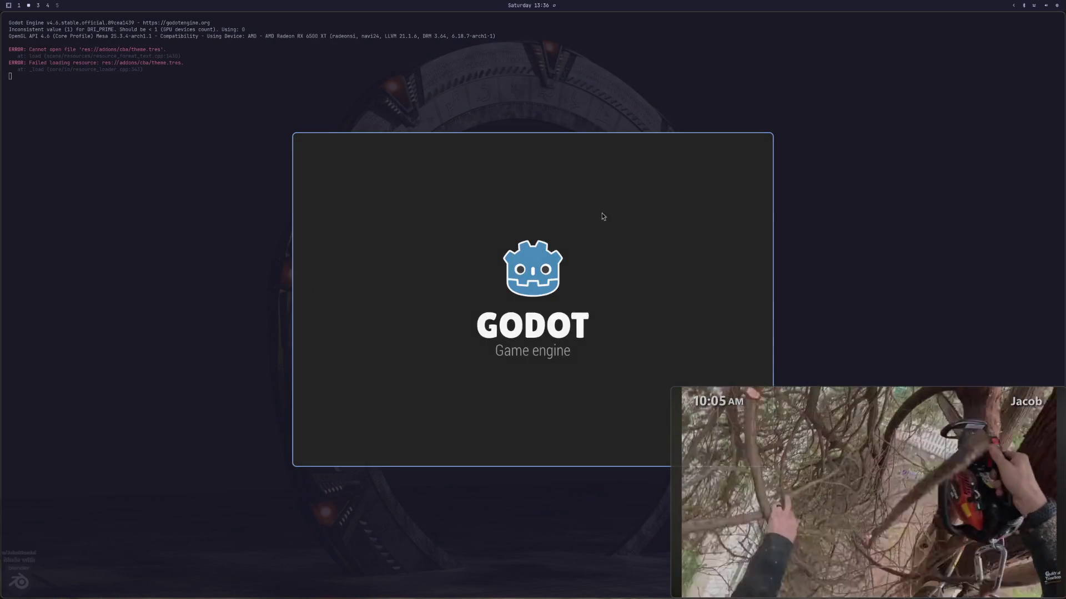
{"action": "left_click", "coordinate": [528, 198]}
{"action": "left_click", "coordinate": [720, 188]}
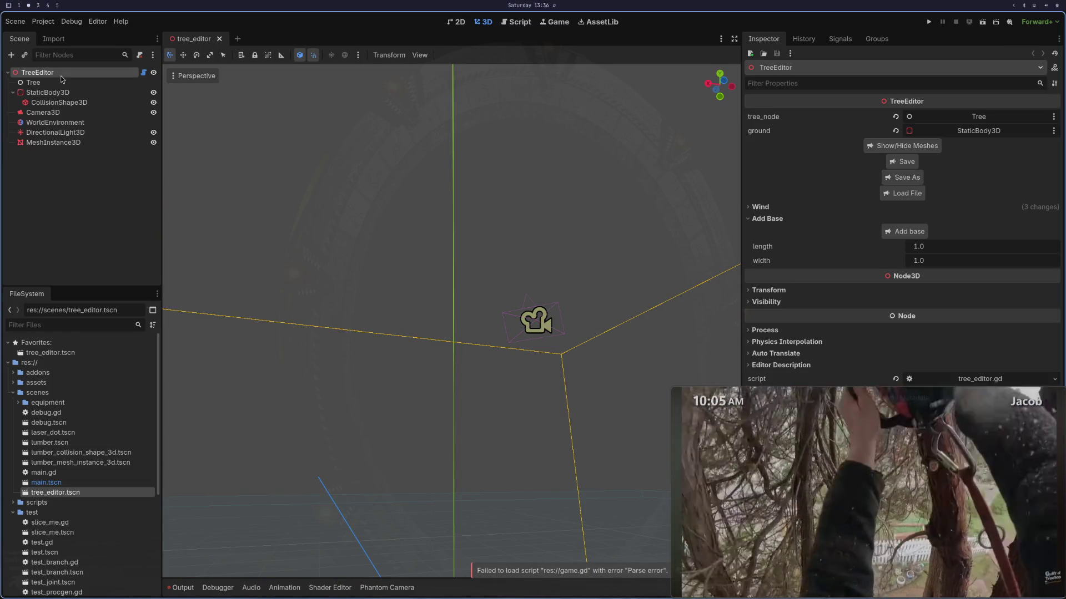
Step: Extend the Extension log twice to form a three-piece trunk
{"action": "mouse_move", "coordinate": [542, 294]}
{"action": "left_mouse_down"}
{"action": "mouse_move", "coordinate": [467, 377]}
{"action": "mouse_move", "coordinate": [520, 374]}
{"action": "mouse_move", "coordinate": [516, 399]}
{"action": "left_mouse_up"}
{"action": "left_click", "coordinate": [46, 92]}
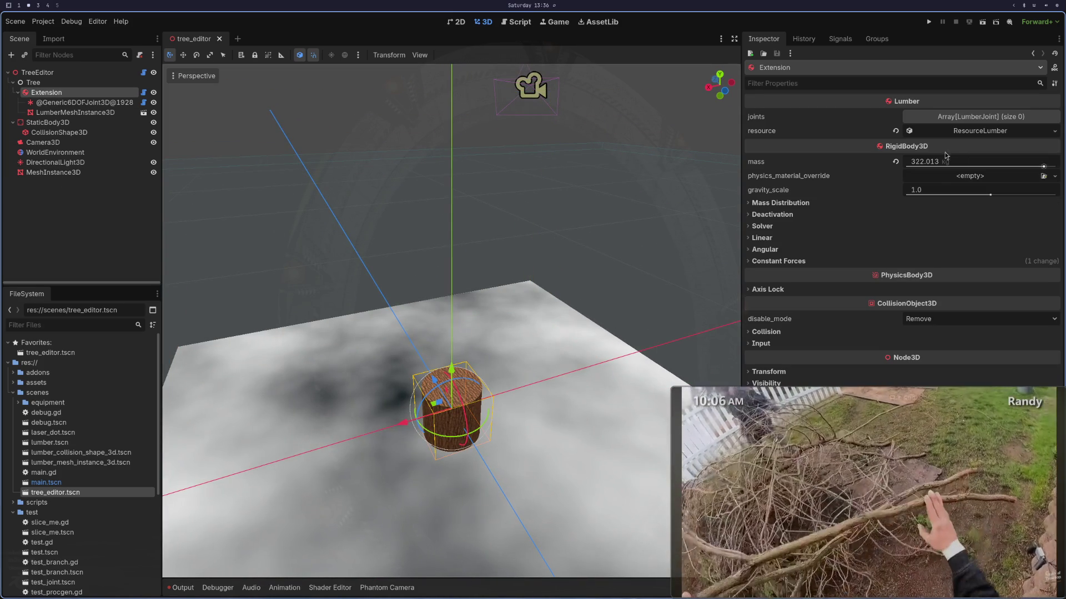
{"action": "left_click", "coordinate": [970, 132]}
{"action": "left_click", "coordinate": [888, 203]}
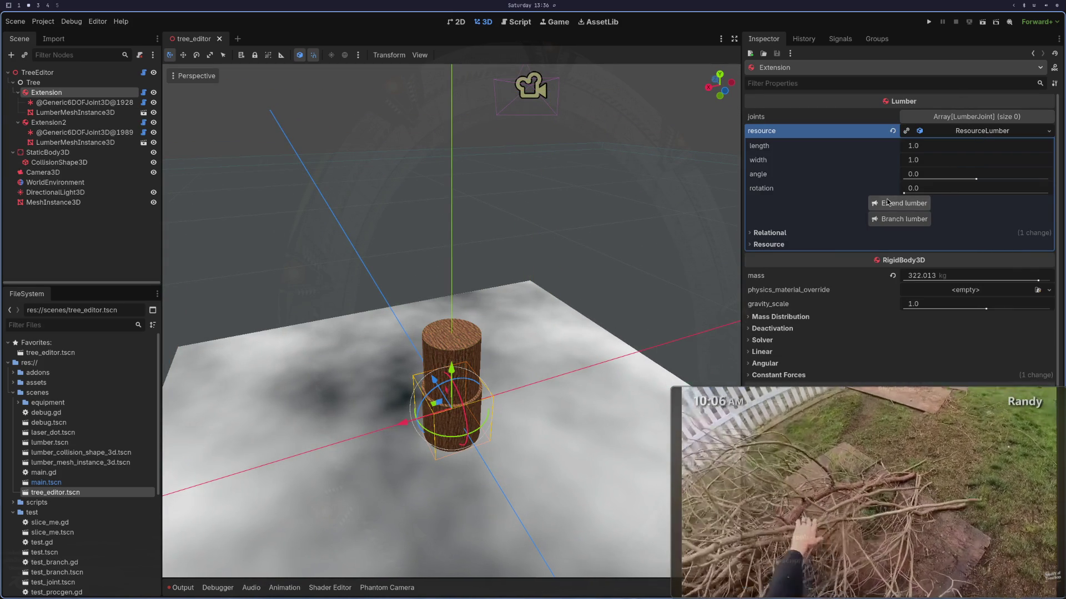
{"action": "left_click", "coordinate": [942, 131]}
{"action": "left_click", "coordinate": [894, 204]}
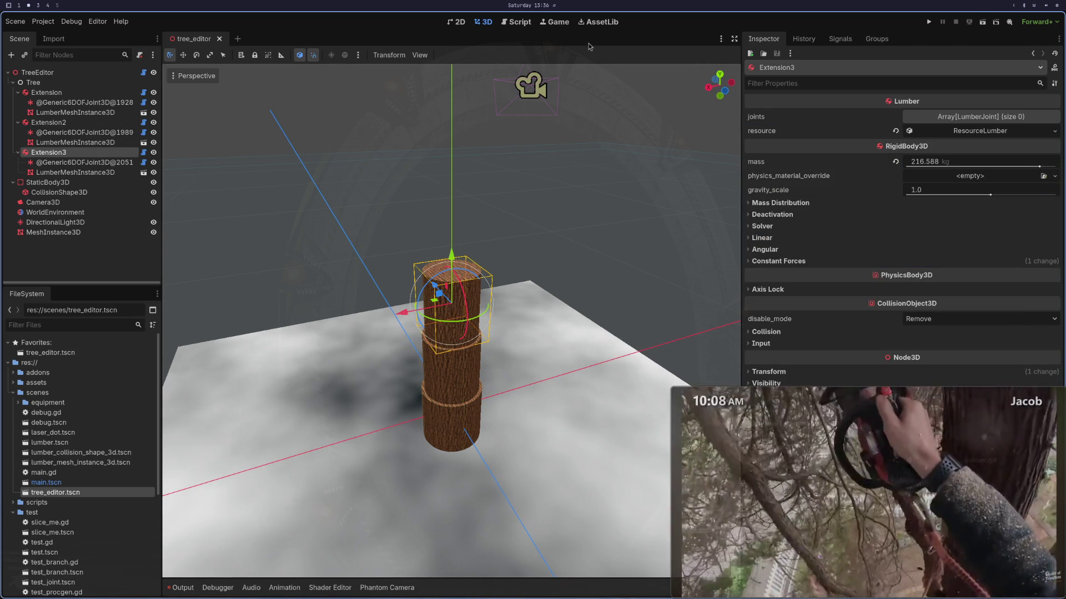
Step: Hide and re-show the lumber meshes from the TreeEditor root, viewed from the front
{"action": "left_click", "coordinate": [91, 75]}
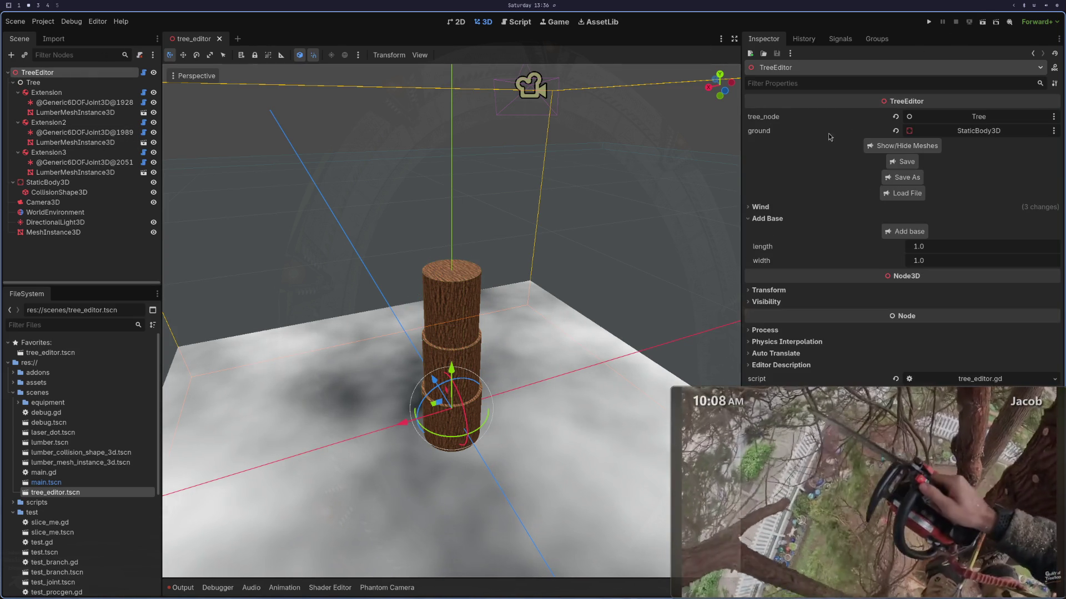
{"action": "left_click", "coordinate": [902, 145]}
{"action": "key", "text": "KP_1"}
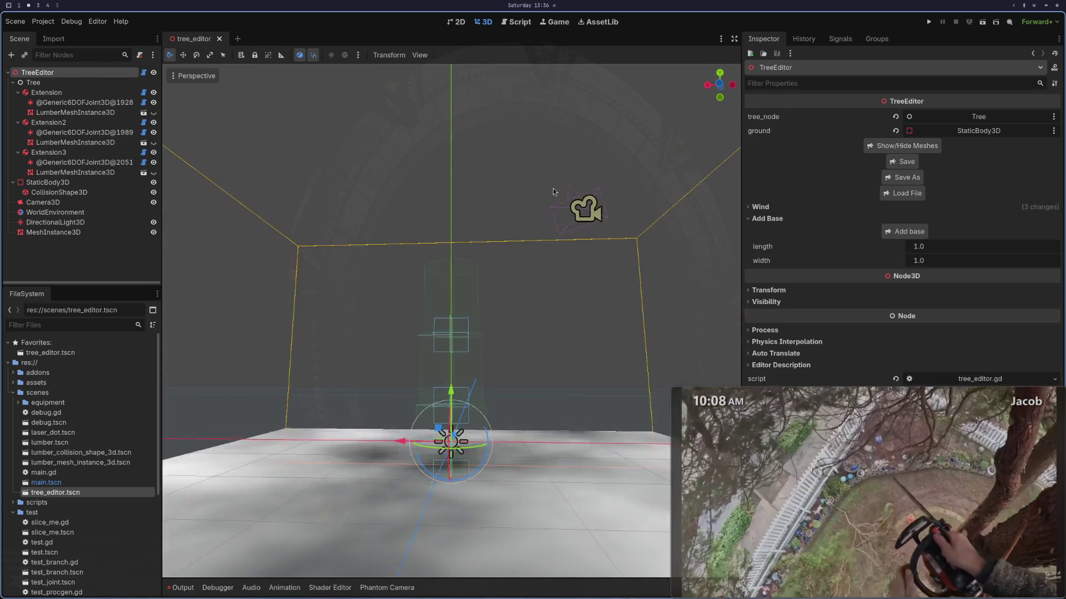
{"action": "scroll", "coordinate": [553, 188], "scroll_direction": "up", "scroll_amount": 5}
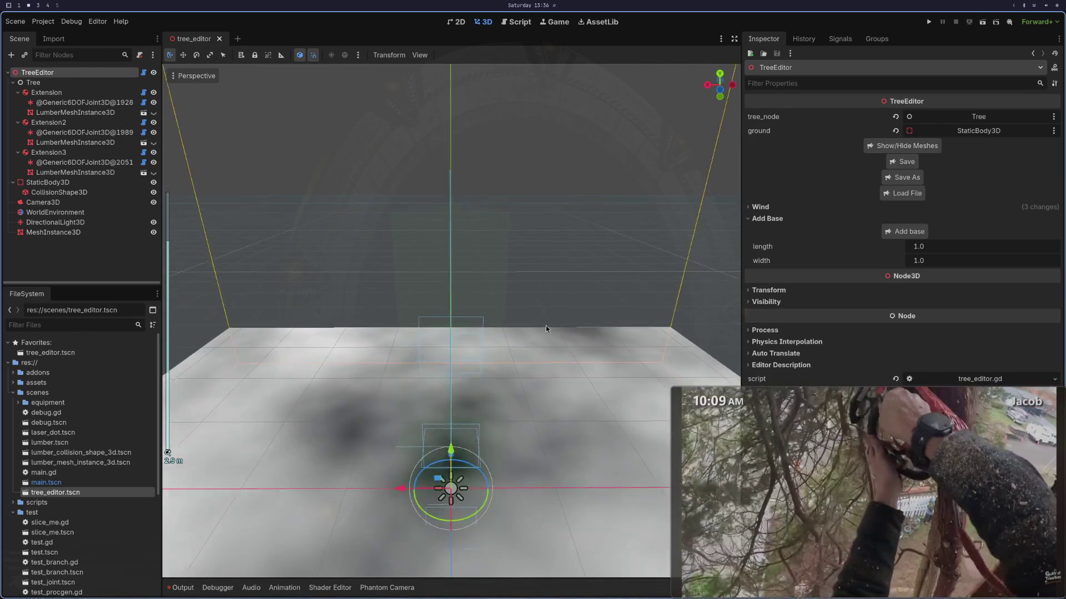
{"action": "scroll", "coordinate": [527, 317], "scroll_direction": "down", "scroll_amount": 3}
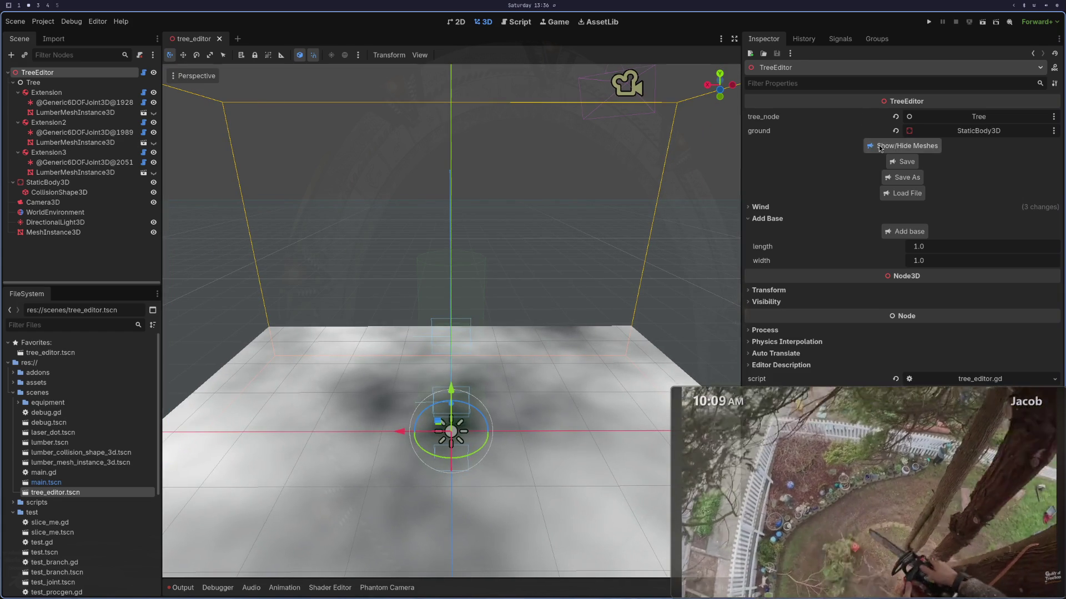
{"action": "left_click", "coordinate": [880, 147]}
Step: Add a sideways branch off Extension3 and run the scene to test it
{"action": "left_click", "coordinate": [48, 152]}
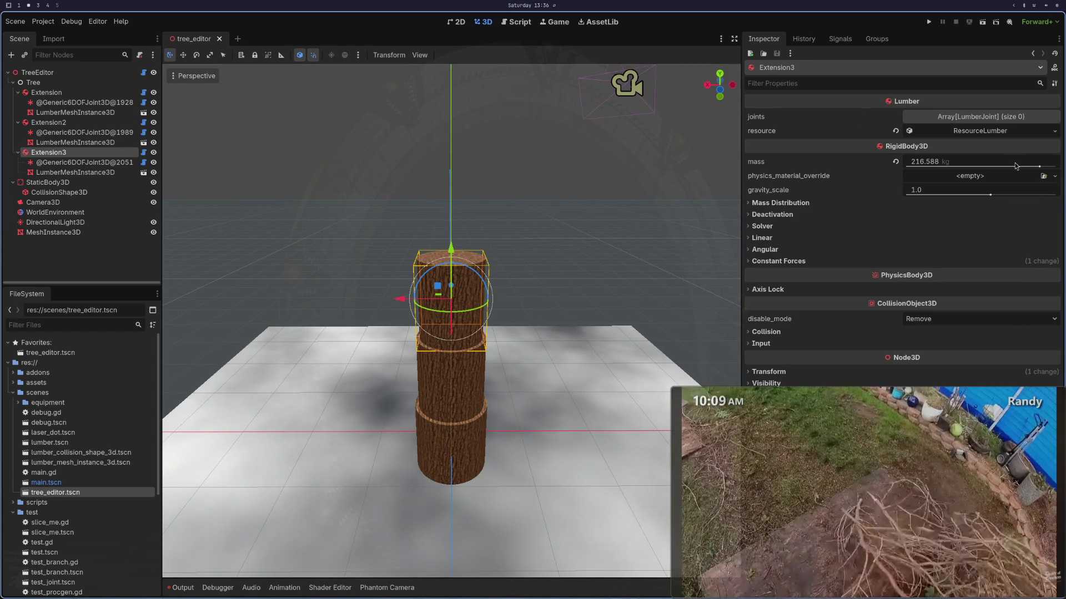
{"action": "left_click", "coordinate": [982, 132]}
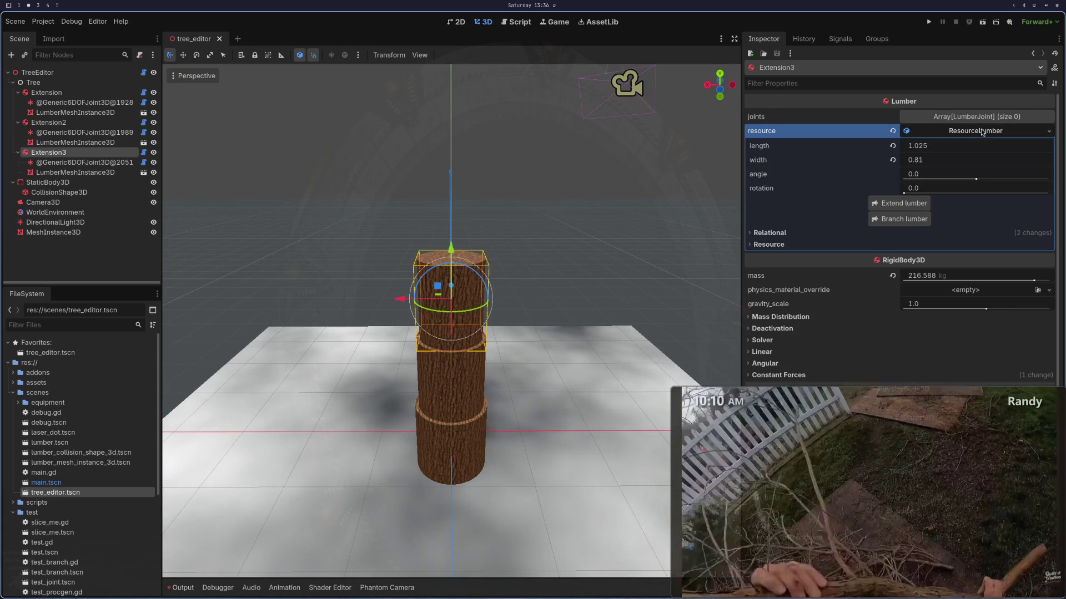
{"action": "left_click", "coordinate": [899, 219]}
{"action": "mouse_move", "coordinate": [618, 221]}
{"action": "left_mouse_down"}
{"action": "mouse_move", "coordinate": [708, 215]}
{"action": "mouse_move", "coordinate": [567, 313]}
{"action": "left_mouse_up"}
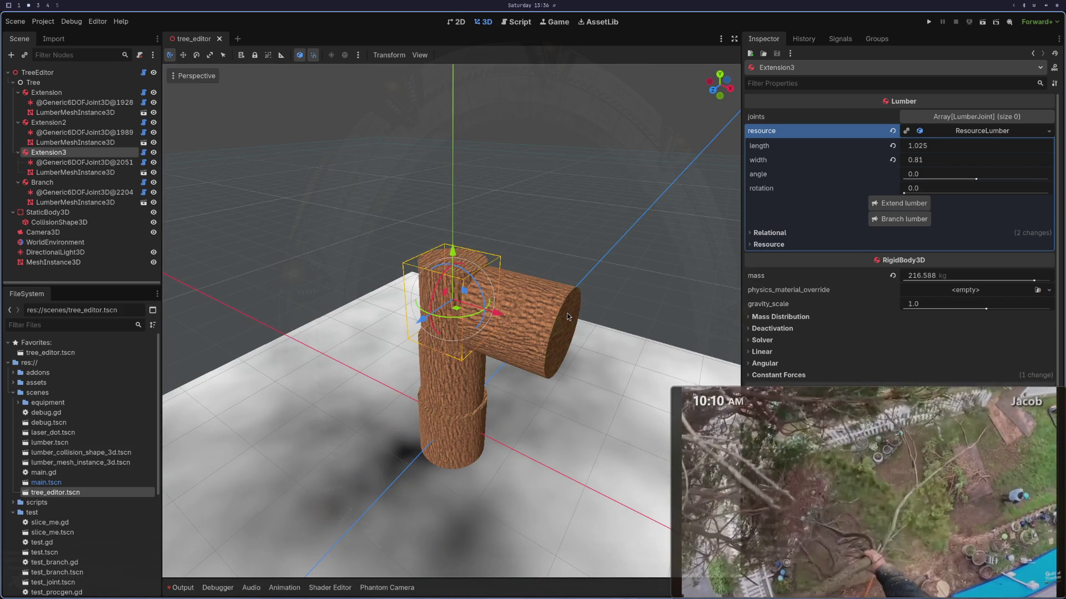
{"action": "left_click", "coordinate": [982, 22]}
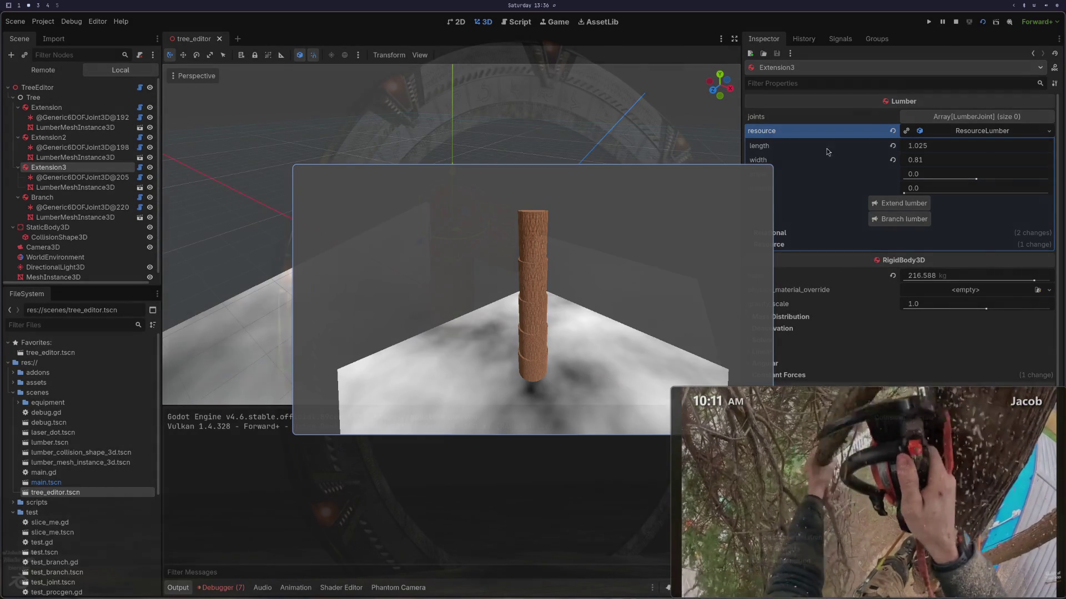
Step: Stop the game and save the branched tree over res://trees/tree2.tres
{"action": "left_click", "coordinate": [955, 21]}
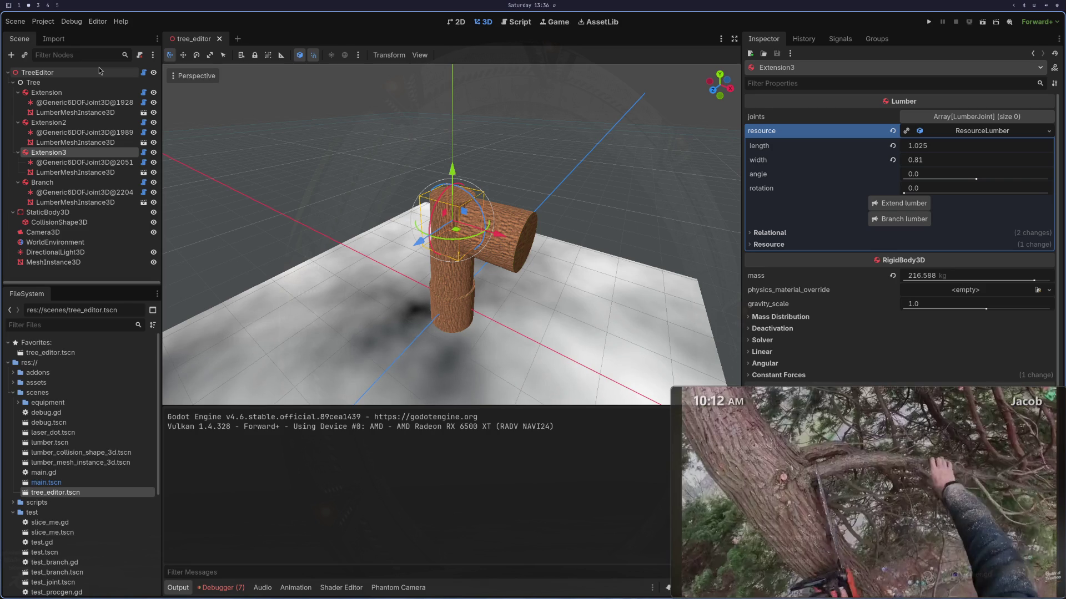
{"action": "left_click", "coordinate": [79, 73]}
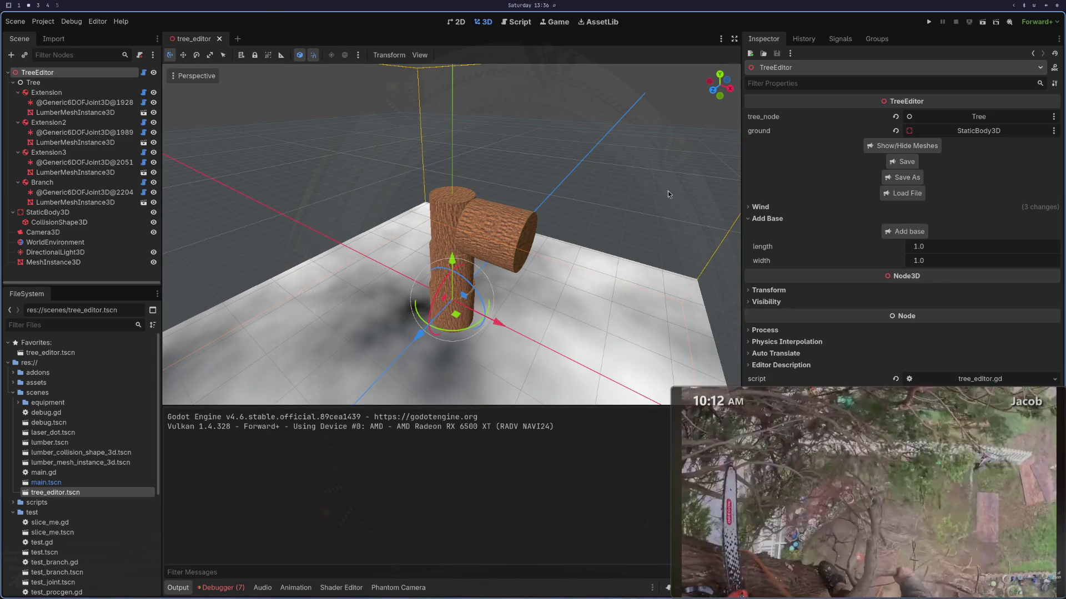
{"action": "left_click", "coordinate": [902, 178]}
{"action": "left_click", "coordinate": [493, 280]}
{"action": "left_click", "coordinate": [583, 363]}
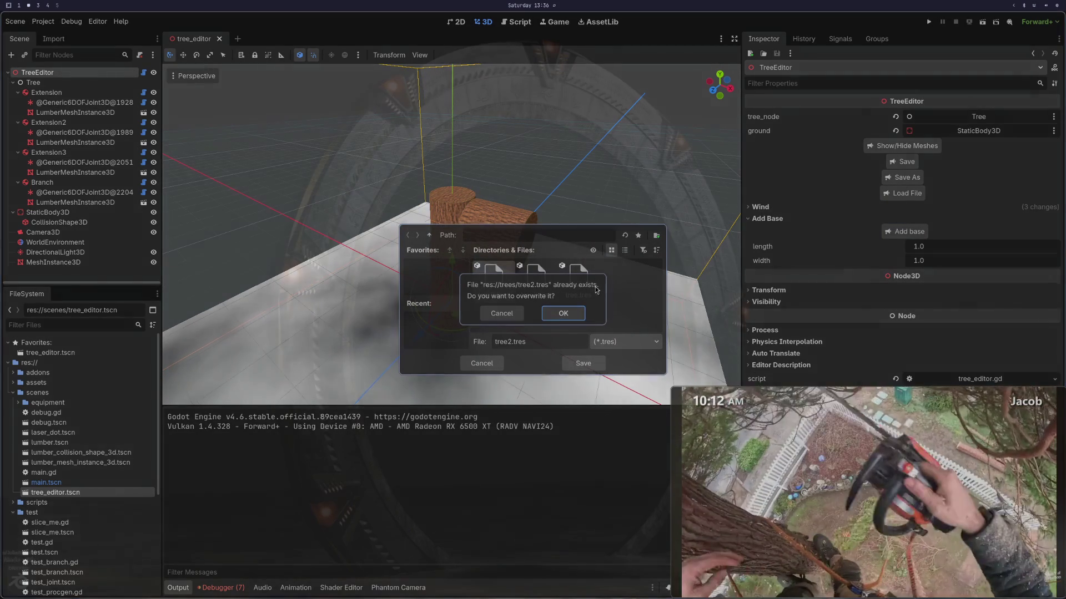
{"action": "left_click", "coordinate": [563, 313]}
Step: Run the scene again, close it, and peek at Neovim before returning to Godot
{"action": "left_click", "coordinate": [990, 24]}
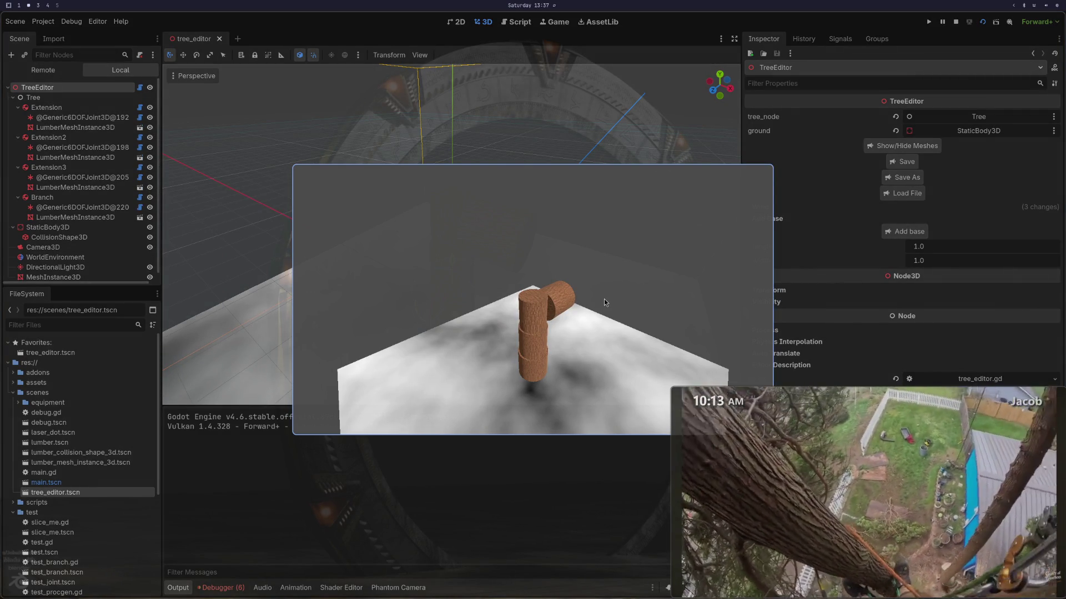
{"action": "key", "text": "F8"}
{"action": "key", "text": "super+1"}
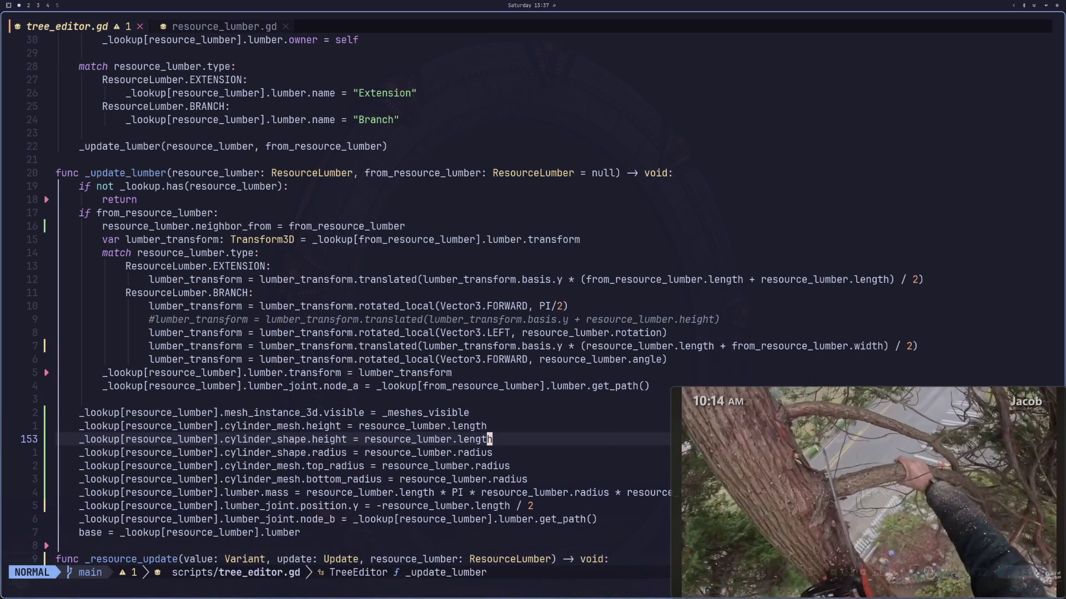
{"action": "key", "text": "super+2"}
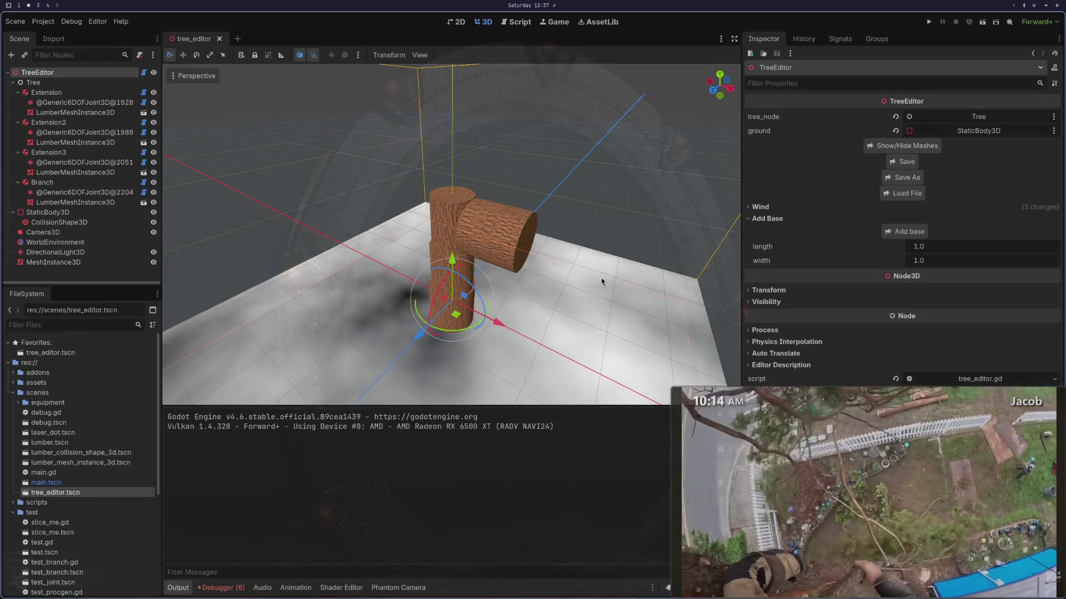
Step: Inspect the Branch piece's ResourceLumber, pause the side video, then select the first joint and Extension
{"action": "left_click", "coordinate": [63, 182]}
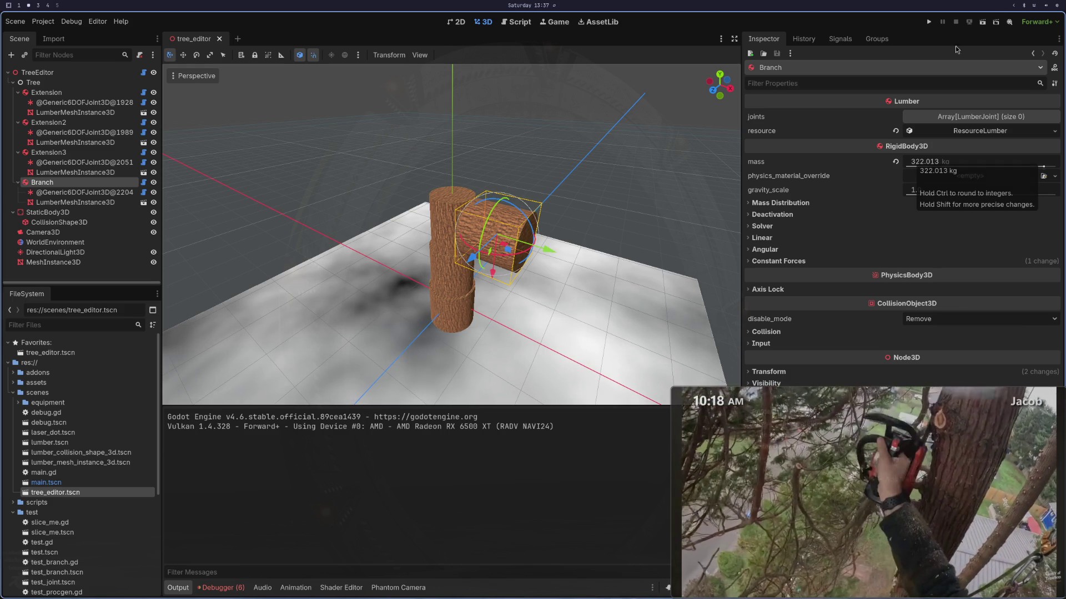
{"action": "left_click", "coordinate": [956, 130]}
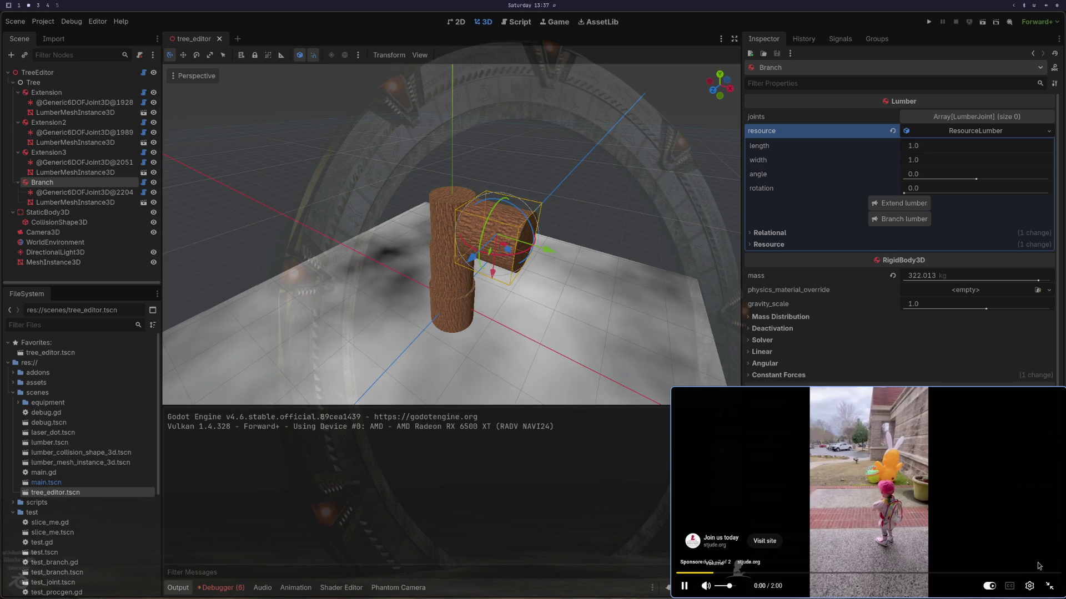
{"action": "left_click", "coordinate": [703, 586]}
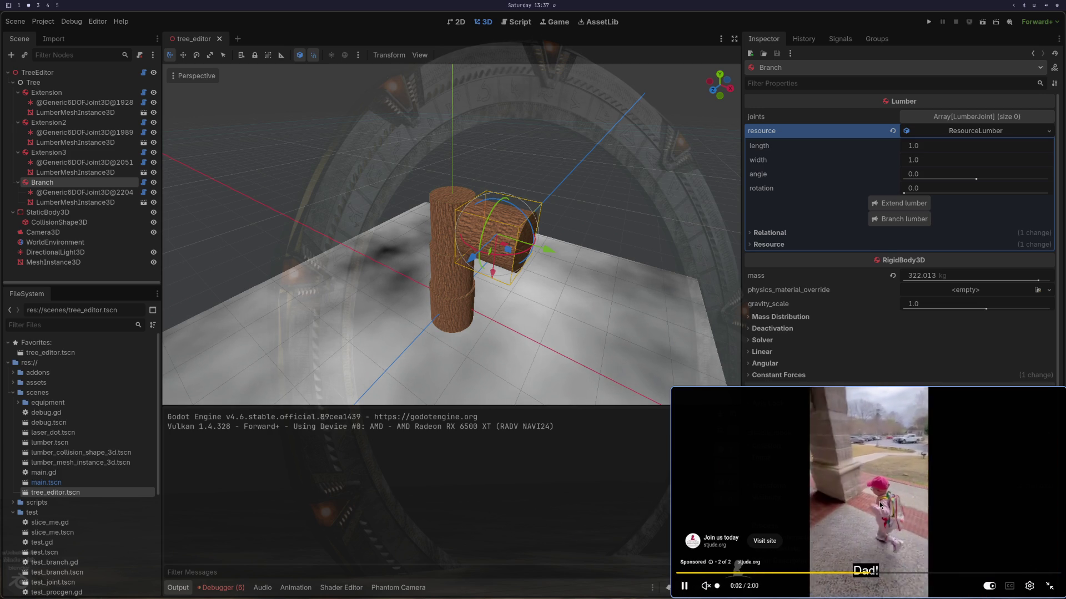
{"action": "left_click", "coordinate": [1047, 562]}
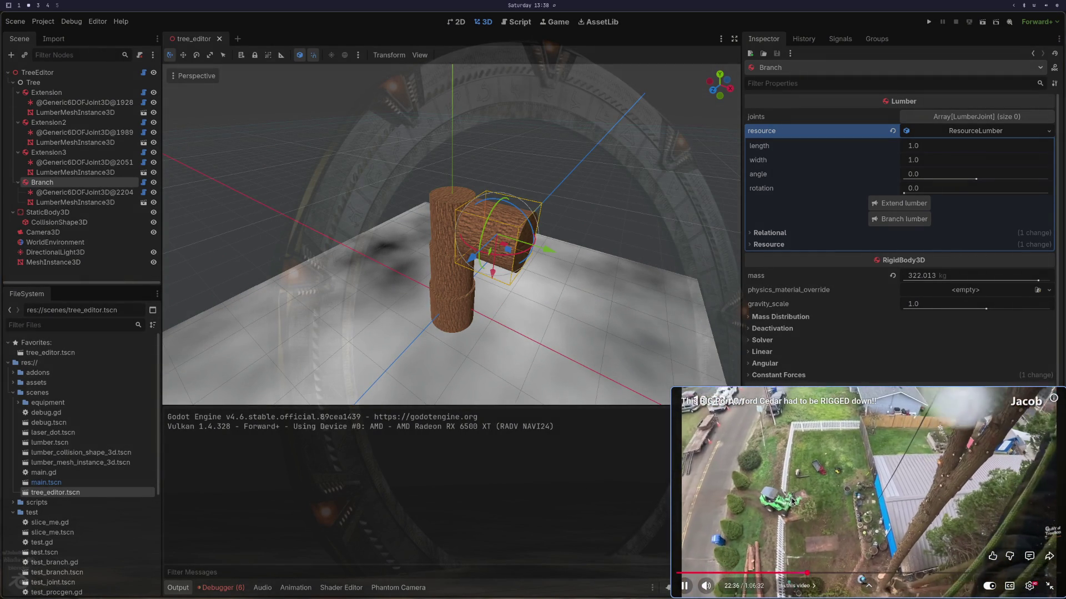
{"action": "left_click", "coordinate": [791, 499]}
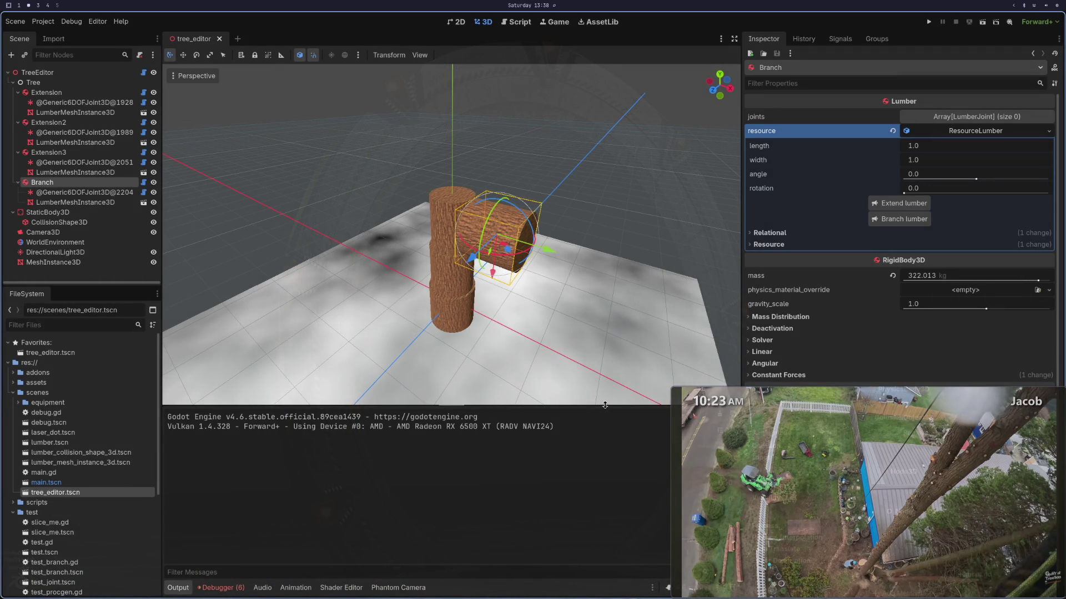
{"action": "left_click", "coordinate": [53, 103]}
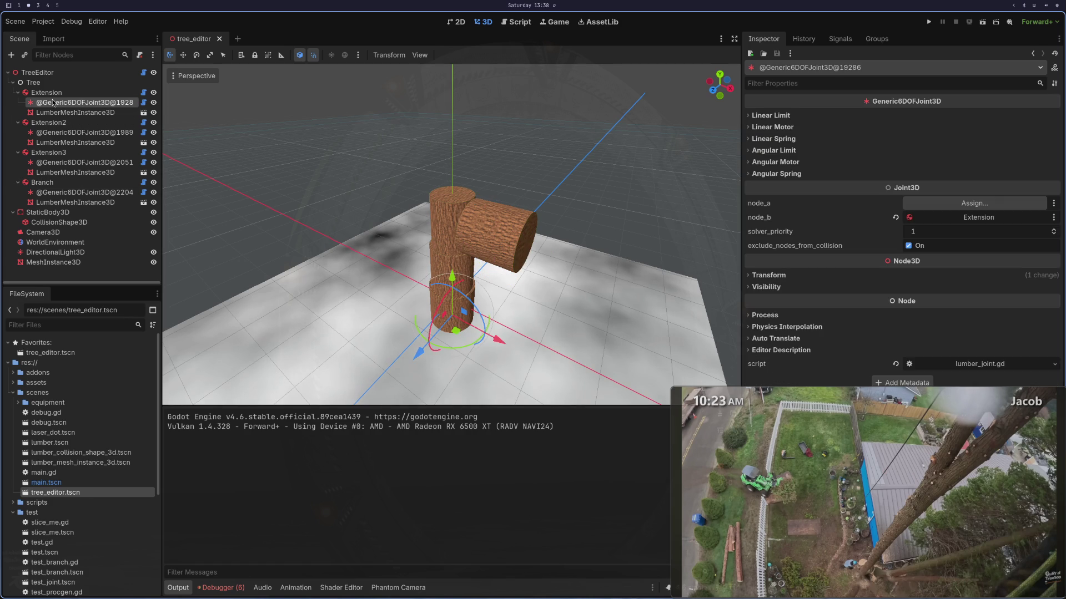
{"action": "left_click", "coordinate": [49, 92]}
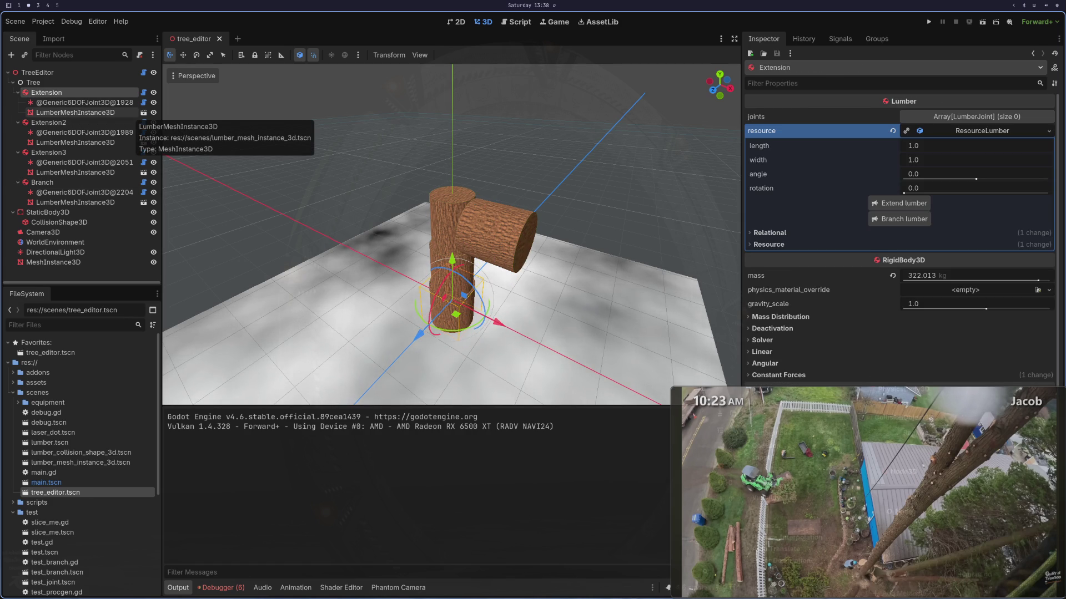
Step: Move through tree_editor.gd to the base lumber type line in _add_base
{"action": "key", "text": "super+1"}
{"action": "key", "text": "1"}
{"action": "key", "text": "9"}
{"action": "key", "text": "k"}
{"action": "key", "text": "g"}
{"action": "key", "text": "g"}
{"action": "key", "text": "j"}
{"action": "key", "text": "j"}
{"action": "key", "text": "j"}
{"action": "key", "text": "j"}
{"action": "key", "text": "k"}
{"action": "key", "text": "7"}
{"action": "key", "text": "k"}
{"action": "key", "text": "dollar"}
{"action": "key", "text": "j"}
{"action": "key", "text": "1"}
{"action": "key", "text": "0"}
{"action": "key", "text": "j"}
{"action": "key", "text": "1"}
{"action": "key", "text": "4"}
{"action": "key", "text": "j"}
{"action": "key", "text": "k"}
{"action": "key", "text": "j"}
{"action": "key", "text": "7"}
{"action": "key", "text": "j"}
Step: Change the base lumber type from ResourceLumber.EXTENSION to ResourceLumber.BRANCH and save
{"action": "key", "text": "k"}
{"action": "key", "text": "k"}
{"action": "key", "text": "k"}
{"action": "key", "text": "b"}
{"action": "key", "text": "c"}
{"action": "key", "text": "w"}
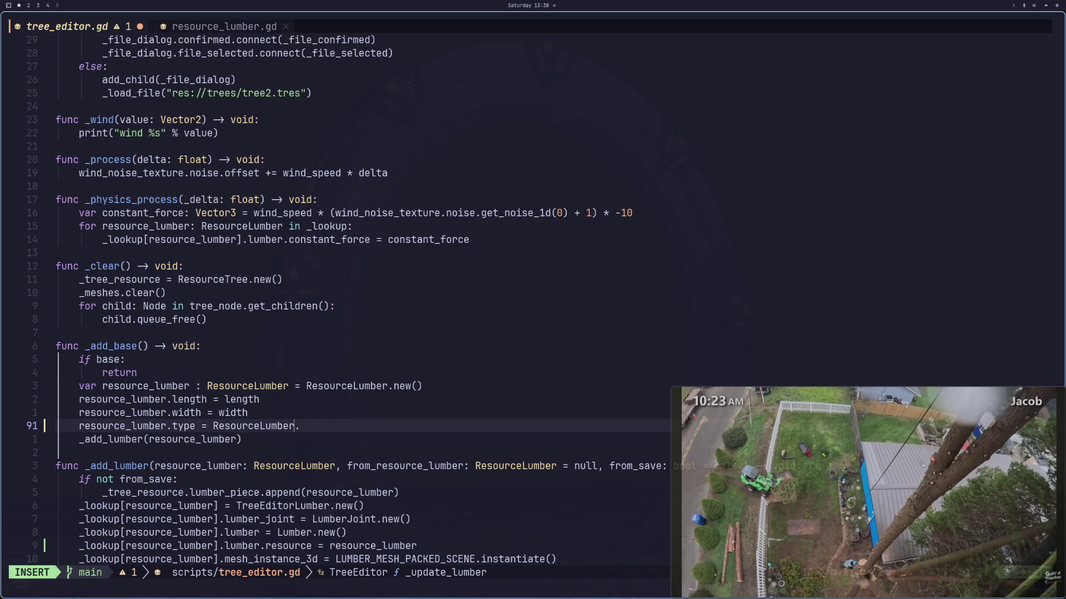
{"action": "key", "text": "Escape"}
{"action": "key", "text": "a"}
{"action": "key", "text": "Escape"}
{"action": "type", "text": "ABRANCH"}
{"action": "key", "text": "Escape"}
{"action": "key", "text": "colon"}
{"action": "type", "text": "w"}
{"action": "key", "text": "Return"}
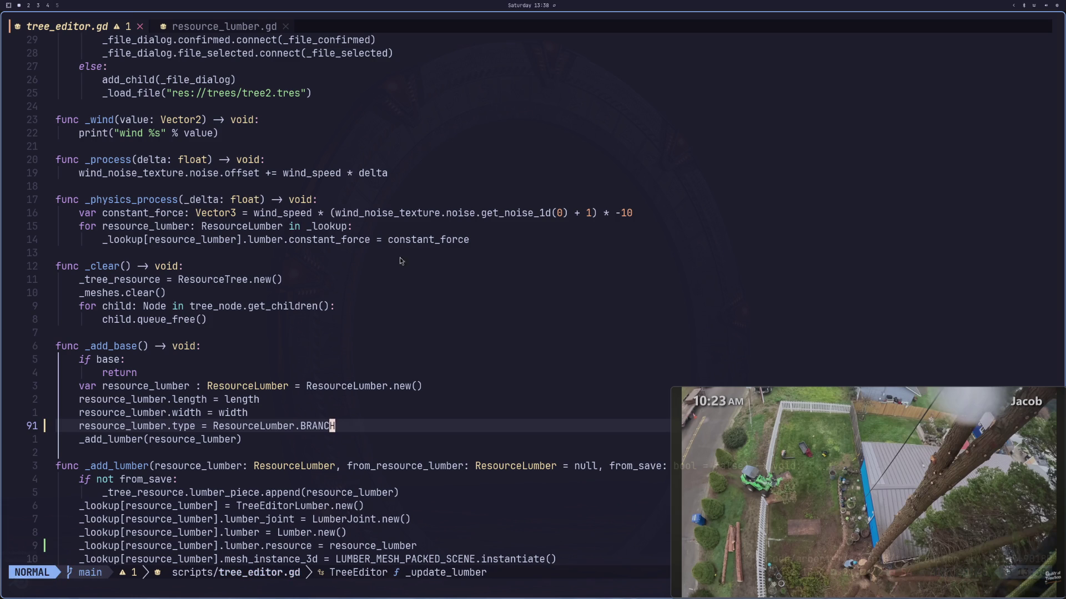
{"action": "left_click", "coordinate": [516, 350]}
Step: Bring up lazygit through the leader mapping, dismissing the file finder on the way
{"action": "key", "text": "space"}
{"action": "key", "text": "f"}
{"action": "key", "text": "f"}
{"action": "key", "text": "Escape"}
{"action": "key", "text": "Escape"}
{"action": "key", "text": "space"}
Step: Review the changed files and stage the scripts resource, scenes and tree2.tres changes
{"action": "key", "text": "g"}
{"action": "key", "text": "g"}
{"action": "key", "text": "j"}
{"action": "key", "text": "j"}
{"action": "key", "text": "j"}
{"action": "key", "text": "j"}
{"action": "key", "text": "j"}
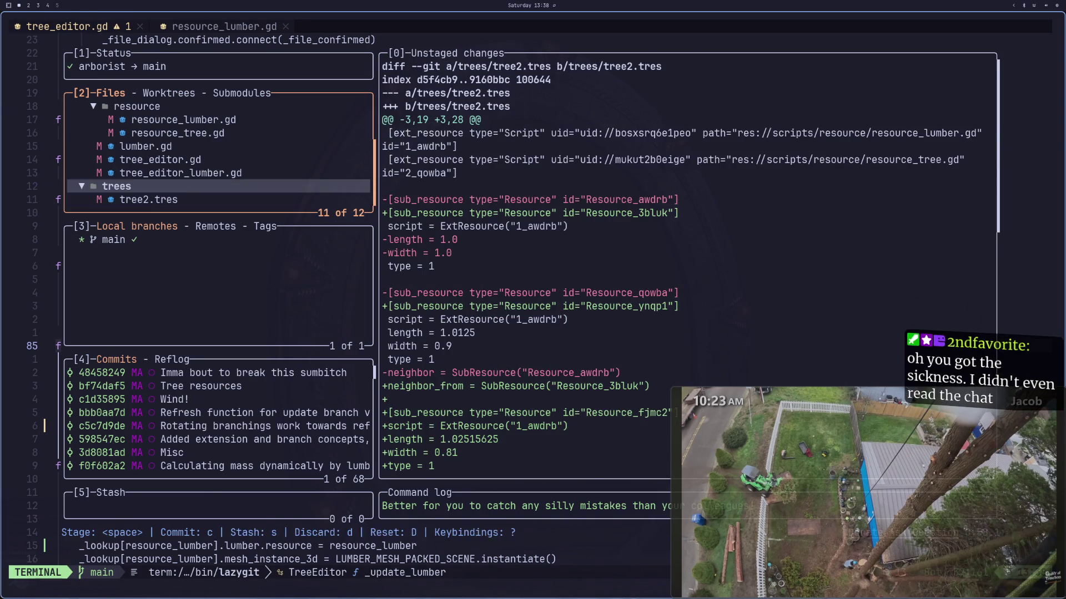
{"action": "key", "text": "k"}
{"action": "key", "text": "k"}
{"action": "key", "text": "k"}
{"action": "key", "text": "j"}
{"action": "key", "text": "j"}
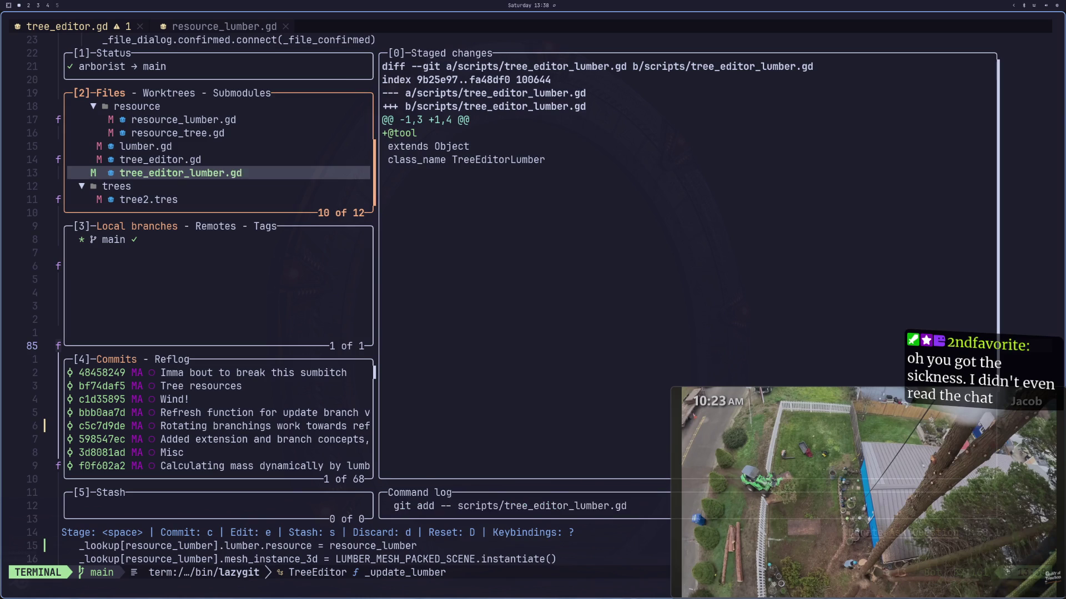
{"action": "key", "text": "k"}
{"action": "key", "text": "k"}
{"action": "key", "text": "k"}
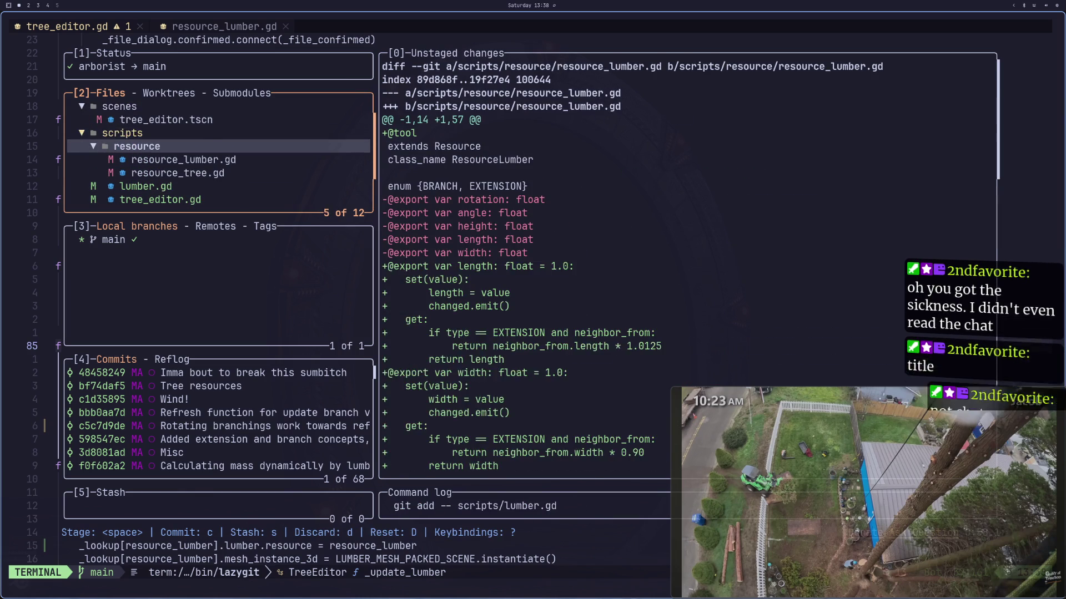
{"action": "key", "text": "space"}
{"action": "key", "text": "k"}
{"action": "key", "text": "k"}
{"action": "key", "text": "k"}
{"action": "key", "text": "space"}
{"action": "key", "text": "j"}
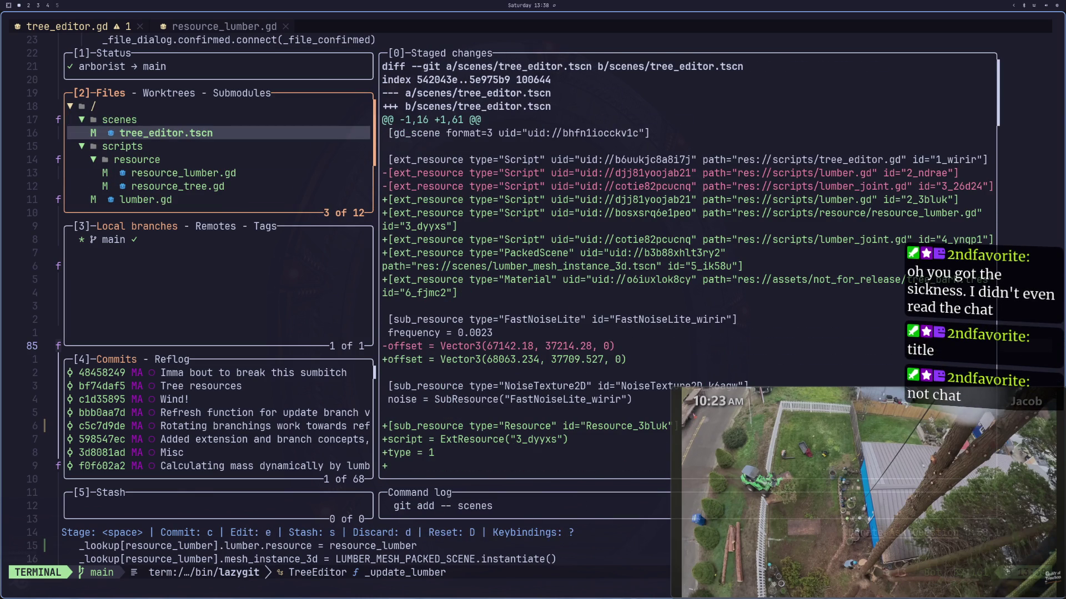
{"action": "key", "text": "j"}
{"action": "key", "text": "j"}
{"action": "key", "text": "j"}
{"action": "key", "text": "k"}
{"action": "key", "text": "k"}
{"action": "key", "text": "k"}
{"action": "key", "text": "j"}
{"action": "key", "text": "j"}
{"action": "key", "text": "j"}
{"action": "key", "text": "j"}
{"action": "key", "text": "j"}
{"action": "key", "text": "space"}
{"action": "key", "text": "k"}
{"action": "key", "text": "k"}
Step: Commit as 'Working on new system for adding saved branches', push to main, and close lazygit
{"action": "type", "text": "kcWorking on "}
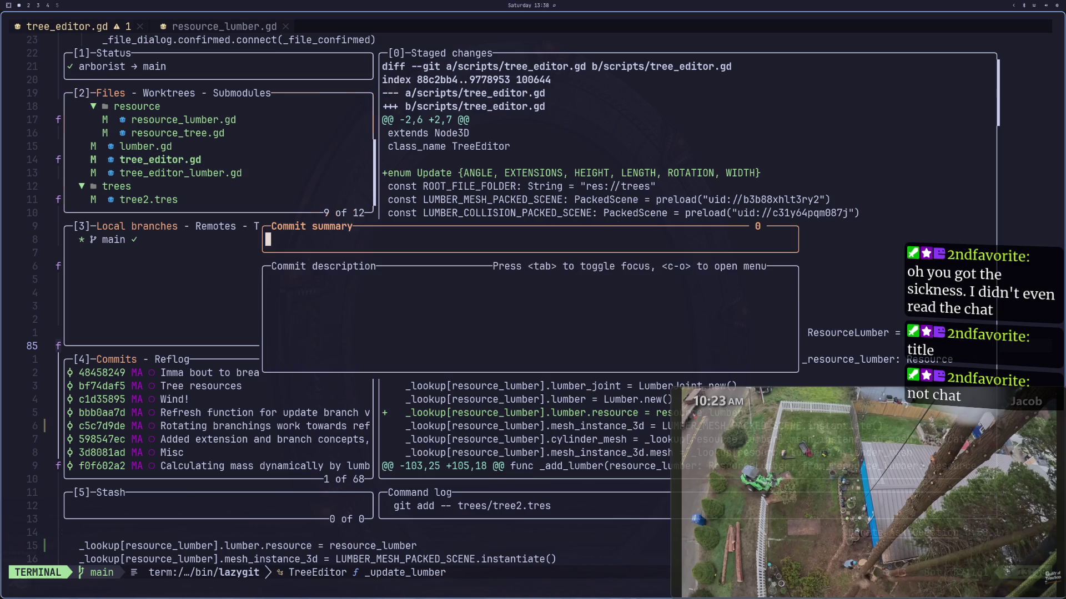
{"action": "type", "text": "new s"}
{"action": "key", "text": "BackSpace"}
{"action": "key", "text": "BackSpace"}
{"action": "key", "text": "BackSpace"}
{"action": "type", "text": "new system for adding saved branches"}
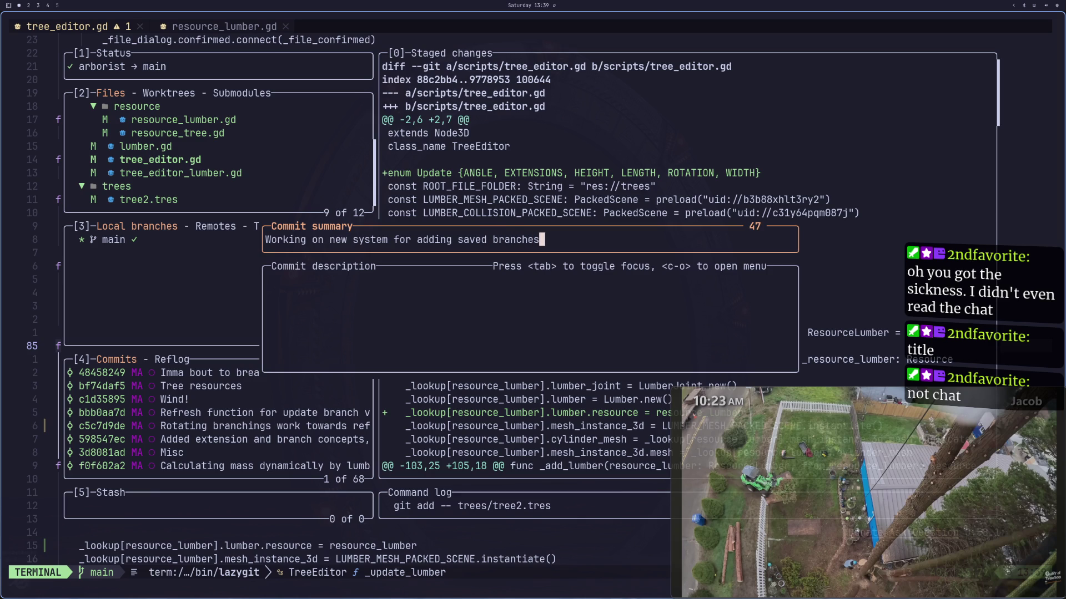
{"action": "key", "text": "Return"}
{"action": "key", "text": "shift+p"}
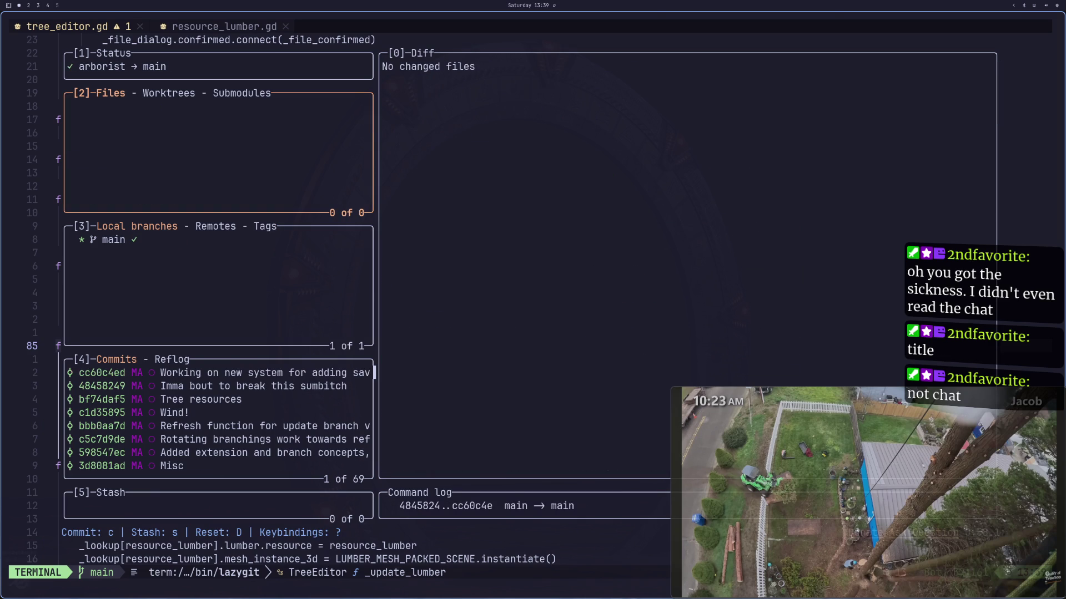
{"action": "key", "text": "q"}
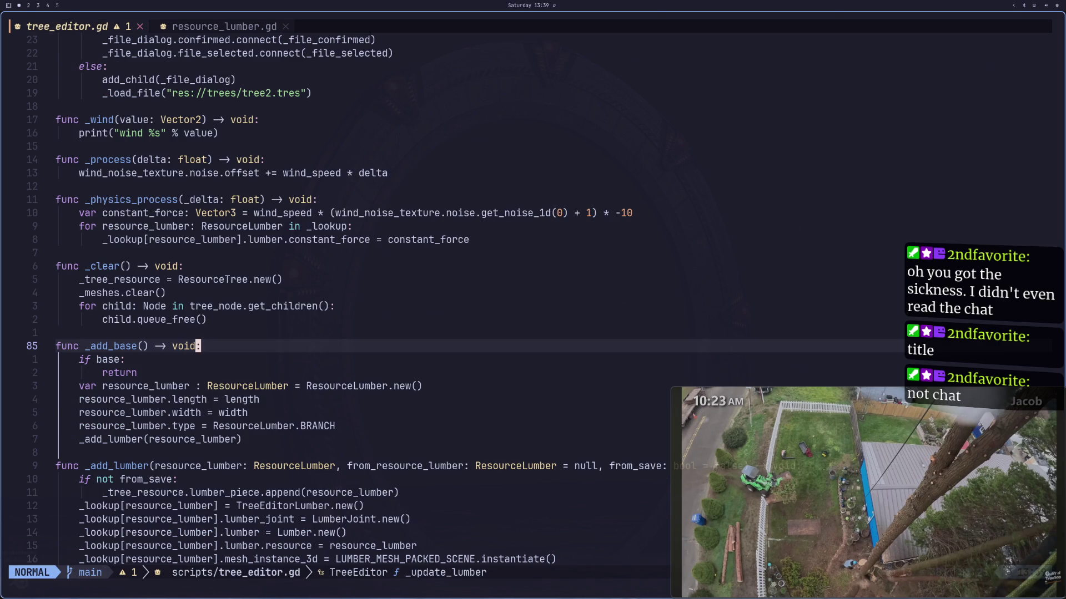
{"action": "key", "text": "super+4"}
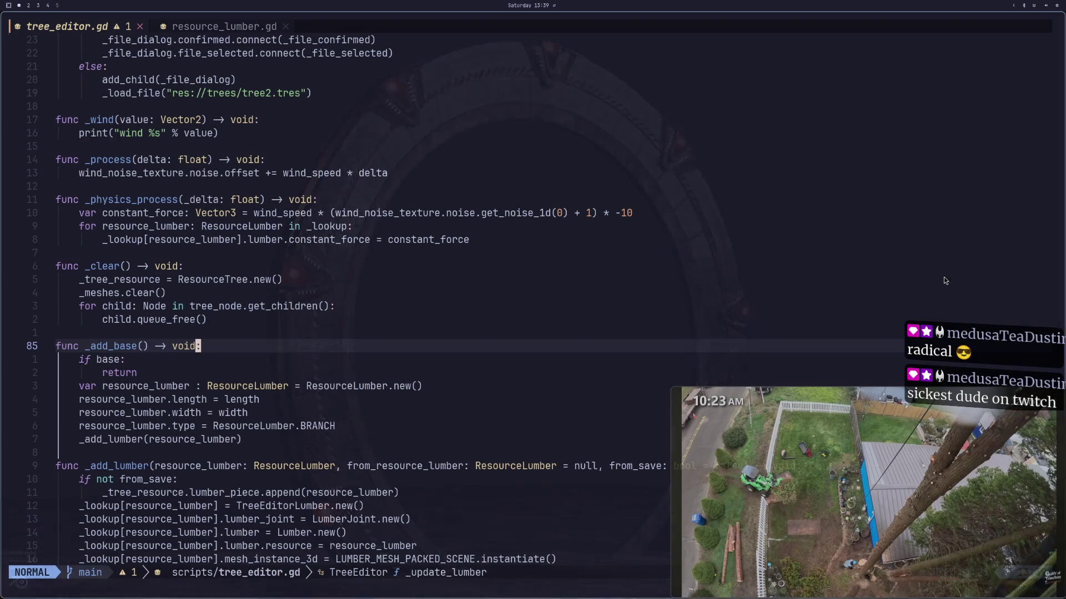
{"action": "mouse_move", "coordinate": [799, 475]}
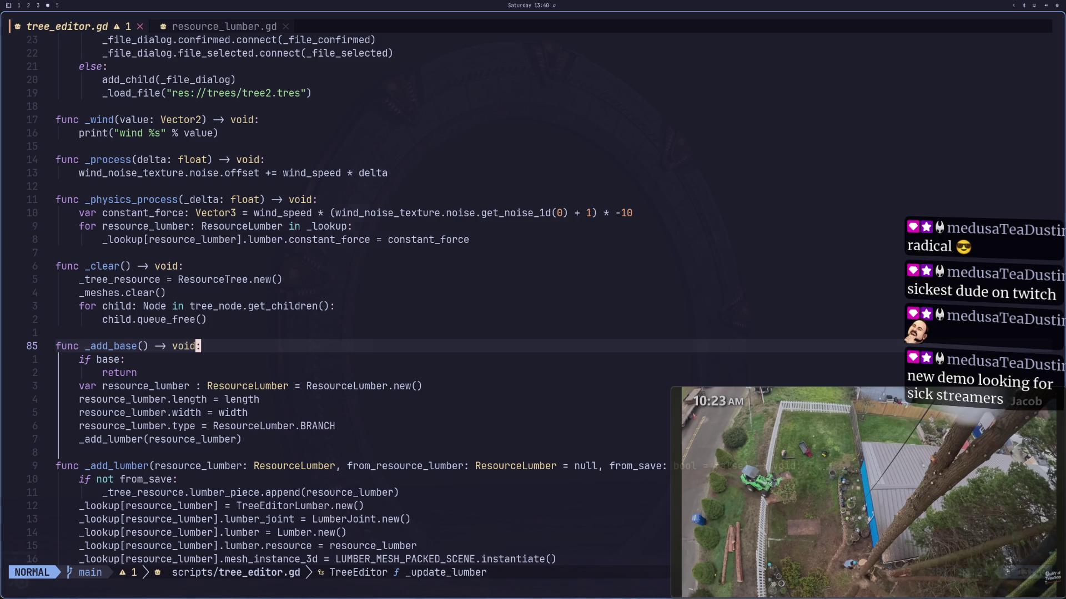
{"action": "key", "text": "super+4"}
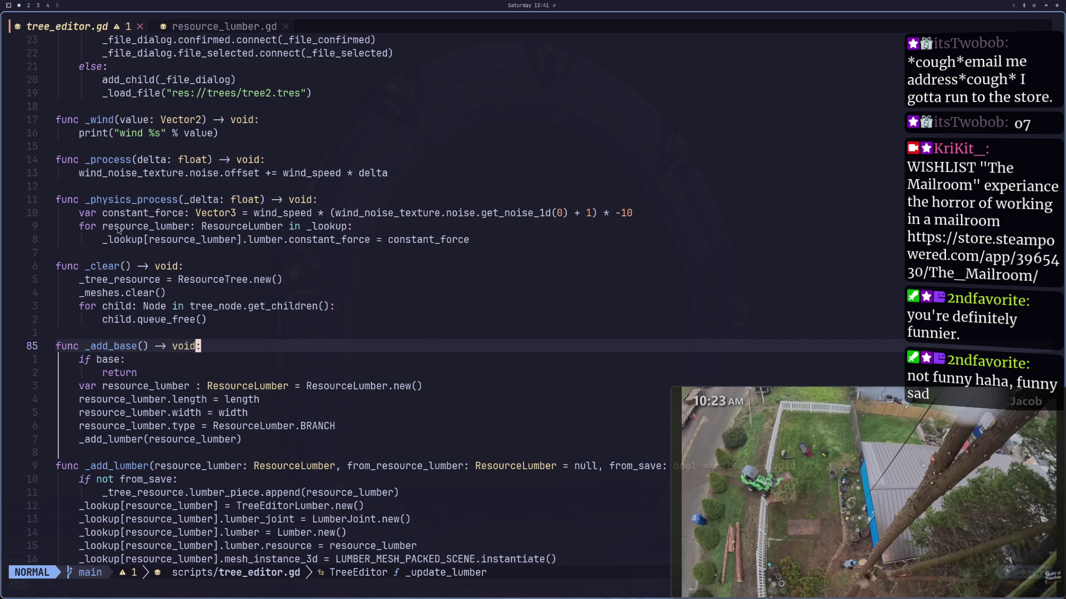
{"action": "scroll", "coordinate": [301, 286], "scroll_direction": "down", "scroll_amount": 1}
{"action": "left_click", "coordinate": [285, 266]}
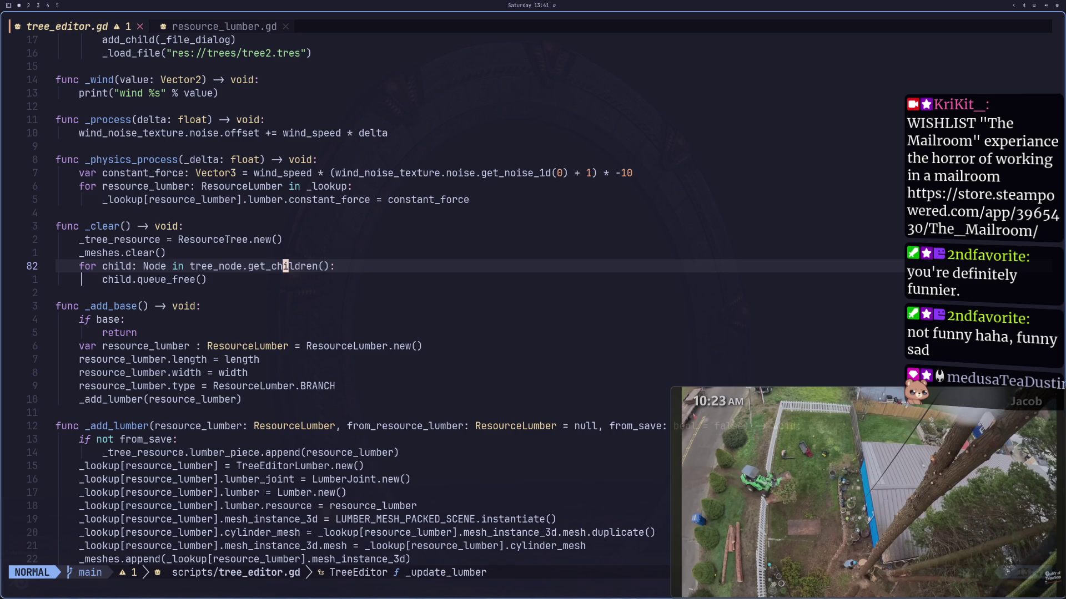
Step: Delete the _resource_update function and its trailing blank line from tree_editor.gd
{"action": "key", "text": "super+2"}
{"action": "key", "text": "super+1"}
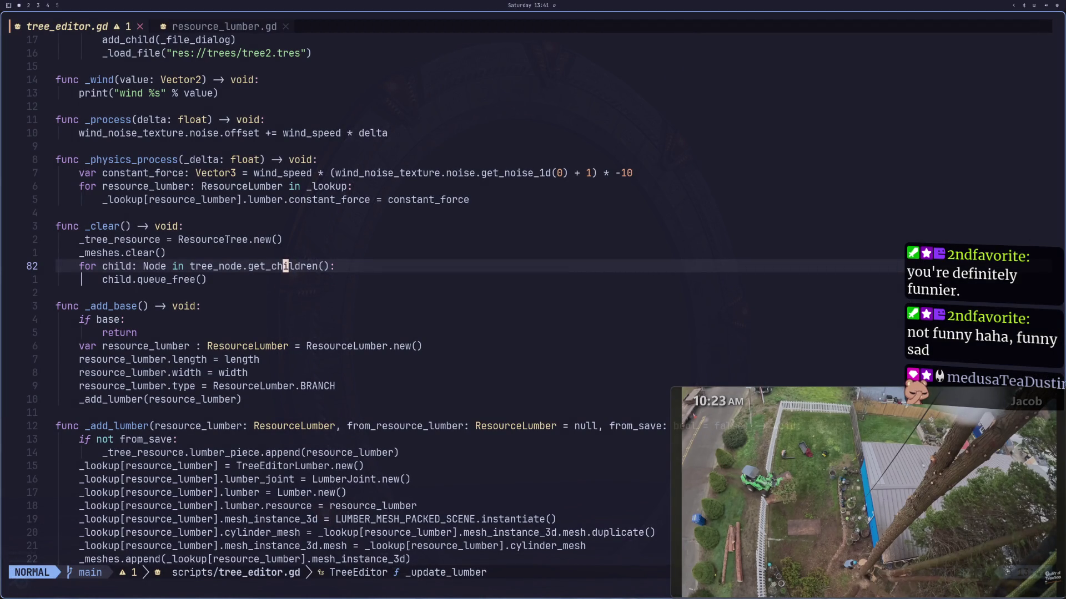
{"action": "key", "text": "super+4"}
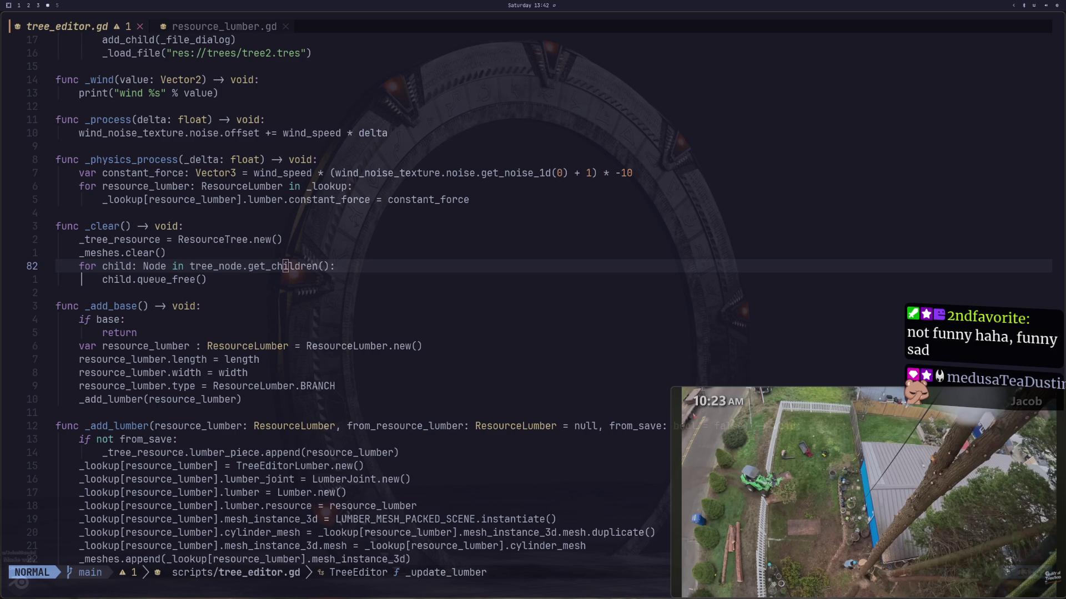
{"action": "scroll", "coordinate": [493, 289], "scroll_direction": "down", "scroll_amount": 8}
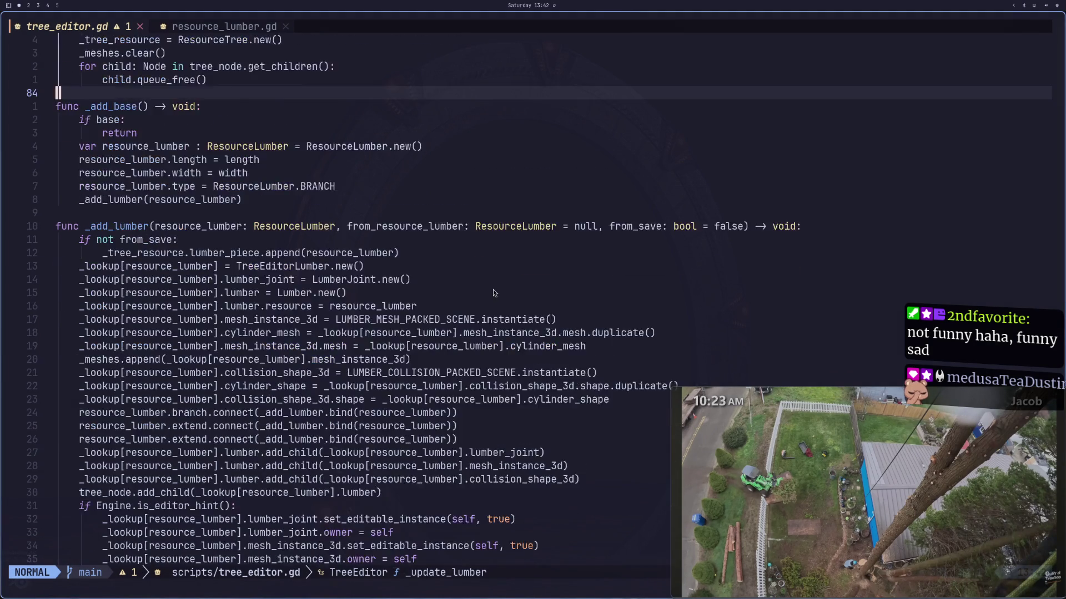
{"action": "scroll", "coordinate": [493, 289], "scroll_direction": "down", "scroll_amount": 9}
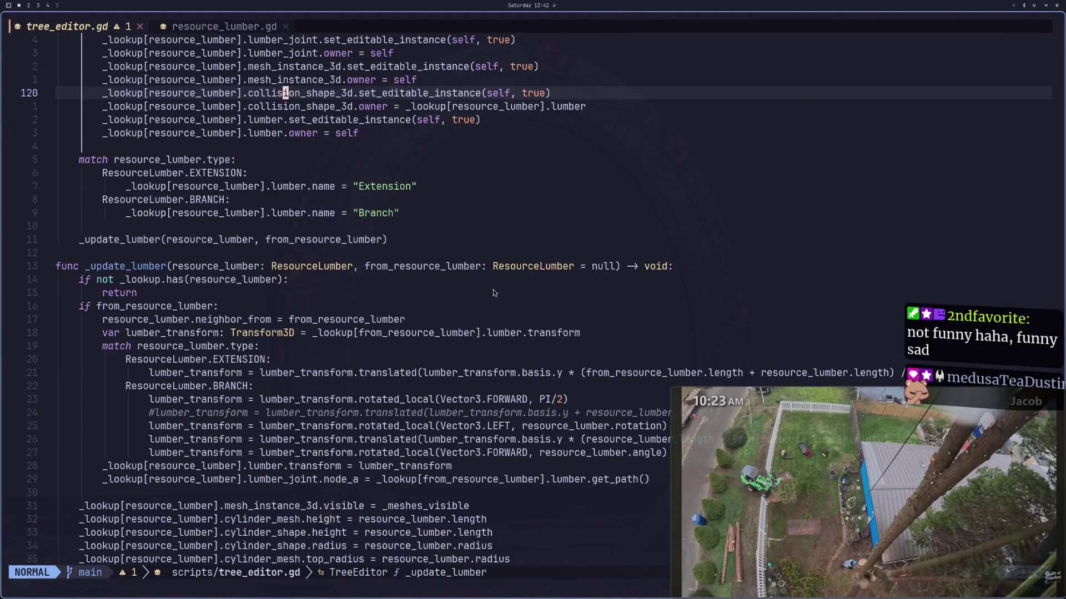
{"action": "scroll", "coordinate": [488, 302], "scroll_direction": "down", "scroll_amount": 2}
{"action": "scroll", "coordinate": [488, 305], "scroll_direction": "down", "scroll_amount": 12}
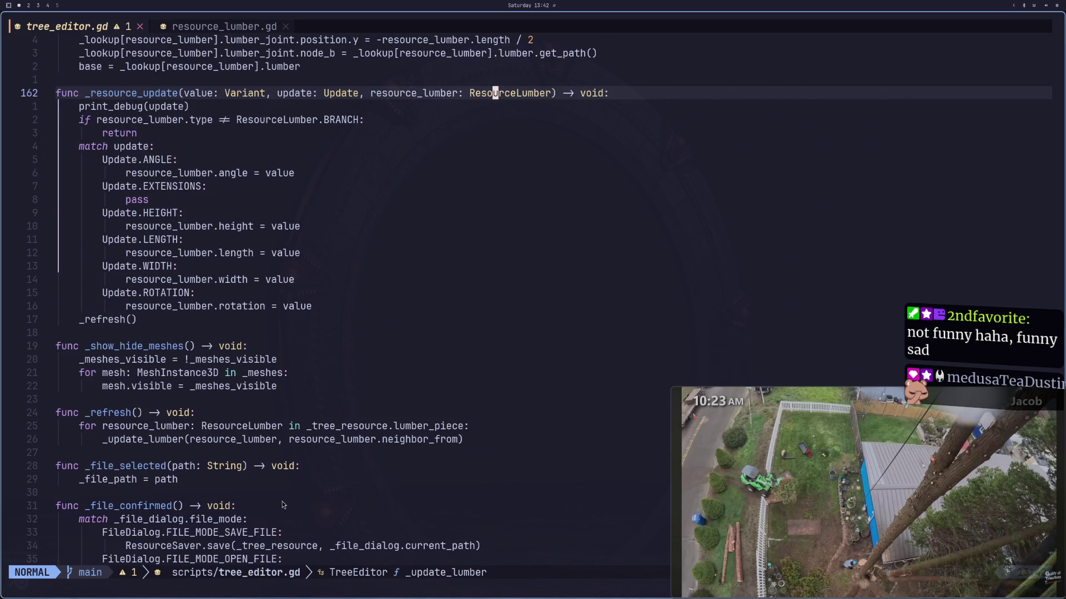
{"action": "key", "text": "k"}
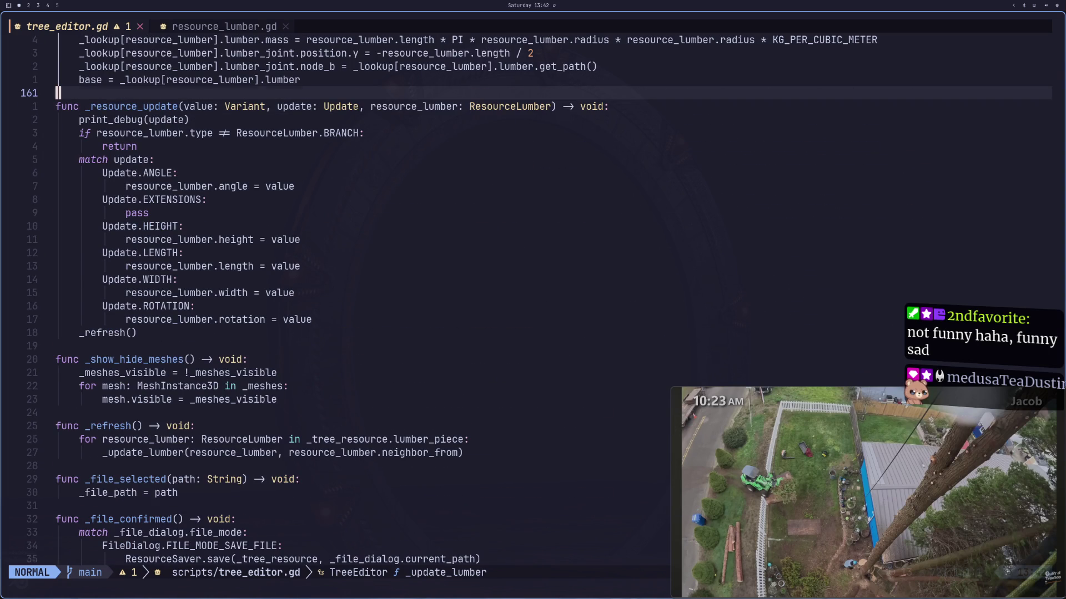
{"action": "key", "text": "j"}
{"action": "key", "text": "d"}
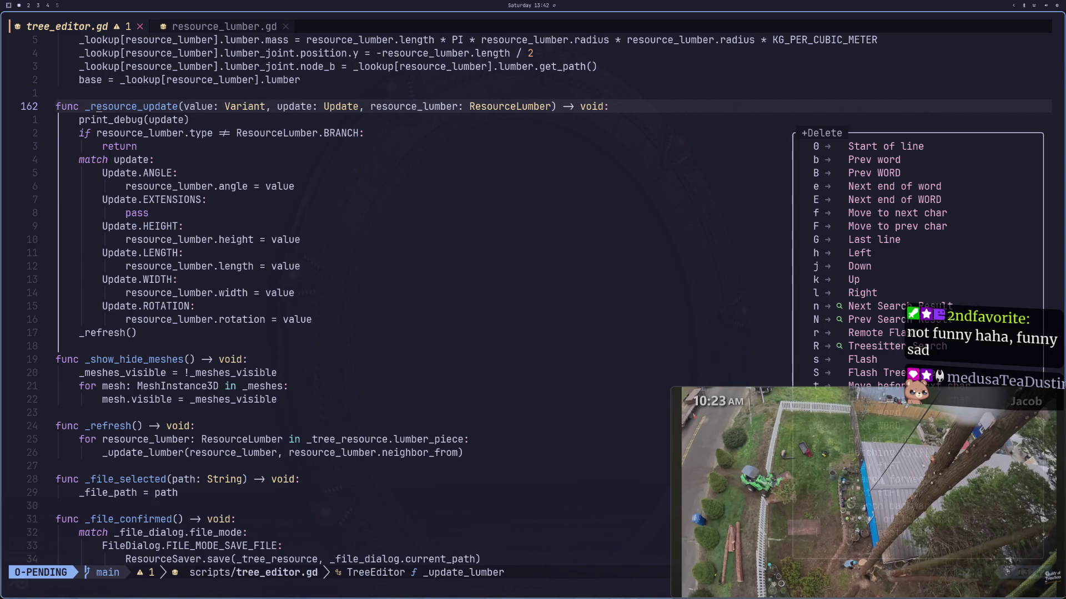
{"action": "key", "text": "a"}
{"action": "key", "text": "f"}
{"action": "key", "text": "d"}
{"action": "key", "text": "d"}
Step: Close the tree_editor.gd window with :q and return to the Godot editor
{"action": "left_click", "coordinate": [372, 66]}
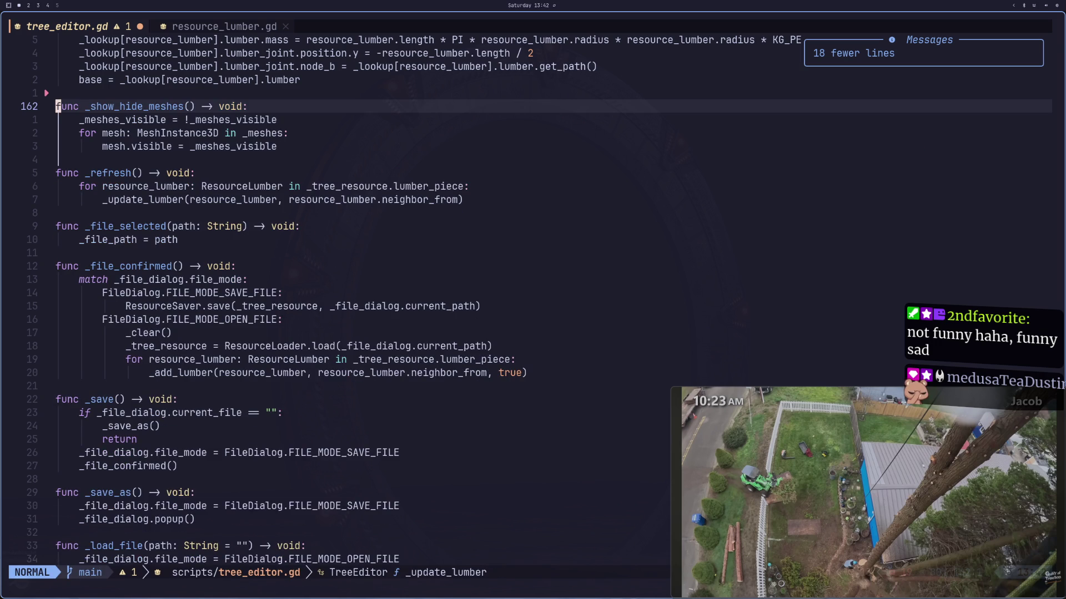
{"action": "key", "text": "G"}
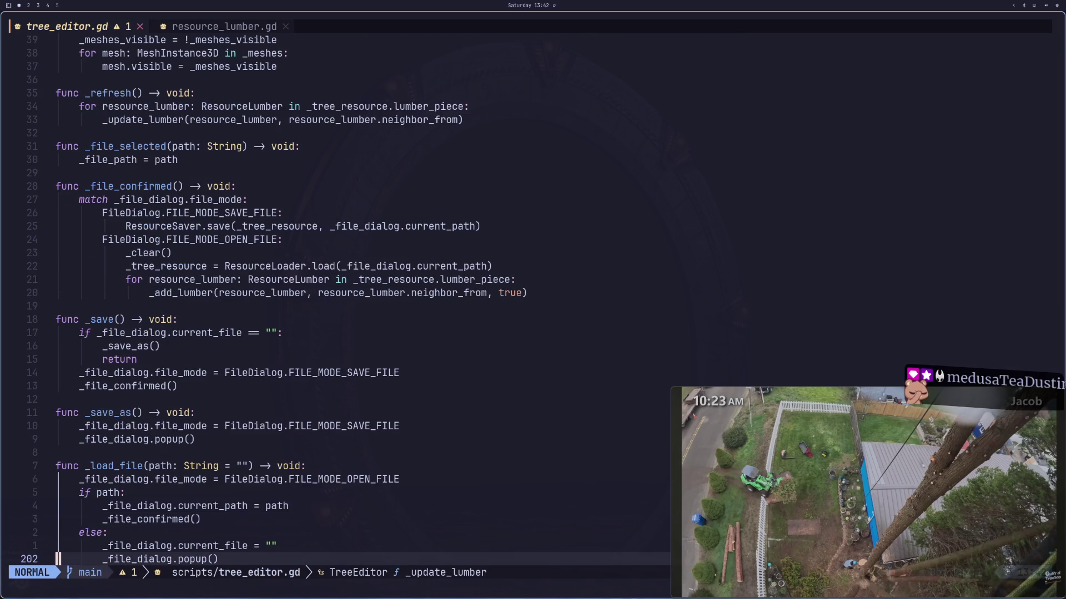
{"action": "key", "text": "colon"}
{"action": "type", "text": "q"}
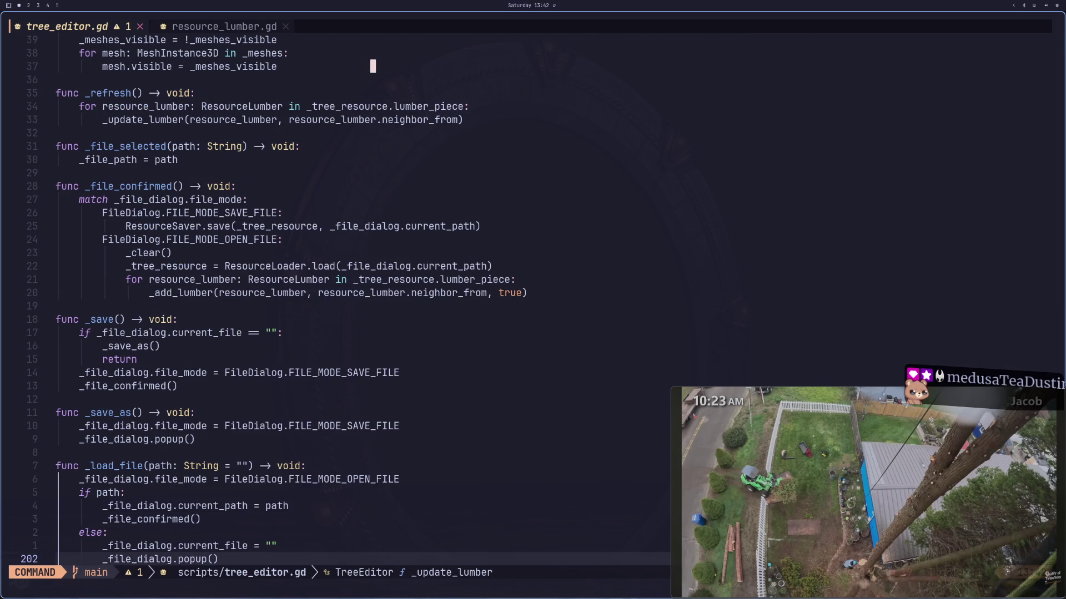
{"action": "key", "text": "Return"}
{"action": "key", "text": "j"}
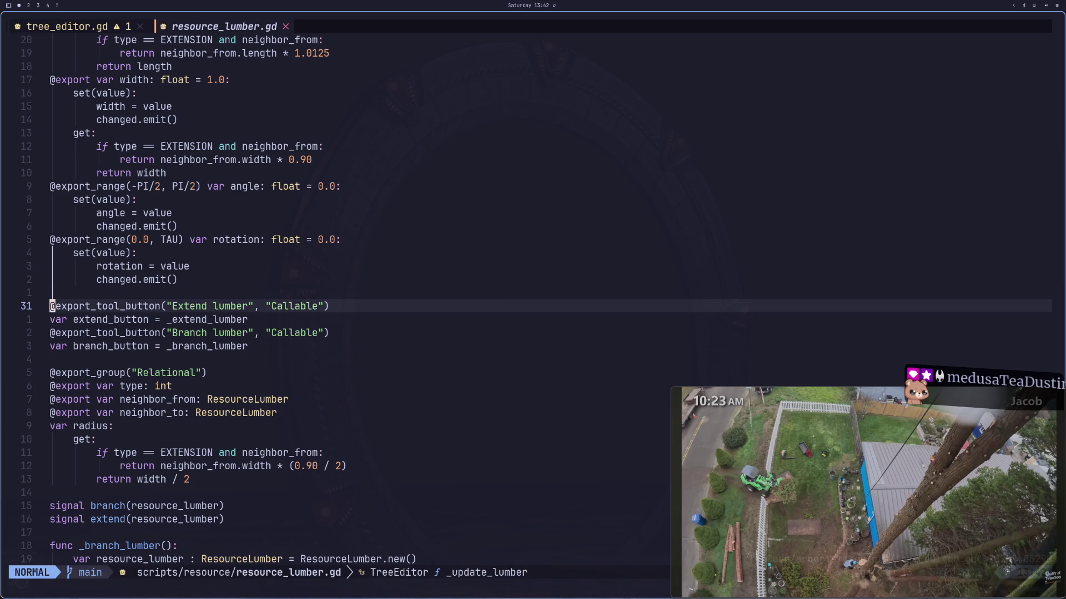
{"action": "key", "text": "ctrl+o"}
{"action": "key", "text": "super+2"}
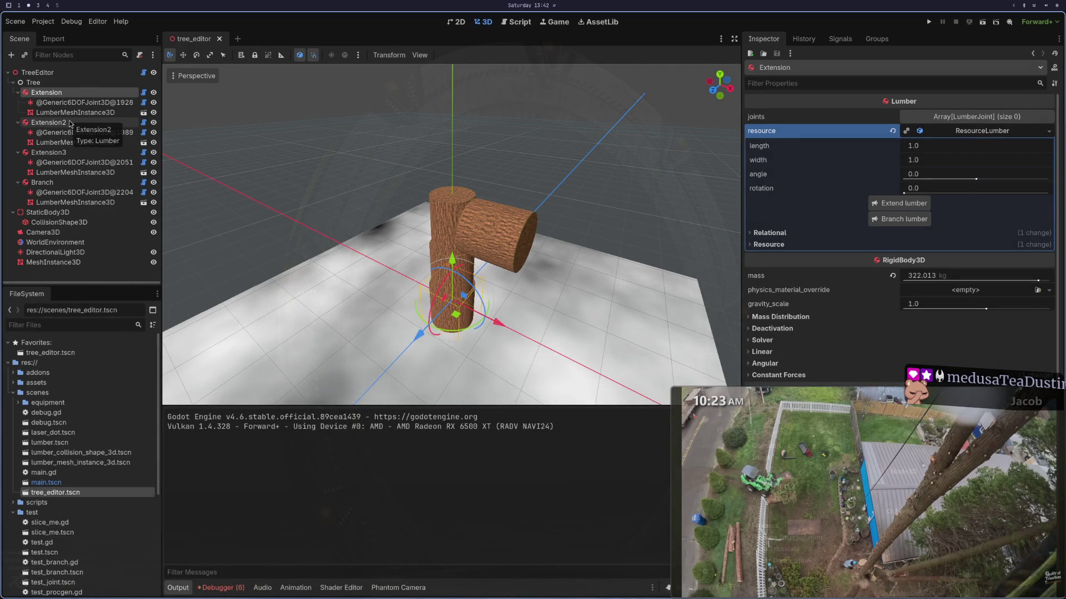
Step: Reopen the tree_editor scene and add a base log, selecting its Branch piece
{"action": "left_click", "coordinate": [220, 38]}
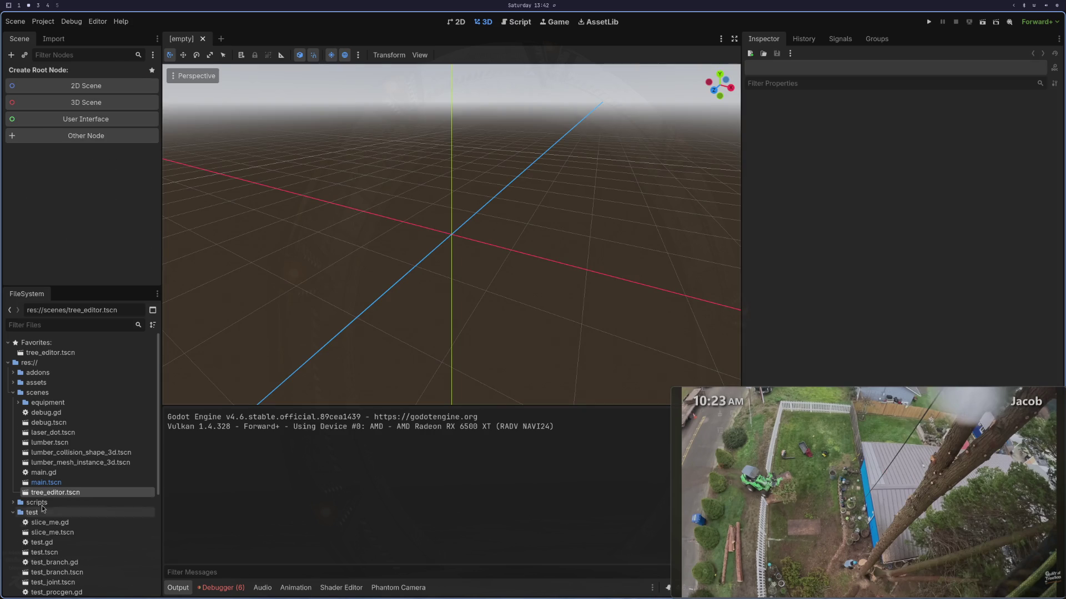
{"action": "double_click", "coordinate": [64, 494]}
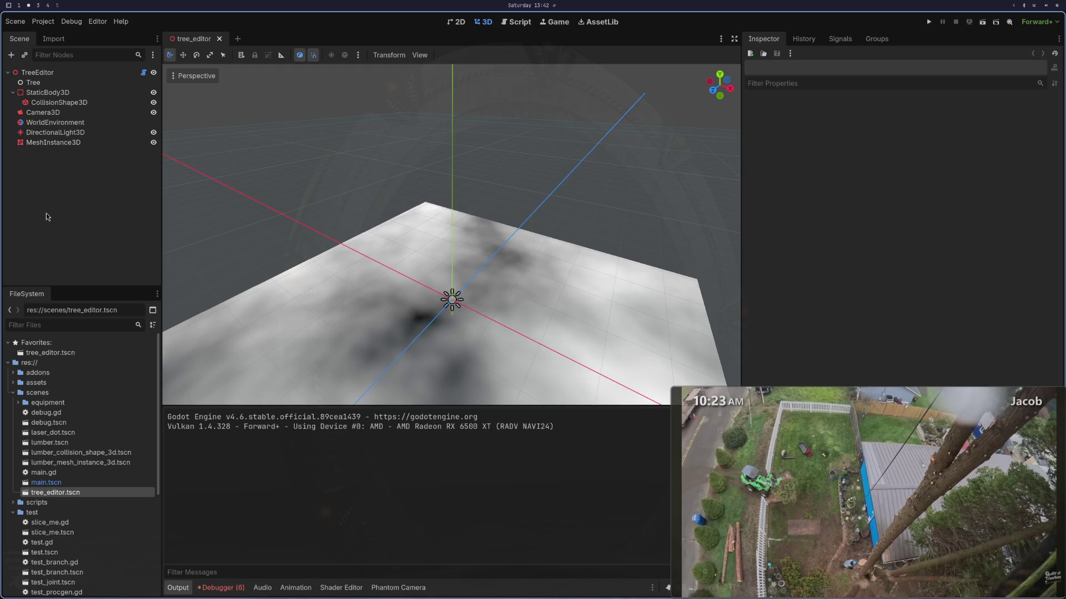
{"action": "left_click", "coordinate": [67, 75]}
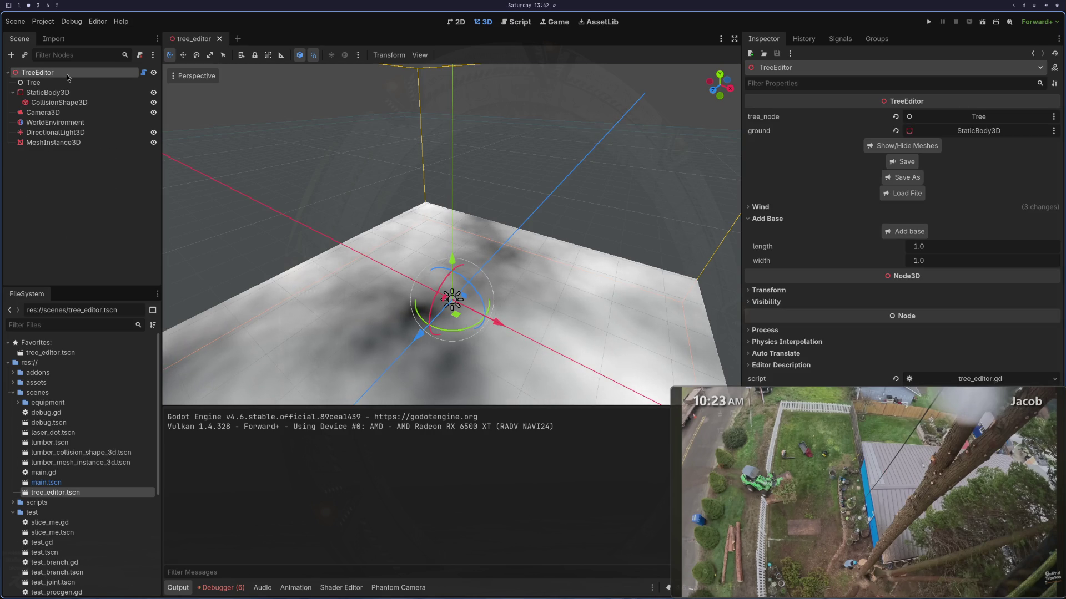
{"action": "left_click", "coordinate": [914, 232]}
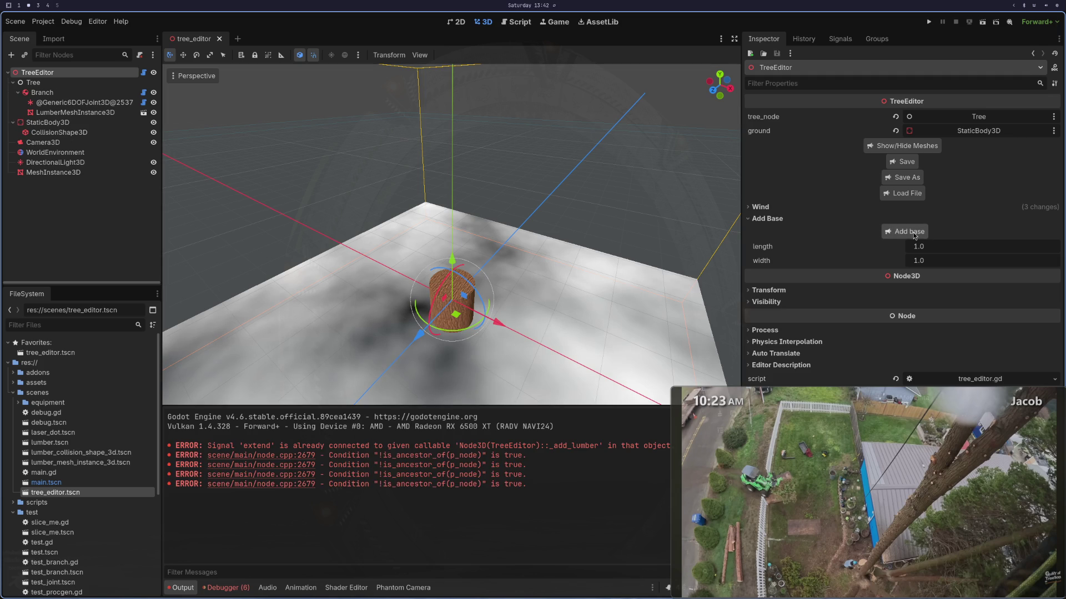
{"action": "left_click", "coordinate": [61, 92]}
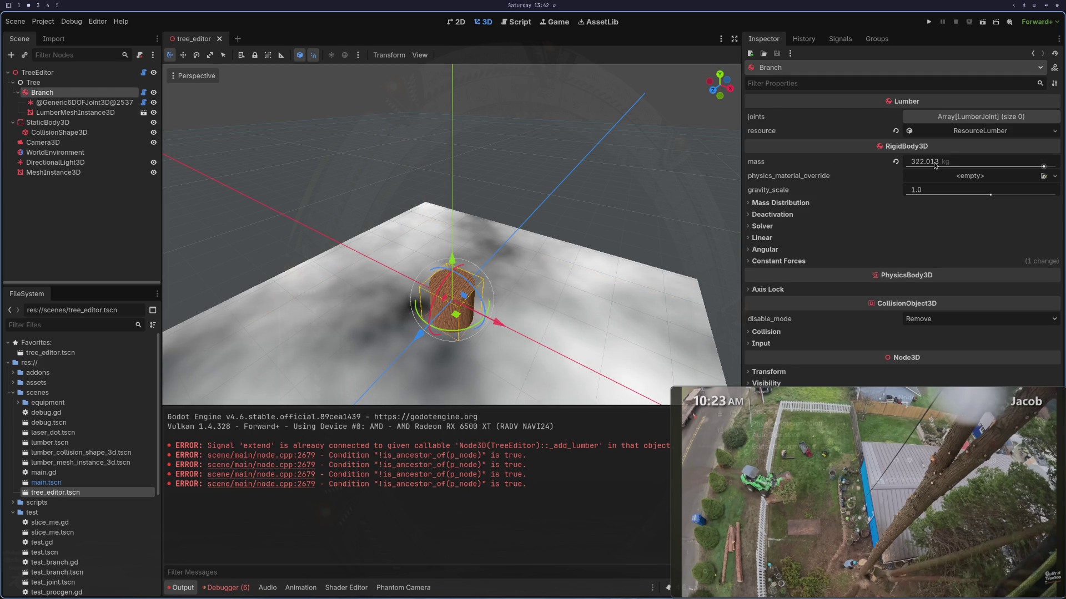
Step: Extend the log twice, creating Extension and then Extension2 on top
{"action": "left_click", "coordinate": [955, 131]}
{"action": "left_click", "coordinate": [956, 132]}
{"action": "left_click", "coordinate": [956, 131]}
{"action": "left_click", "coordinate": [899, 203]}
{"action": "left_click", "coordinate": [47, 122]}
{"action": "left_click", "coordinate": [961, 131]}
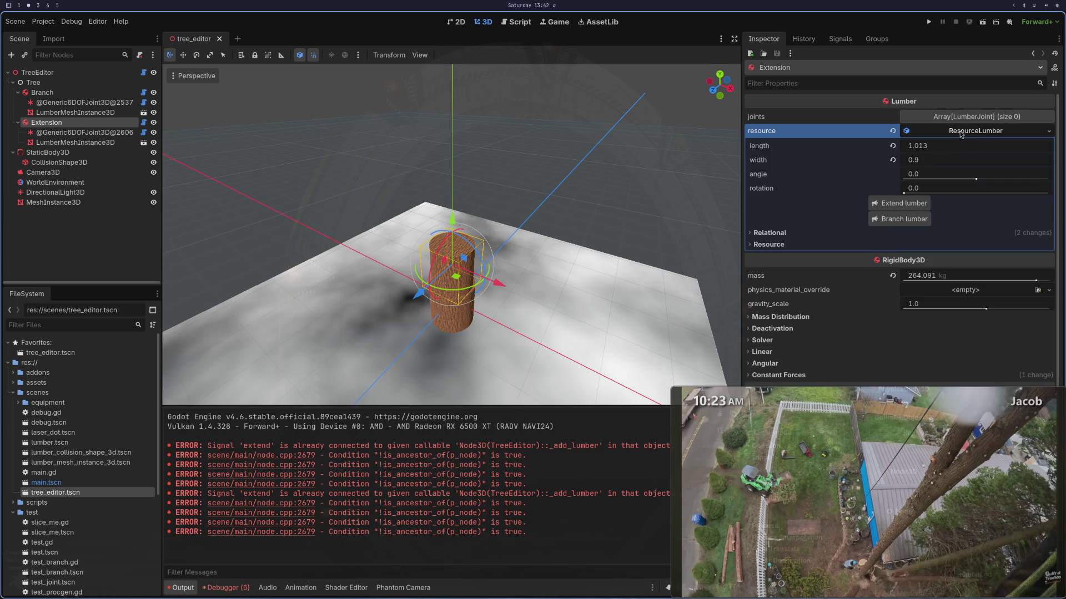
{"action": "left_click", "coordinate": [899, 203]}
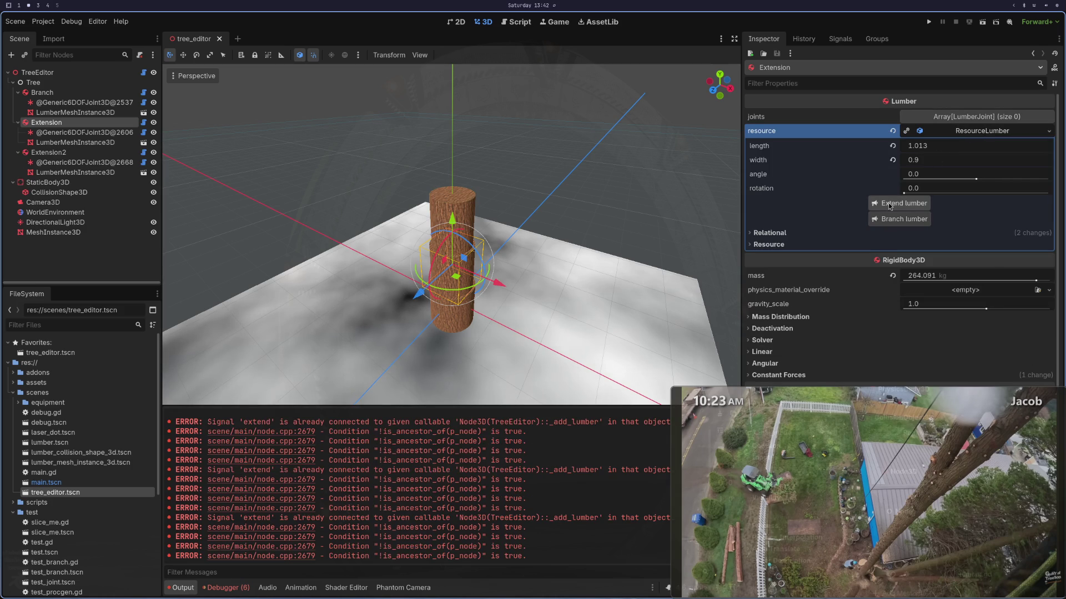
Step: Set the base Branch piece's width to 2.0
{"action": "left_click", "coordinate": [77, 94]}
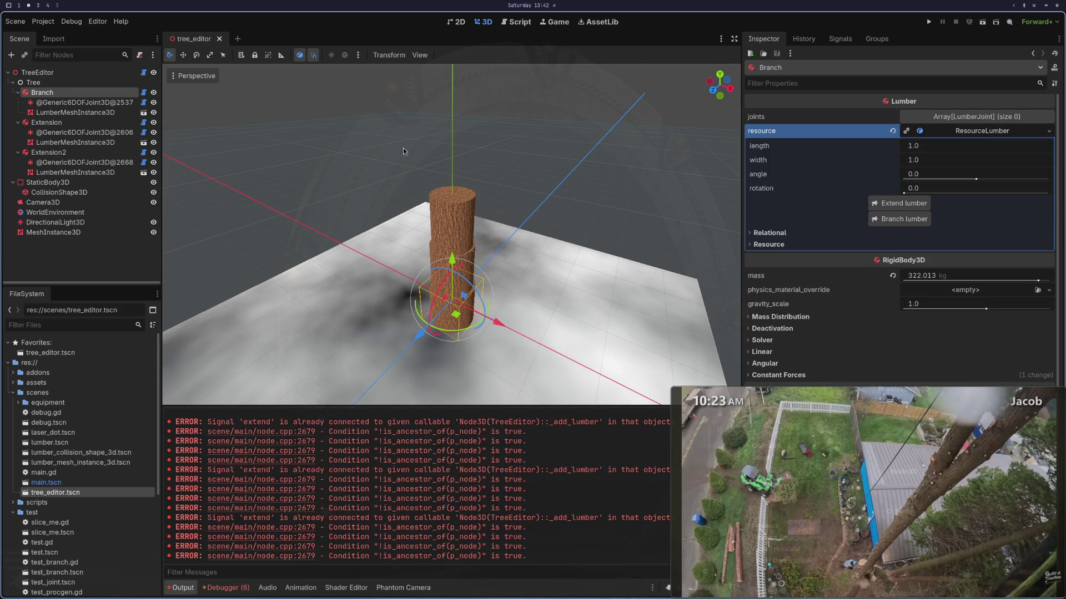
{"action": "left_click", "coordinate": [932, 161]}
{"action": "type", "text": "2"}
{"action": "key", "text": "Tab"}
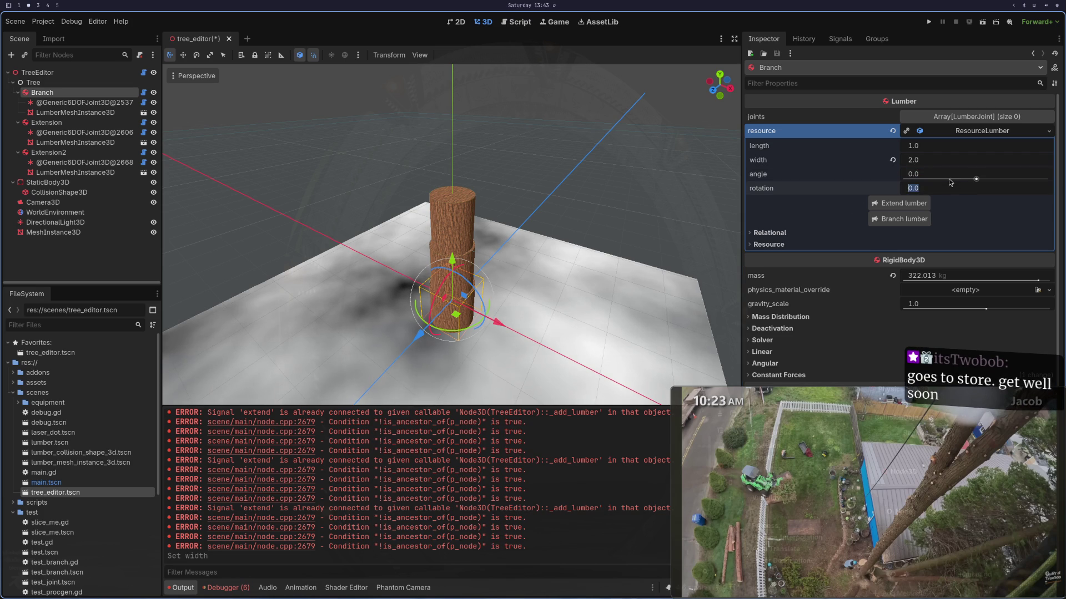
{"action": "key", "text": "super+1"}
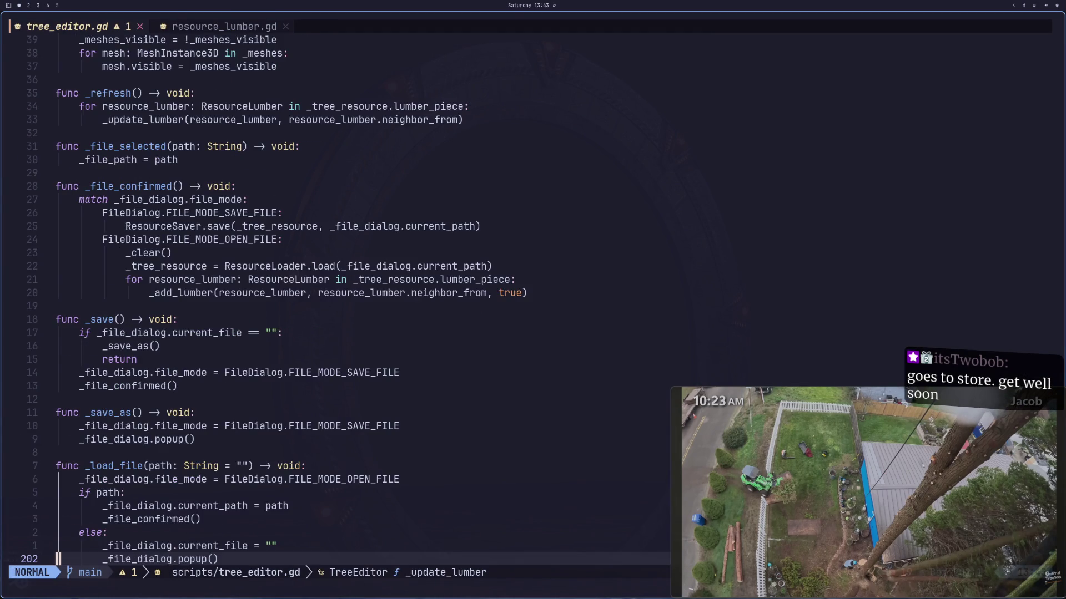
Step: On line 110 in _add_lumber, change the signal name 'extend' to 'changed'
{"action": "key", "text": "g"}
{"action": "key", "text": "g"}
{"action": "key", "text": "j"}
{"action": "key", "text": "j"}
{"action": "key", "text": "j"}
{"action": "key", "text": "j"}
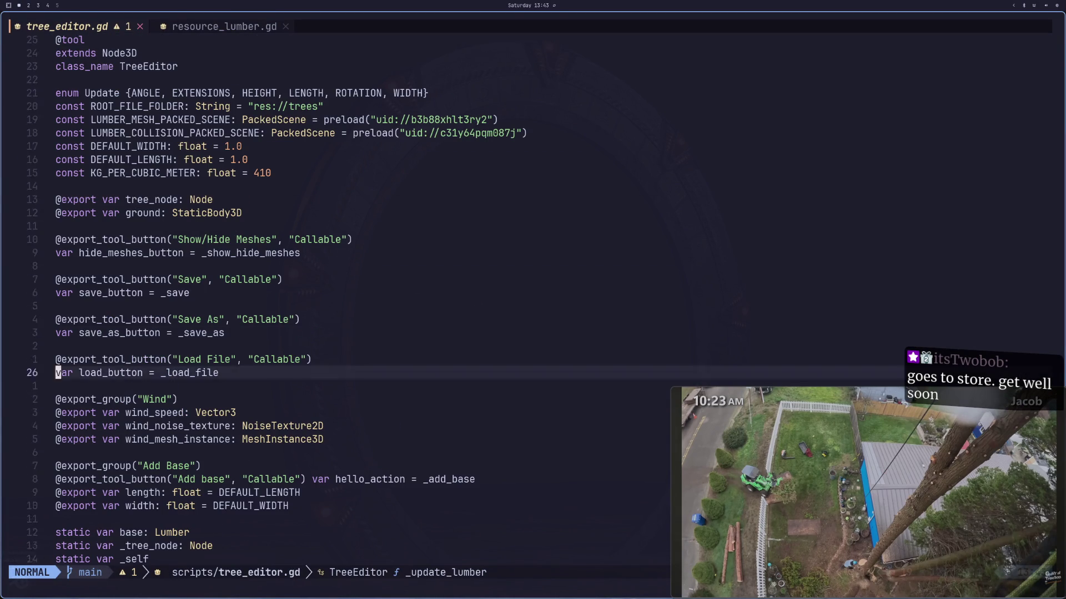
{"action": "key", "text": "j"}
{"action": "key", "text": "j"}
{"action": "key", "text": "j"}
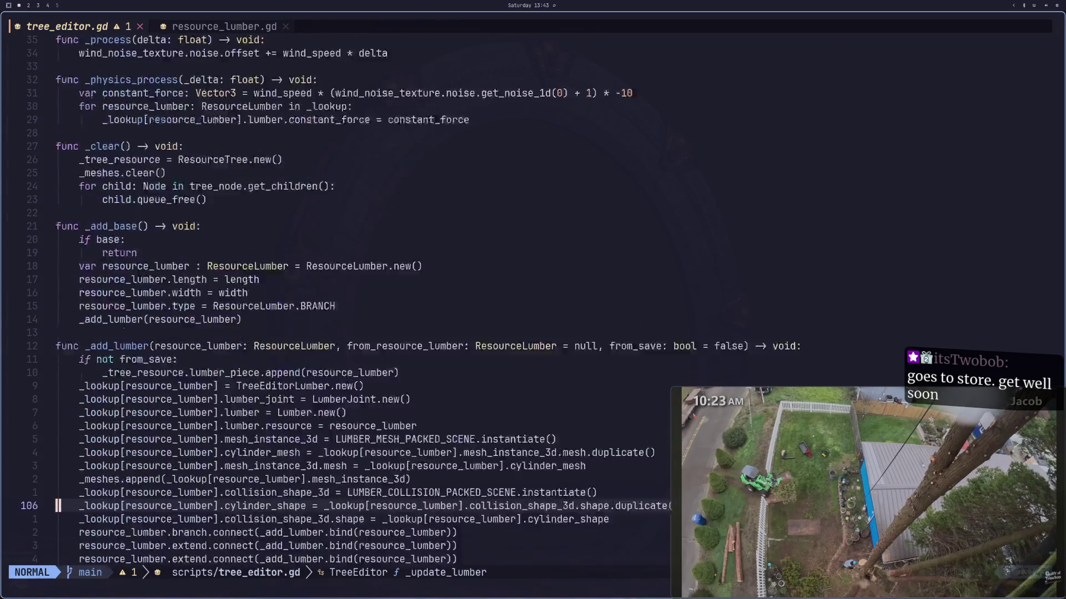
{"action": "key", "text": "k"}
{"action": "key", "text": "k"}
{"action": "key", "text": "k"}
{"action": "key", "text": "j"}
{"action": "key", "text": "j"}
{"action": "key", "text": "w"}
{"action": "key", "text": "w"}
{"action": "key", "text": "w"}
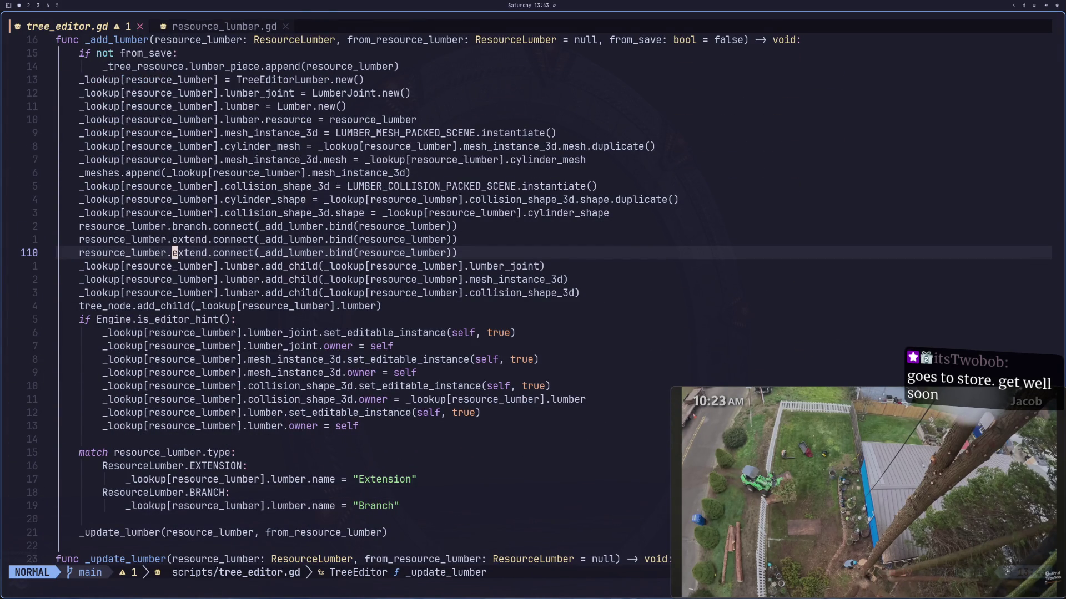
{"action": "key", "text": "c"}
{"action": "key", "text": "w"}
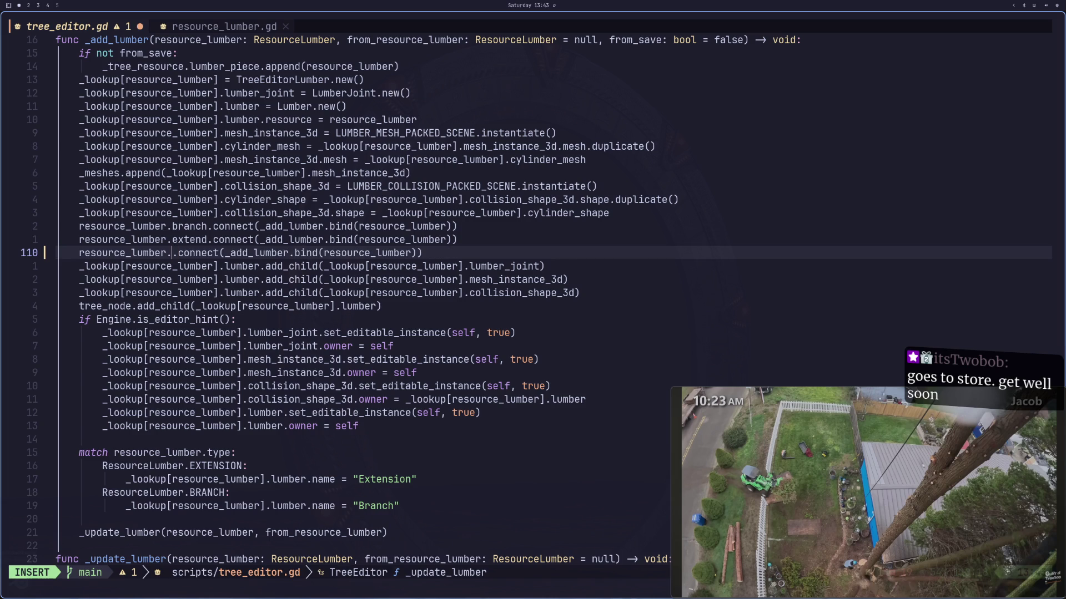
{"action": "type", "text": "chagne"}
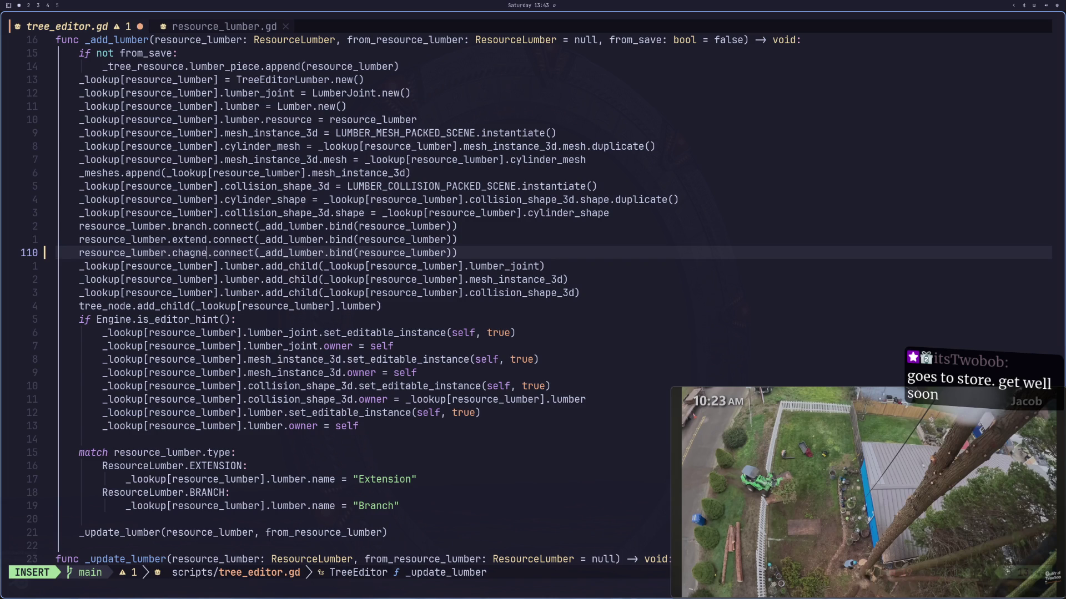
{"action": "type", "text": "nged"}
{"action": "key", "text": "Escape"}
{"action": "key", "text": "l"}
{"action": "key", "text": "l"}
{"action": "key", "text": "l"}
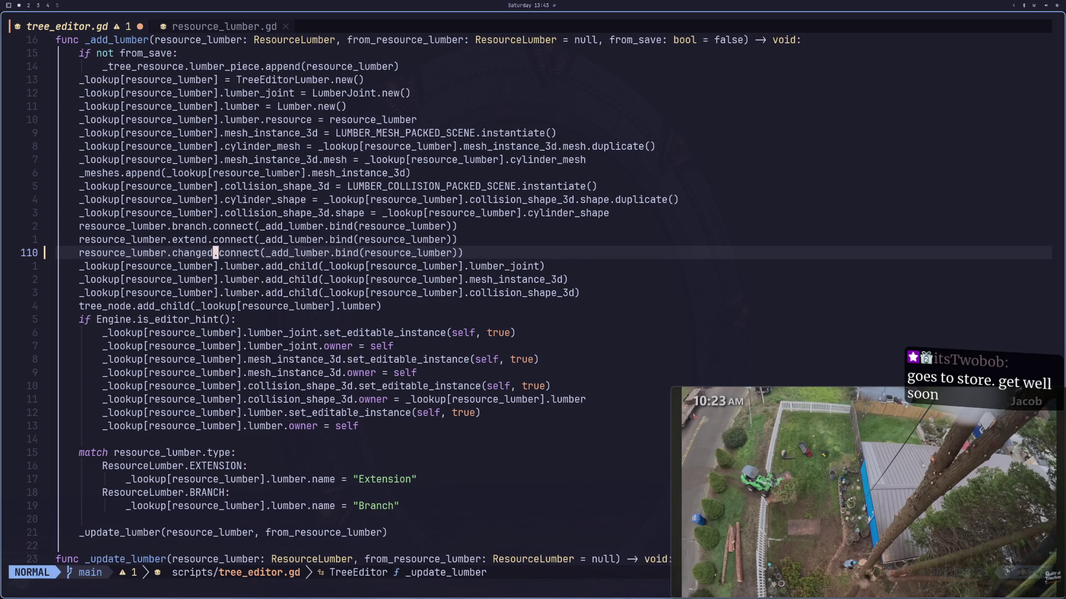
Step: Replace the bound _add_lumber callback on line 110 with _refresh
{"action": "key", "text": "w"}
{"action": "key", "text": "l"}
{"action": "key", "text": "l"}
{"action": "key", "text": "d"}
{"action": "key", "text": "f"}
{"action": "key", "text": "parenleft"}
{"action": "key", "text": "d"}
{"action": "key", "text": "f"}
{"action": "key", "text": "parenright"}
{"action": "type", "text": "irefe"}
{"action": "key", "text": "BackSpace"}
{"action": "type", "text": "resh"}
Step: Save tree_editor.gd with :w
{"action": "key", "text": "Escape"}
{"action": "type", "text": ":w"}
{"action": "key", "text": "Return"}
{"action": "key", "text": "super+2"}
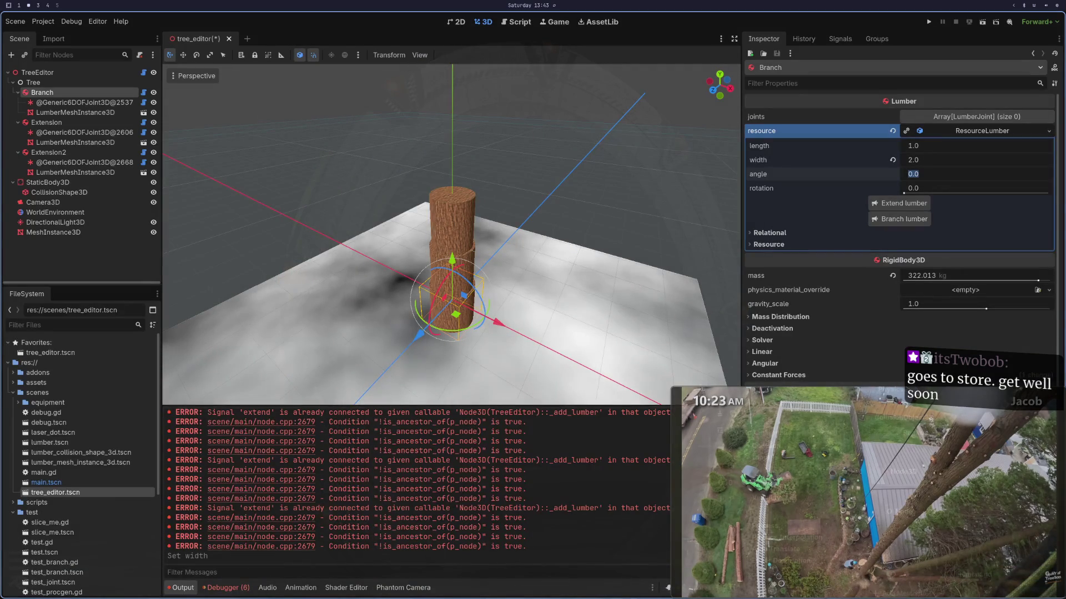
Step: Close the tree_editor tab choosing Don't Save, then reopen tree_editor.tscn from the FileSystem dock
{"action": "left_click", "coordinate": [228, 38]}
{"action": "left_click", "coordinate": [469, 325]}
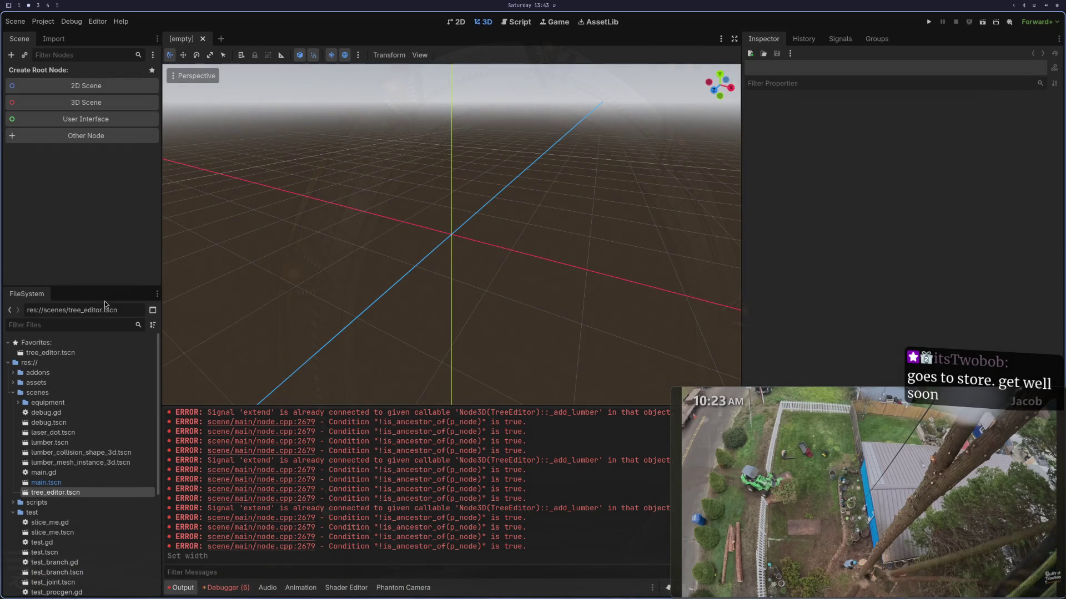
{"action": "double_click", "coordinate": [74, 494]}
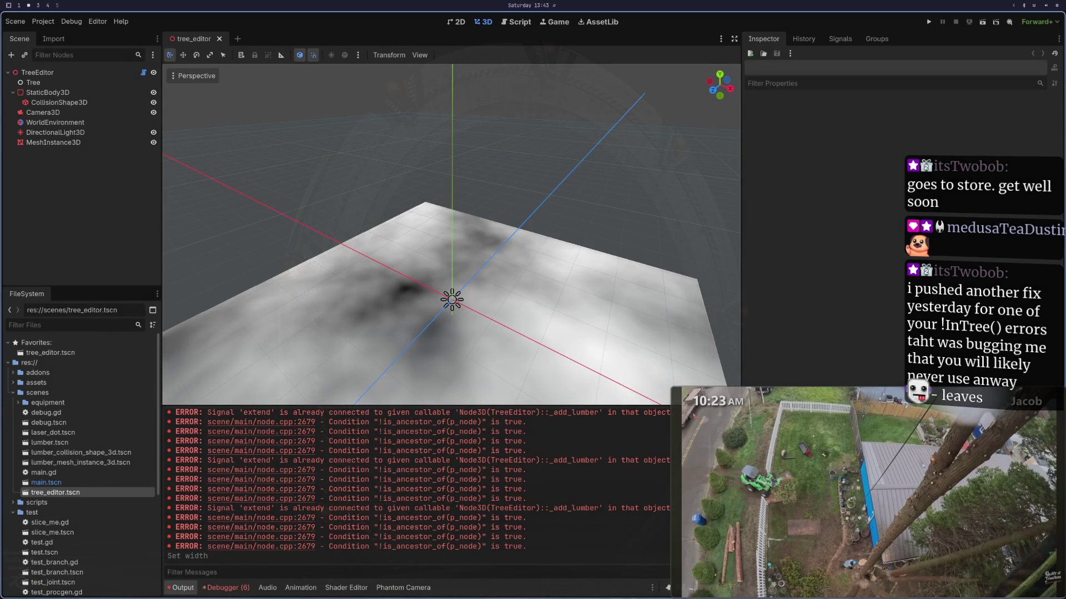
{"action": "key", "text": "super+1"}
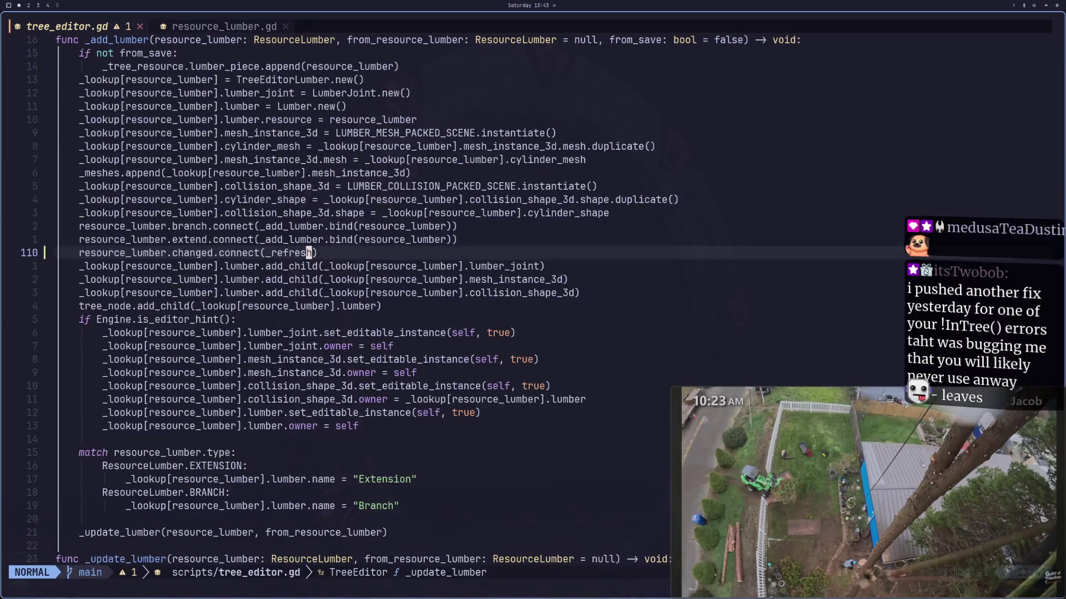
Step: Open lazygit with <leader>gg and dismiss the pull error message
{"action": "key", "text": "space"}
{"action": "key", "text": "space"}
{"action": "type", "text": "g"}
{"action": "key", "text": "Escape"}
{"action": "key", "text": "space"}
{"action": "key", "text": "g"}
{"action": "key", "text": "g"}
{"action": "key", "text": "p"}
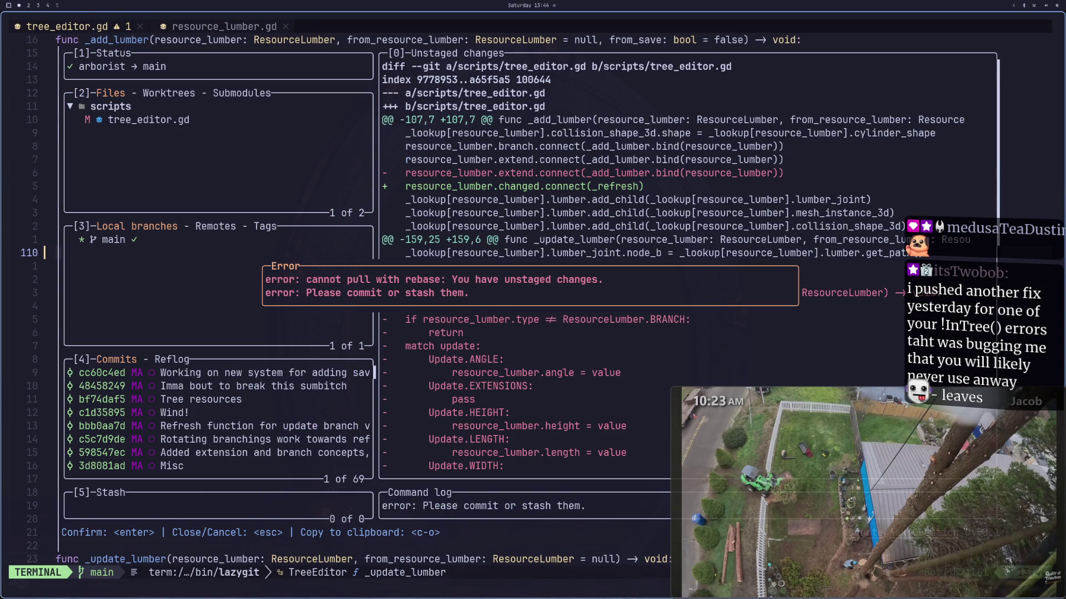
{"action": "key", "text": "Escape"}
Step: Stage tree_editor.gd and commit it with the message 'Misc'
{"action": "key", "text": "Down"}
{"action": "key", "text": "space"}
{"action": "type", "text": "cMisc"}
{"action": "key", "text": "Return"}
Step: Push the Misc commit to main, pull from the remote, and quit lazygit
{"action": "key", "text": "shift+p"}
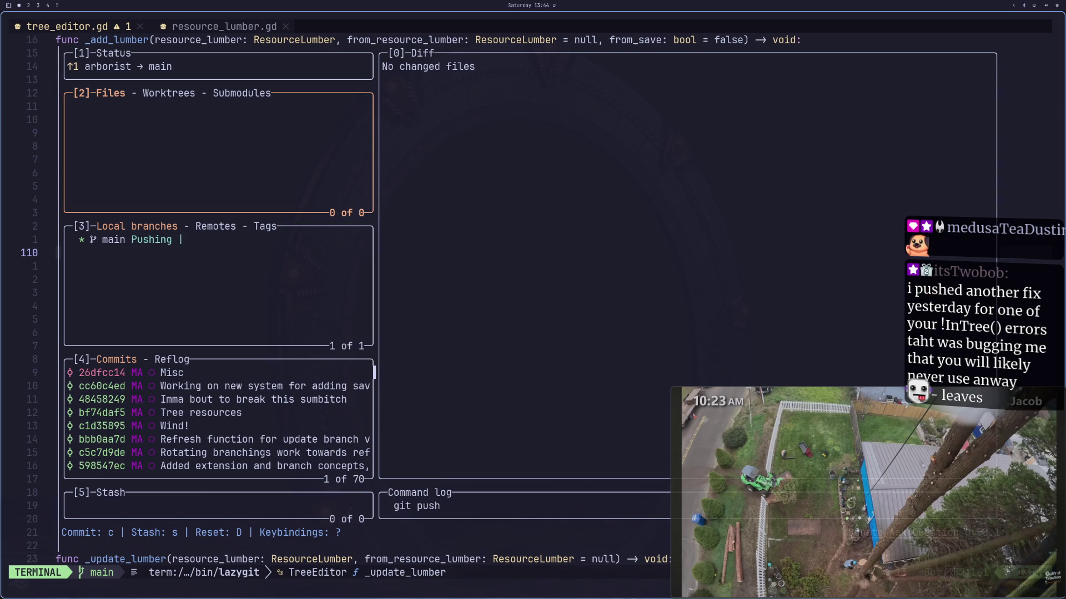
{"action": "key", "text": "p"}
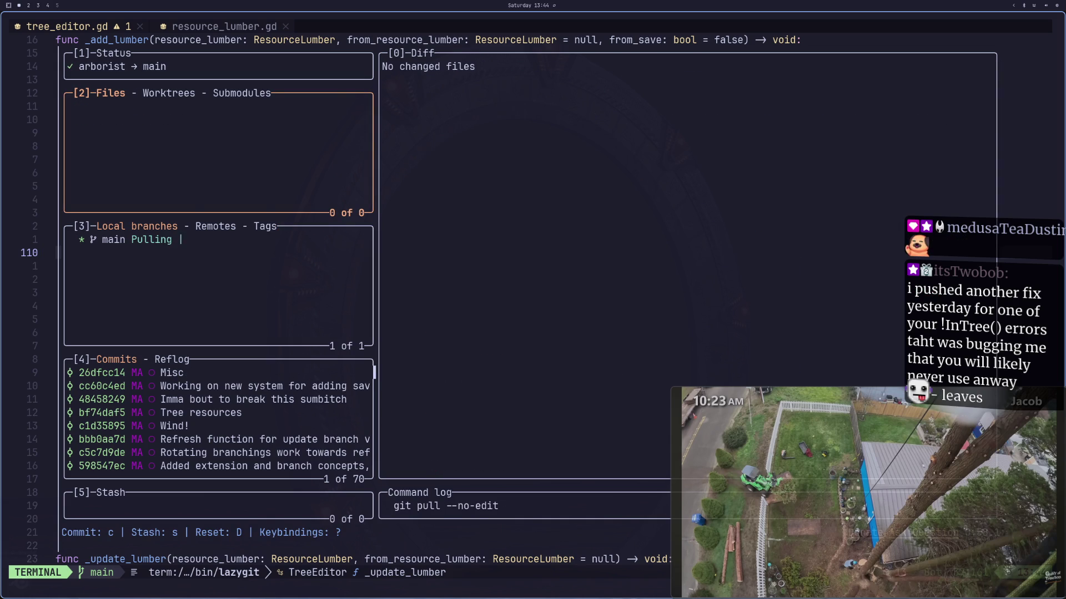
{"action": "key", "text": "q"}
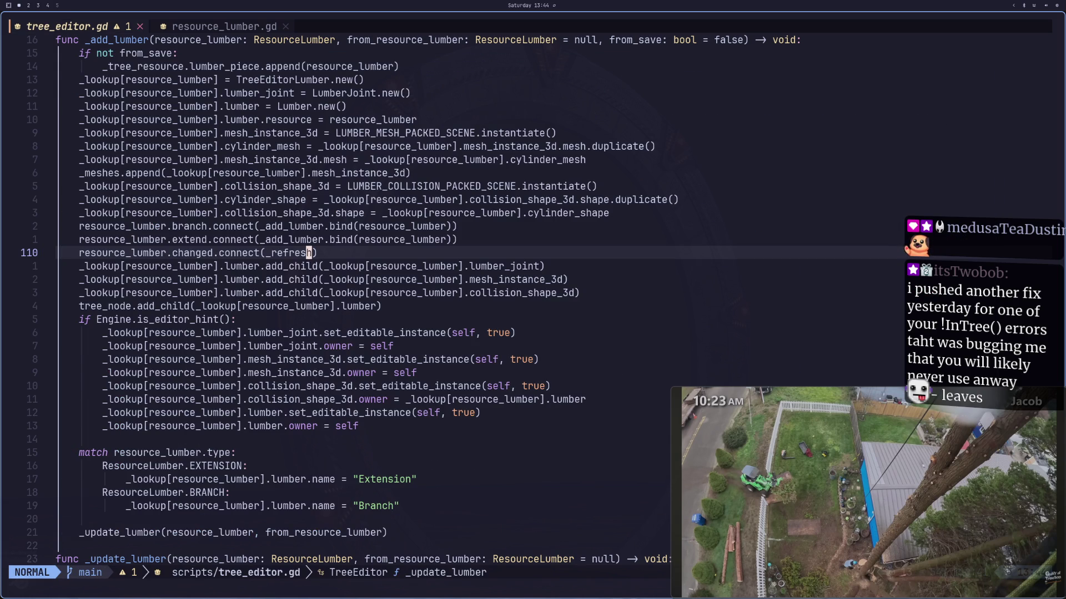
{"action": "key", "text": "super+4"}
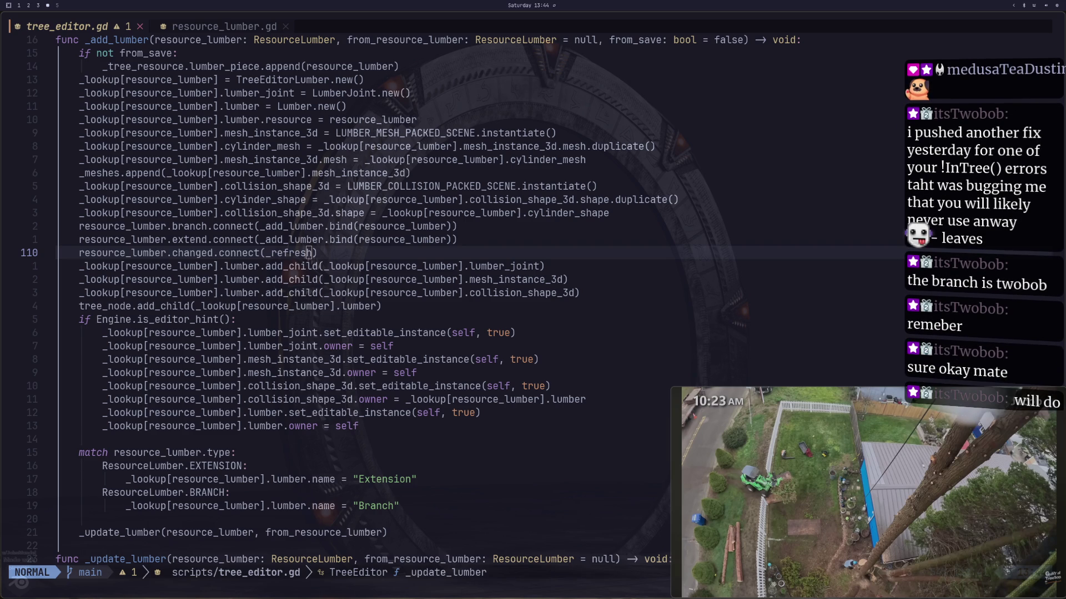
{"action": "key", "text": "6"}
{"action": "key", "text": "k"}
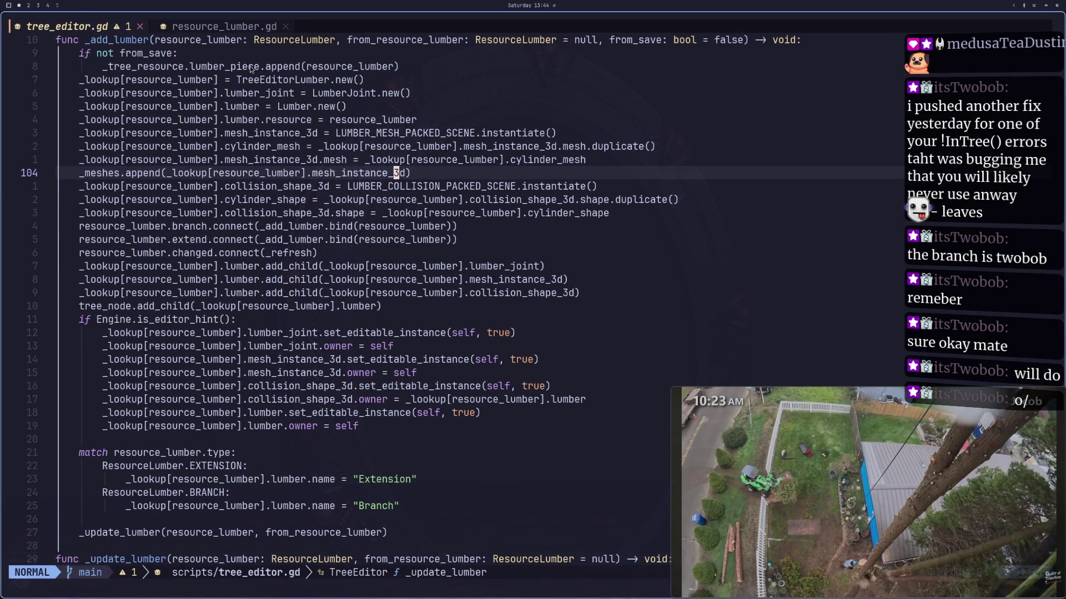
{"action": "left_click", "coordinate": [204, 26]}
{"action": "left_click", "coordinate": [113, 25]}
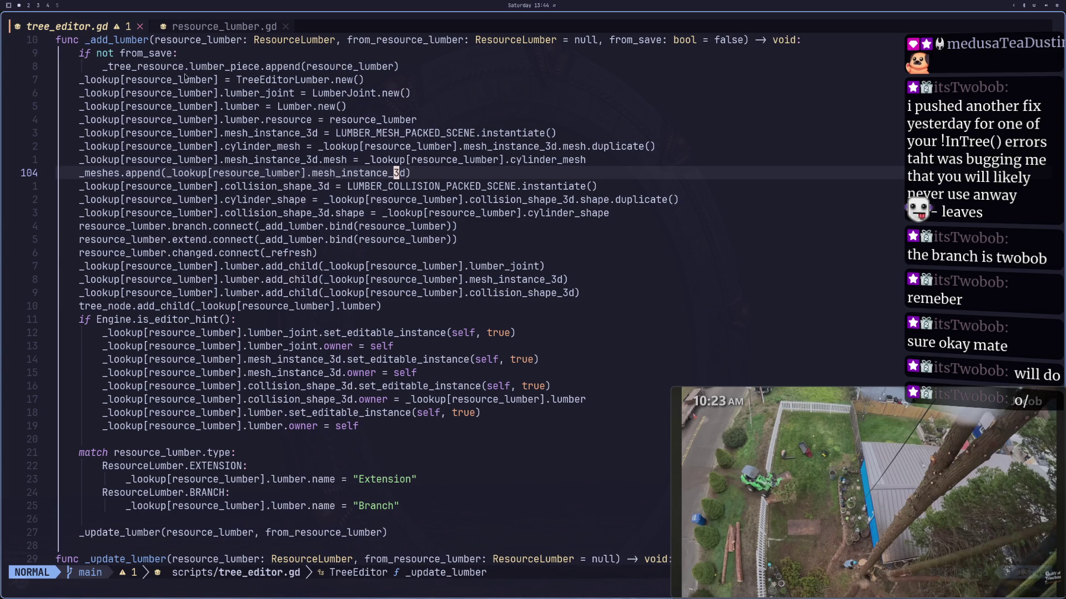
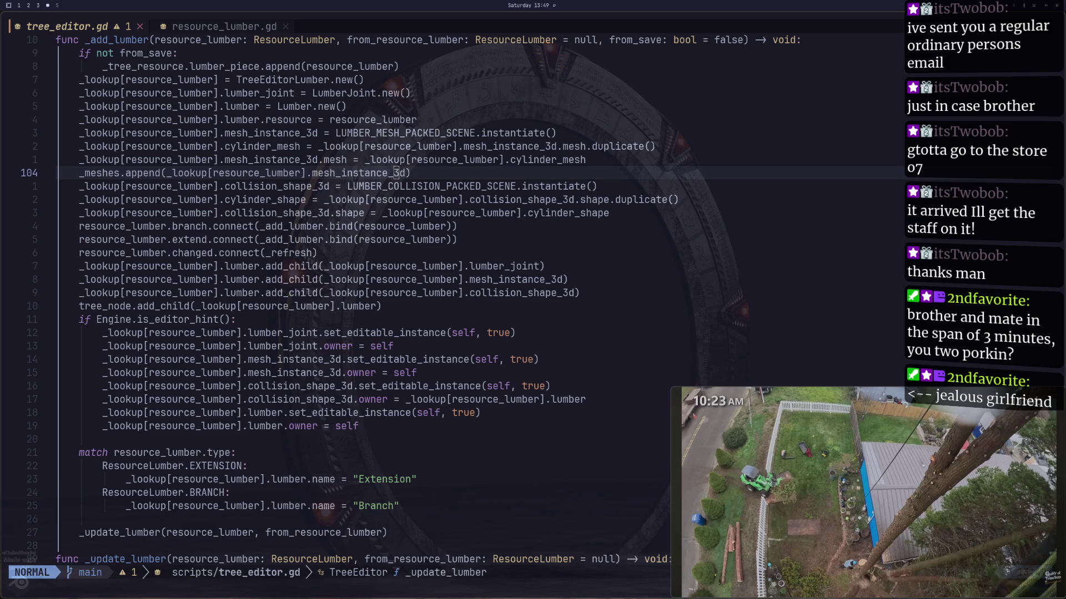
Step: Review lines 113 and 110 of _add_lumber in tree_editor.gd, including the _refresh connection
{"action": "mouse_move", "coordinate": [743, 424]}
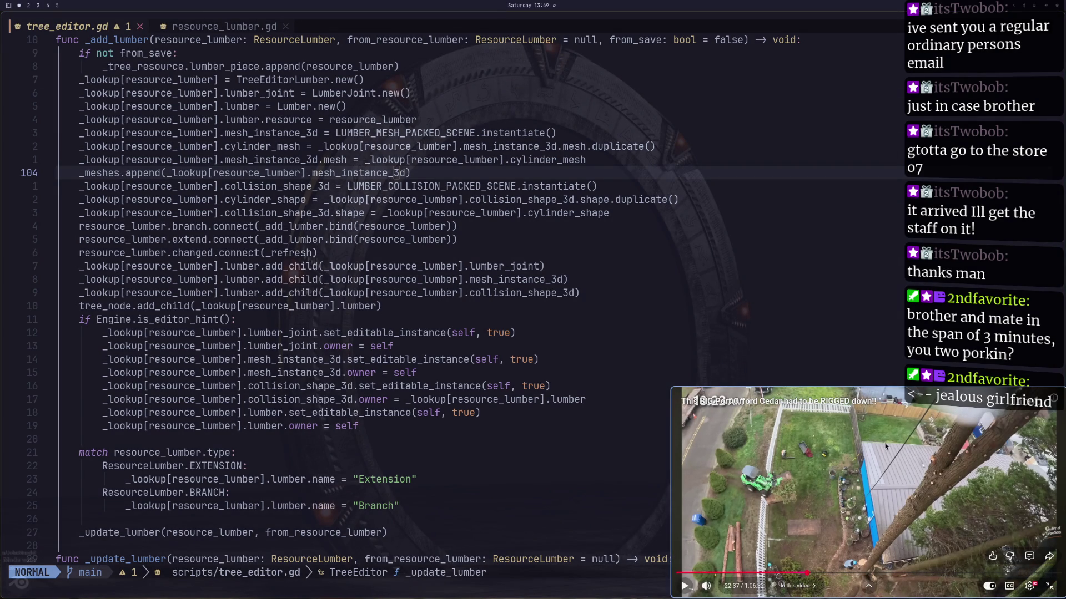
{"action": "left_click", "coordinate": [244, 292]}
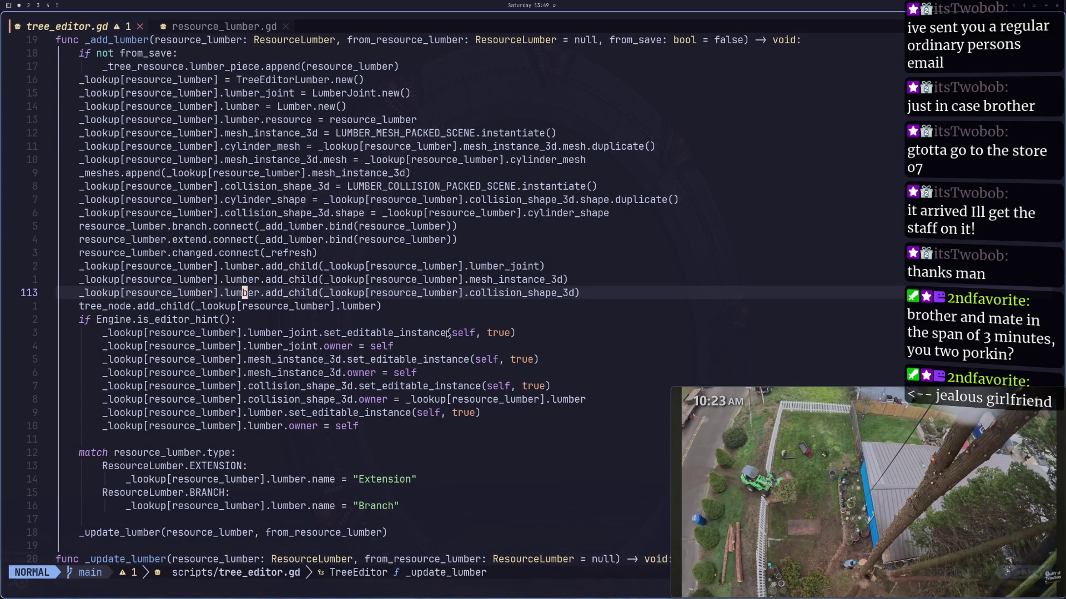
{"action": "left_click", "coordinate": [286, 253]}
Step: Switch to the Godot editor and select the TreeEditor root node
{"action": "key", "text": "super+2"}
{"action": "key", "text": "super+1"}
{"action": "key", "text": "super+2"}
{"action": "left_click", "coordinate": [61, 72]}
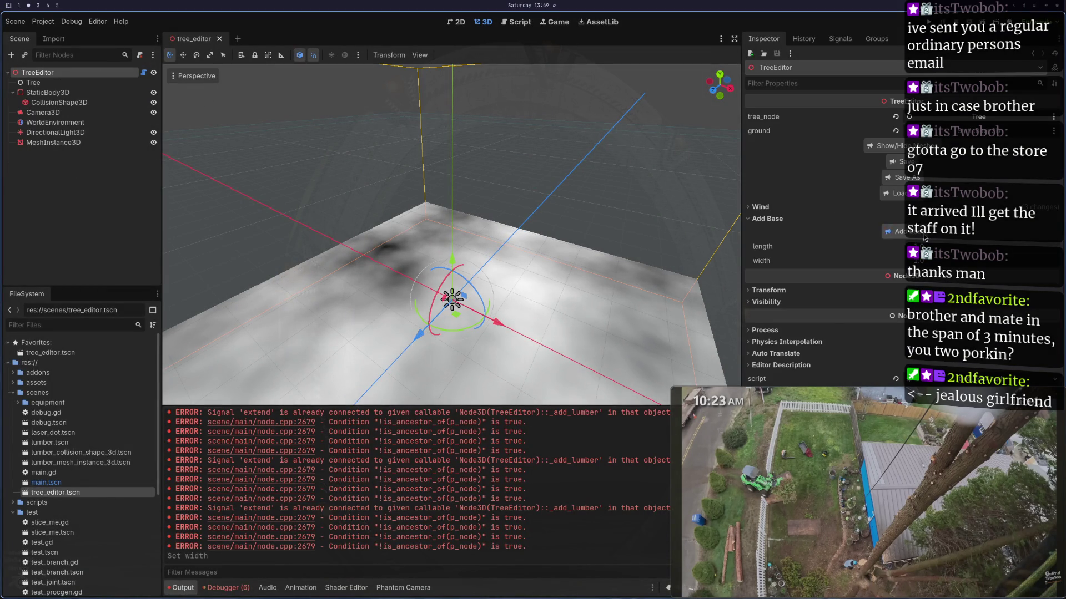
Step: Add a base Branch log, extend it with an Extension log, and try width 2, then revert it
{"action": "left_click", "coordinate": [925, 237]}
{"action": "left_click", "coordinate": [75, 93]}
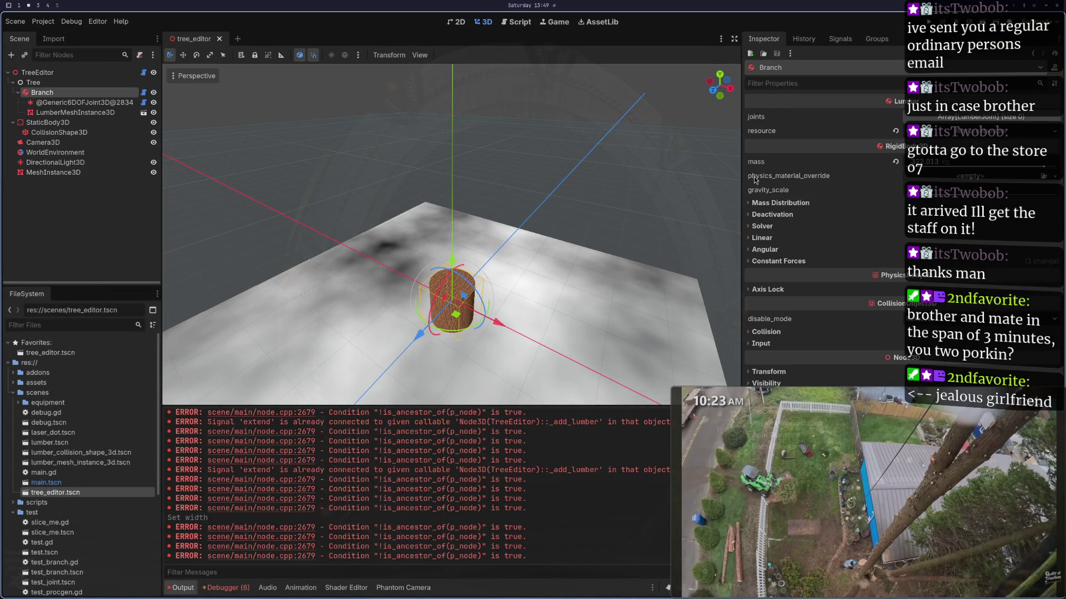
{"action": "left_click", "coordinate": [951, 132]}
{"action": "left_click", "coordinate": [886, 203]}
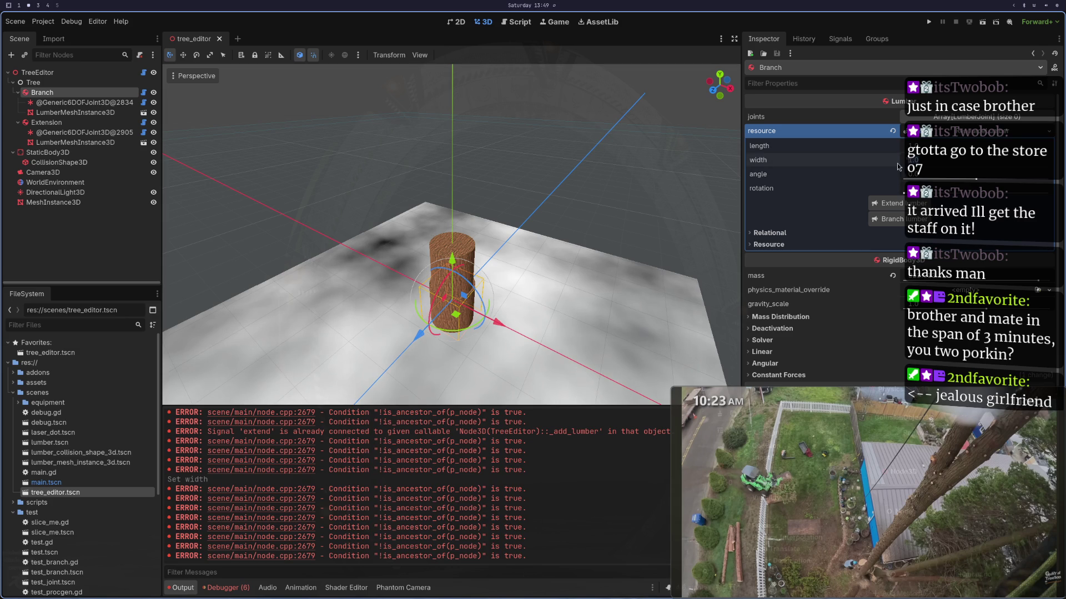
{"action": "type", "text": "2"}
{"action": "key", "text": "Tab"}
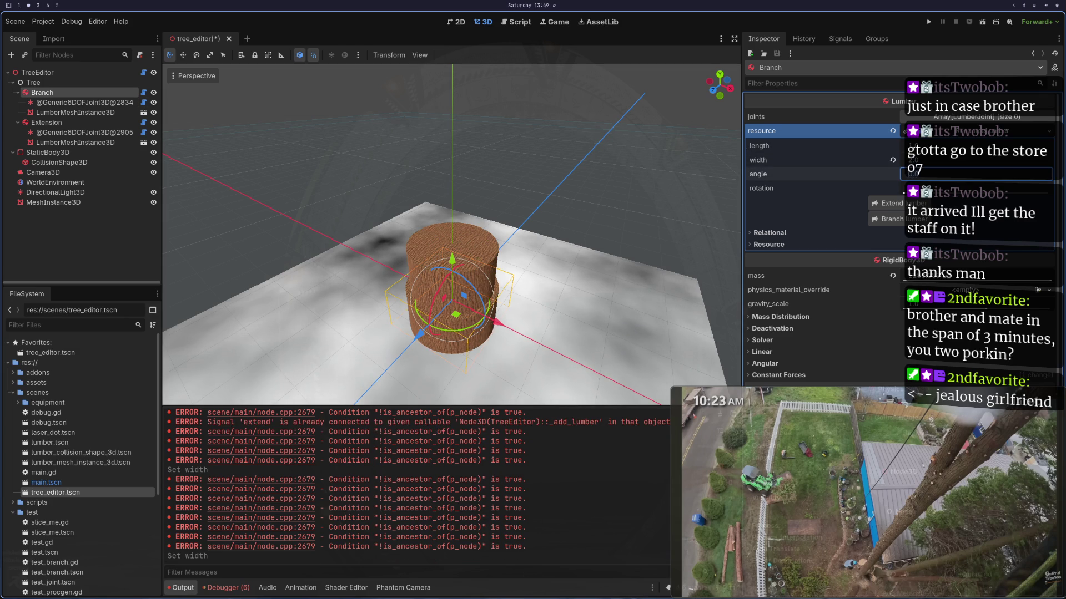
{"action": "scroll", "coordinate": [600, 220], "scroll_direction": "up", "scroll_amount": 3}
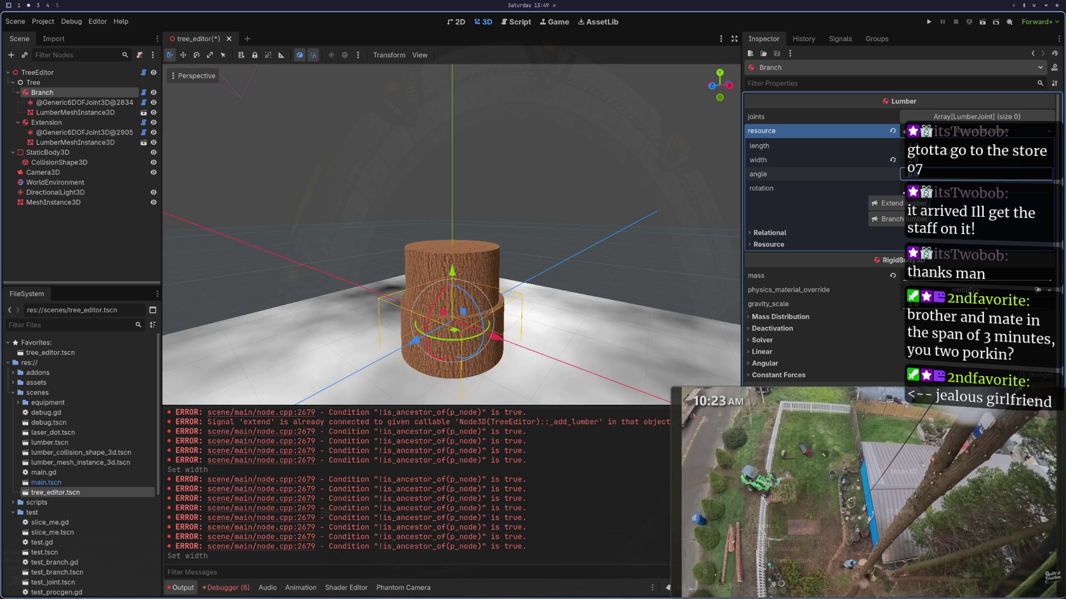
{"action": "key", "text": "ctrl+z"}
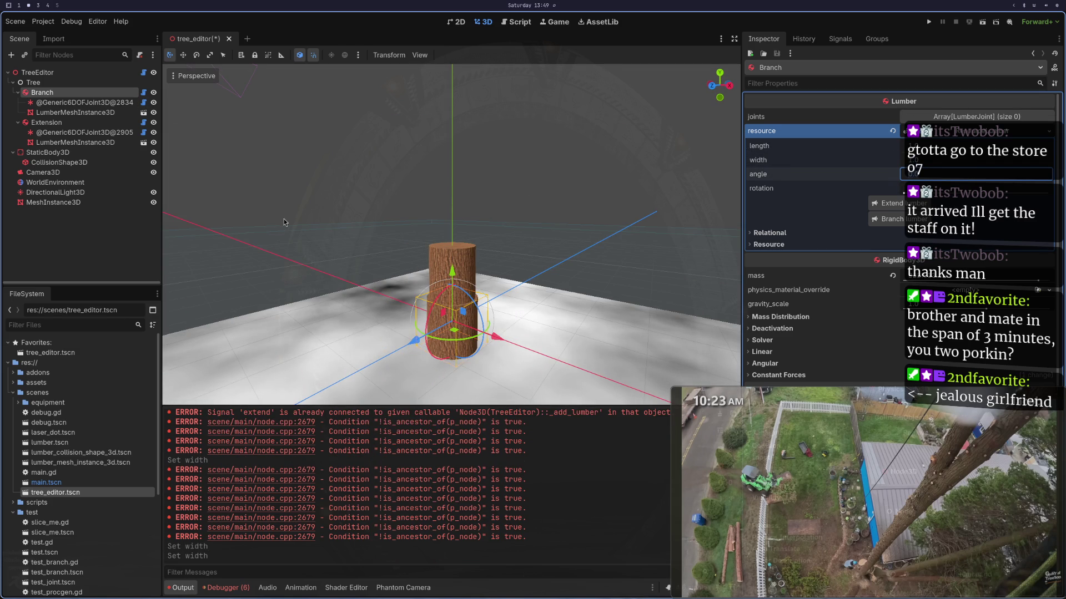
Step: Stack Extension2 and Extension3 logs onto the trunk, then reselect the bottom Branch log
{"action": "left_click", "coordinate": [54, 126]}
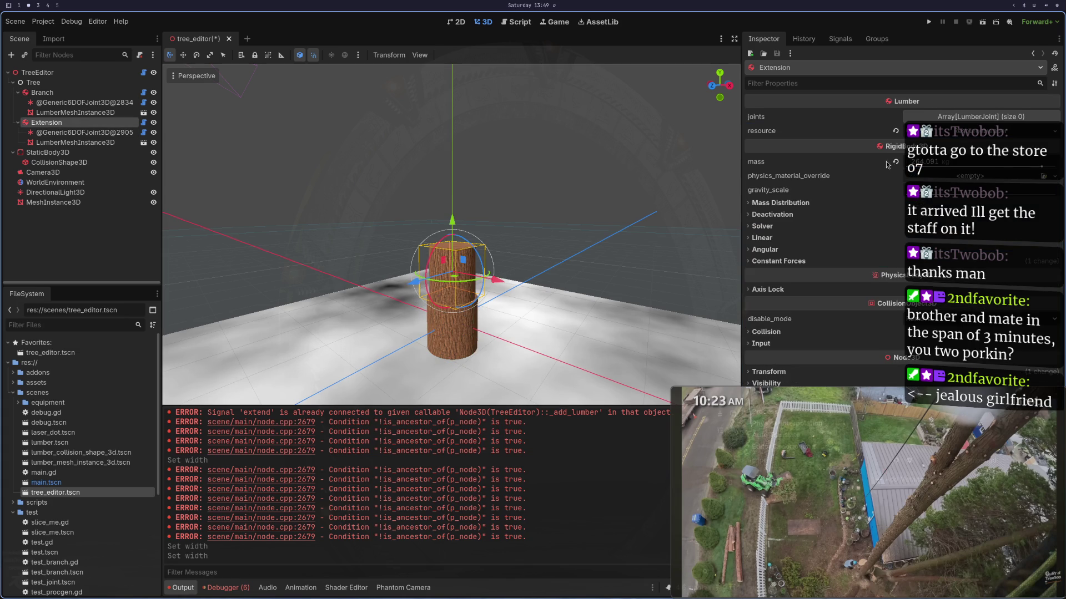
{"action": "left_click", "coordinate": [892, 202]}
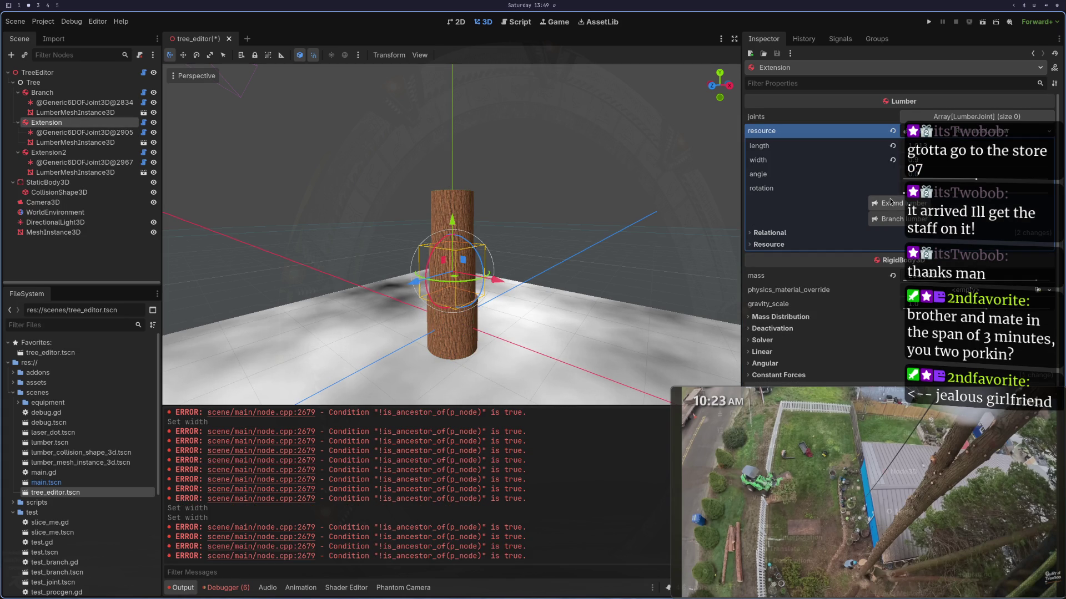
{"action": "left_click", "coordinate": [53, 153]}
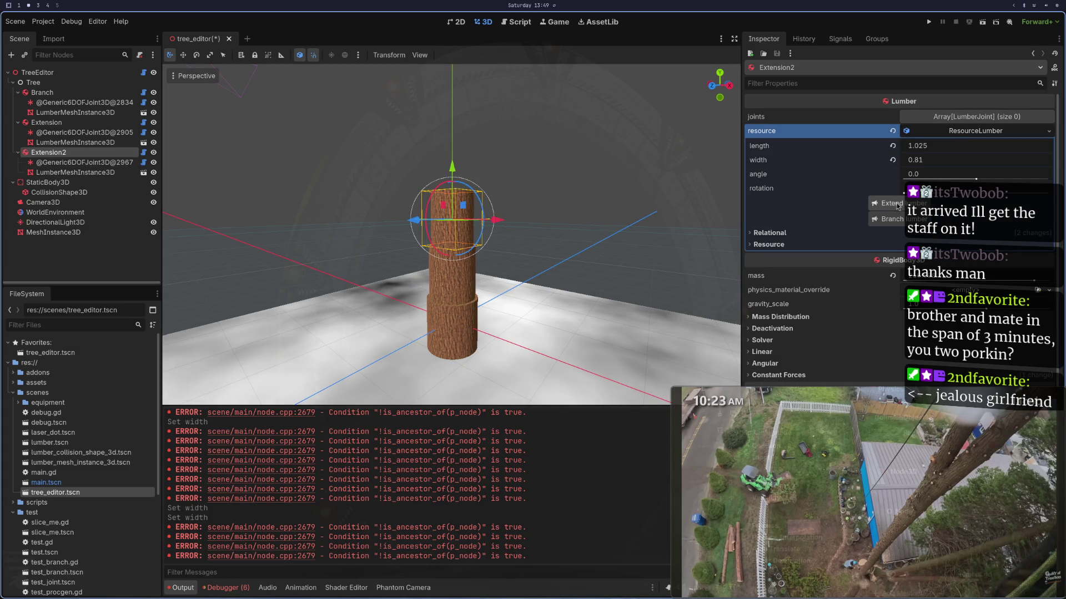
{"action": "left_click", "coordinate": [892, 203]}
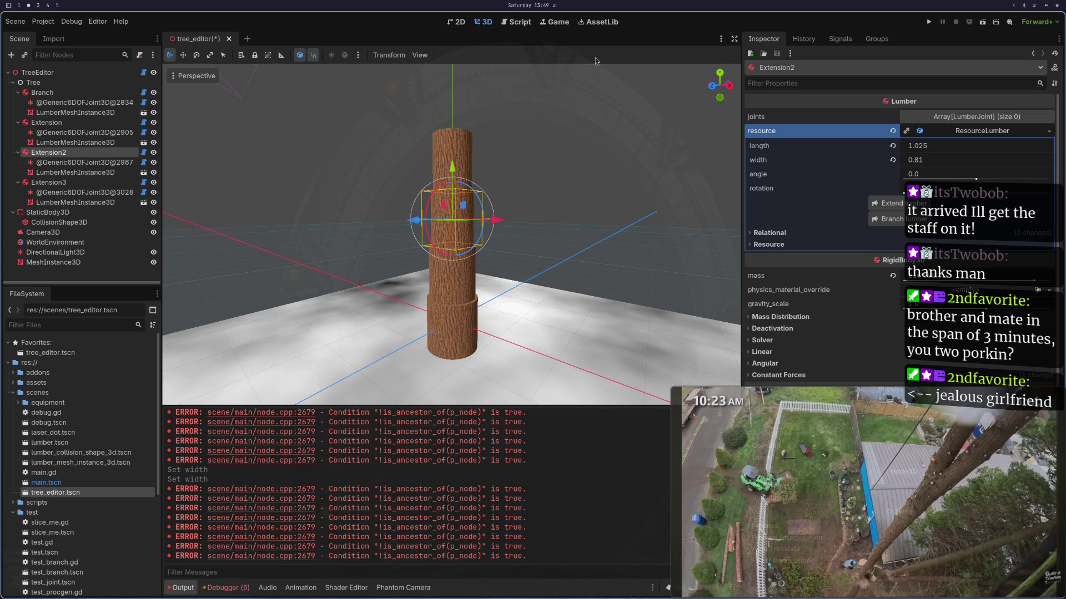
{"action": "left_click", "coordinate": [83, 92]}
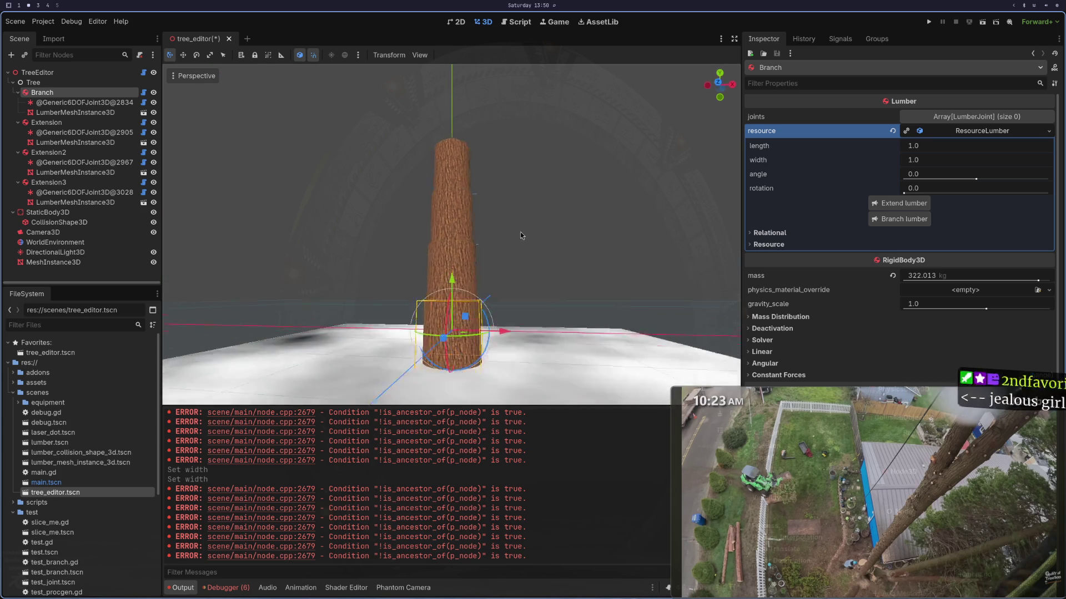
Step: Zoom the 3D viewport in and out on the four-log trunk, then return to Neovim
{"action": "scroll", "coordinate": [485, 246], "scroll_direction": "up", "scroll_amount": 3}
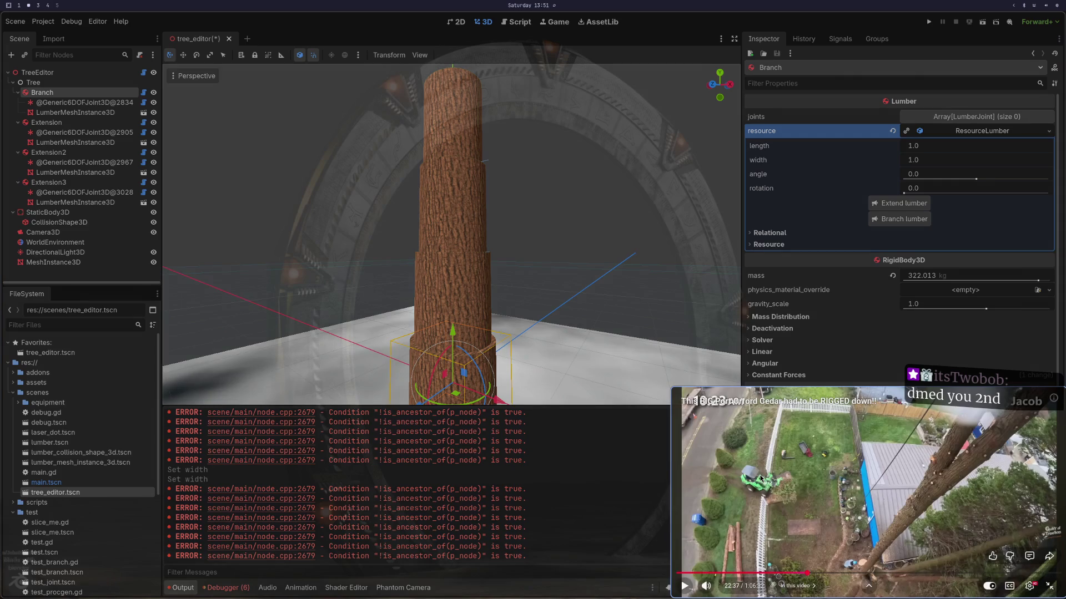
{"action": "left_click", "coordinate": [761, 478]}
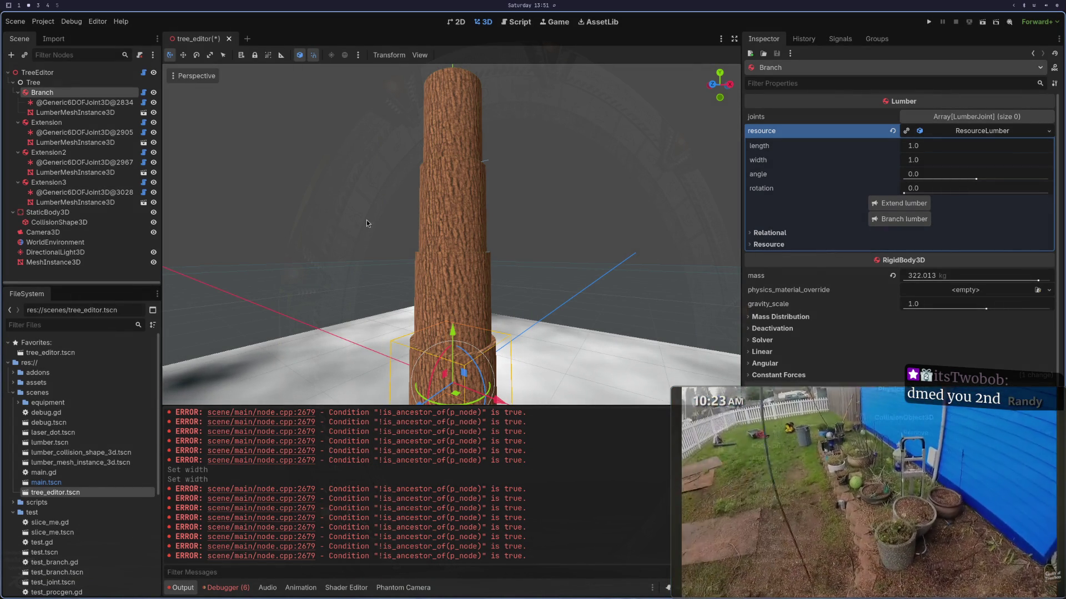
{"action": "scroll", "coordinate": [357, 209], "scroll_direction": "down", "scroll_amount": 3}
{"action": "key", "text": "super+1"}
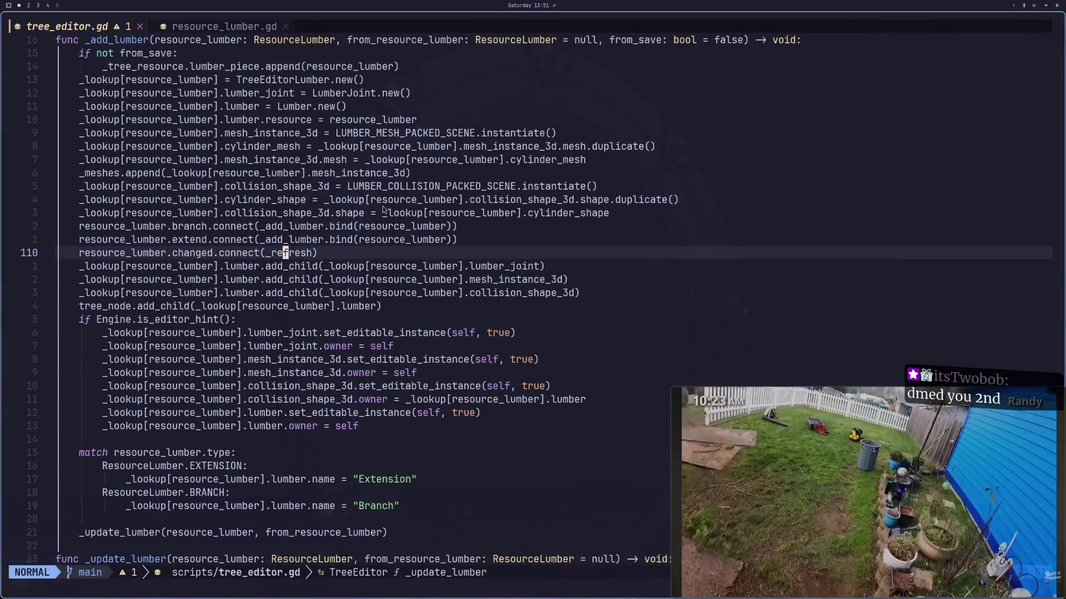
Step: Scroll down tree_editor.gd through _update_lumber, then switch back to Godot
{"action": "scroll", "coordinate": [382, 209], "scroll_direction": "up", "scroll_amount": 2}
{"action": "scroll", "coordinate": [383, 209], "scroll_direction": "up", "scroll_amount": 2}
{"action": "scroll", "coordinate": [383, 210], "scroll_direction": "down", "scroll_amount": 2}
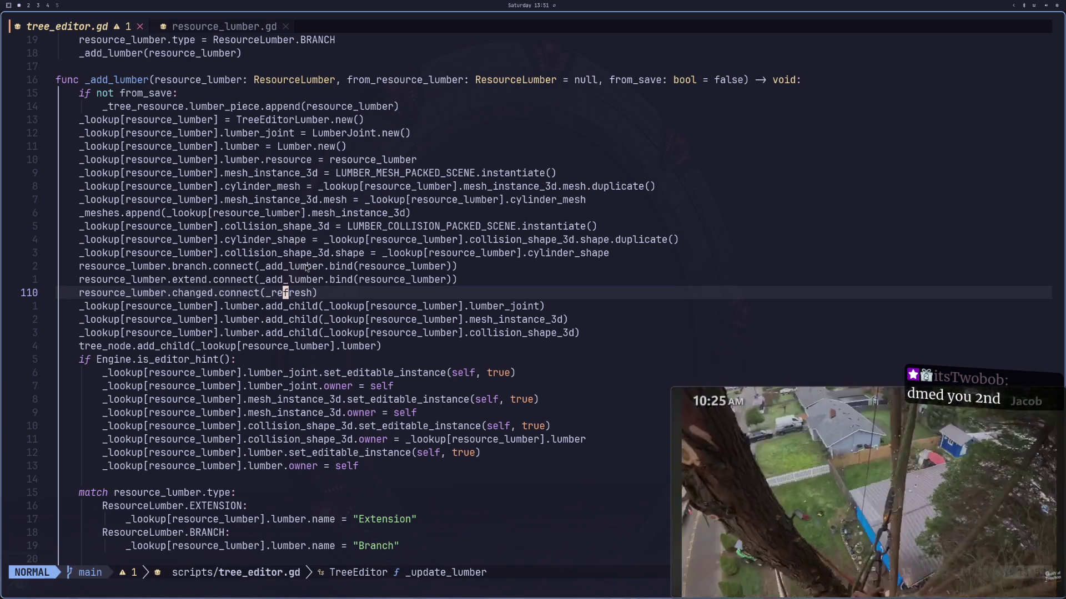
{"action": "scroll", "coordinate": [306, 268], "scroll_direction": "down", "scroll_amount": 6}
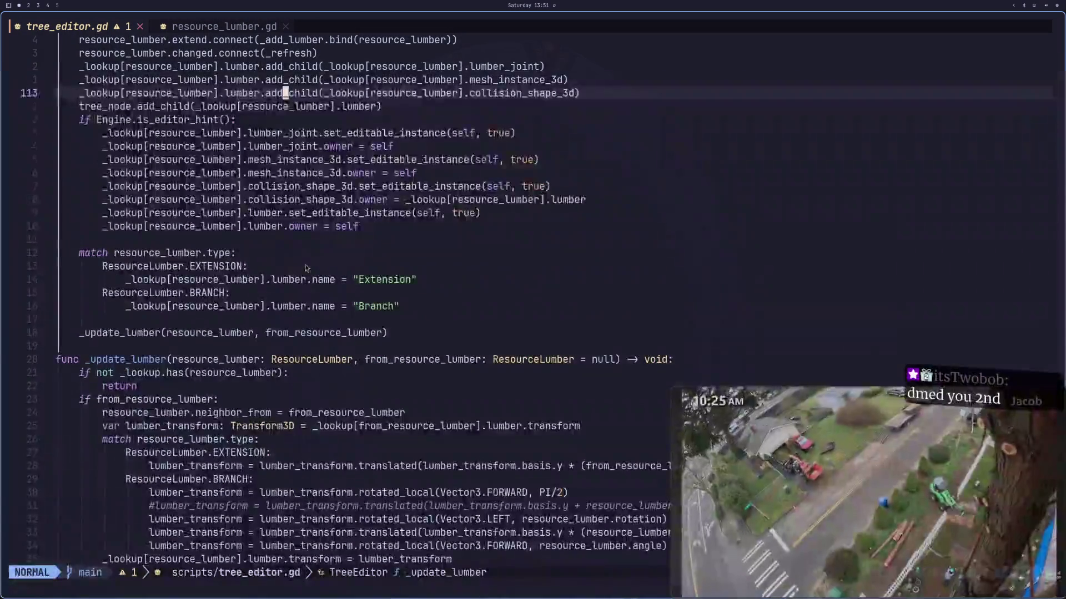
{"action": "scroll", "coordinate": [303, 305], "scroll_direction": "down", "scroll_amount": 3}
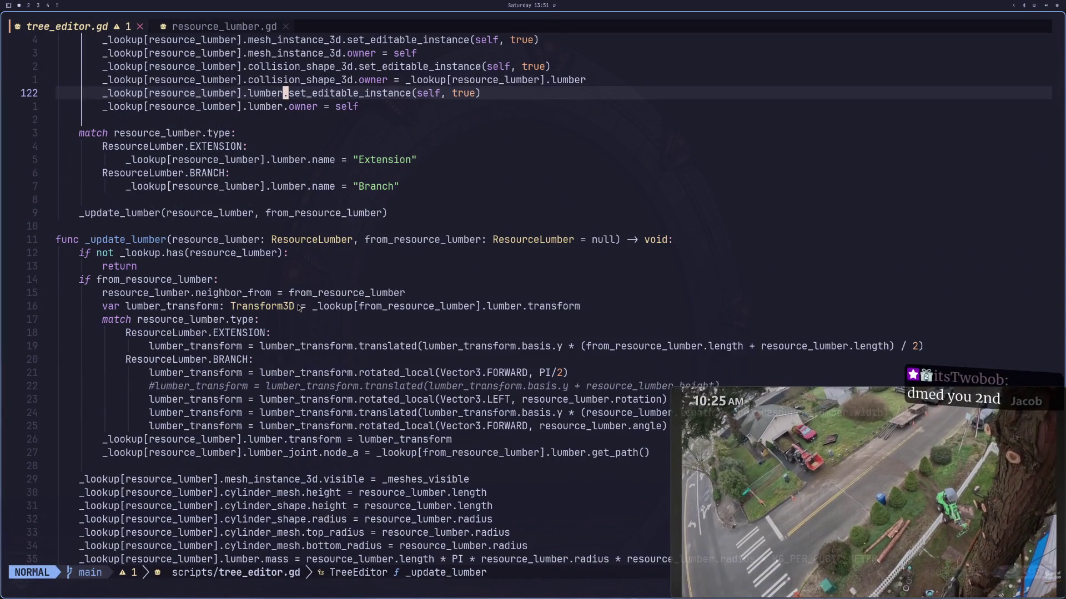
{"action": "scroll", "coordinate": [299, 307], "scroll_direction": "down", "scroll_amount": 2}
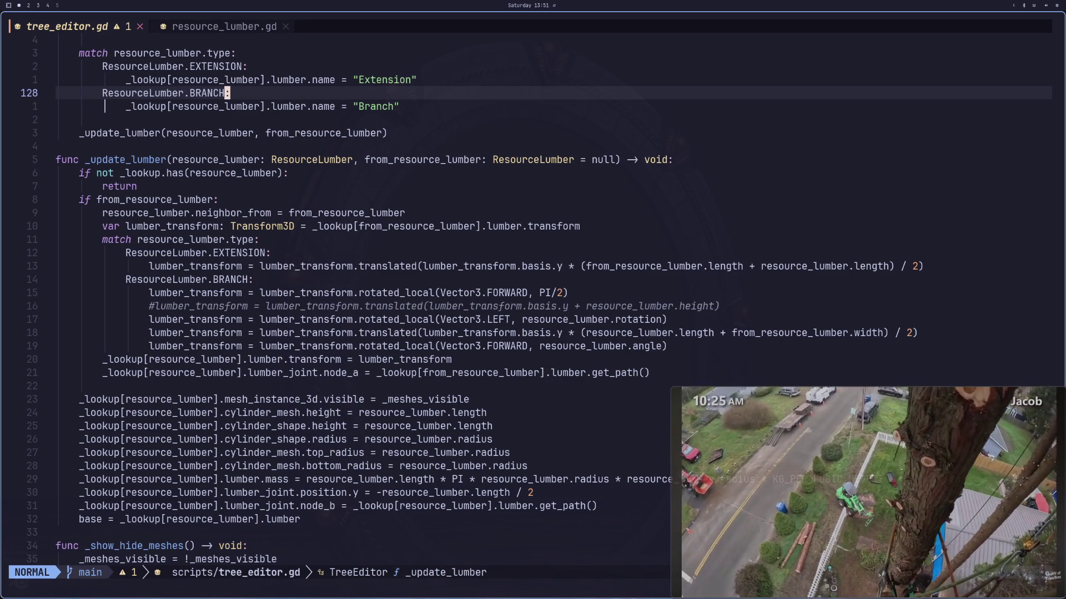
{"action": "key", "text": "super+2"}
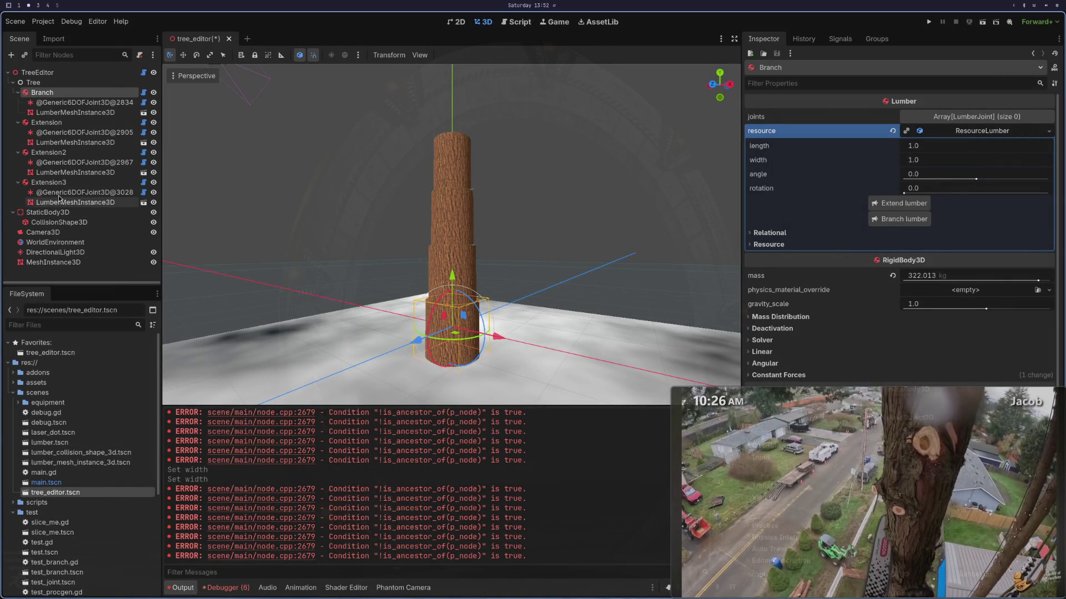
Step: On Extension3, add a sideways Branch2 log and set the angle to -0.26
{"action": "left_click", "coordinate": [71, 185]}
{"action": "left_click", "coordinate": [1012, 131]}
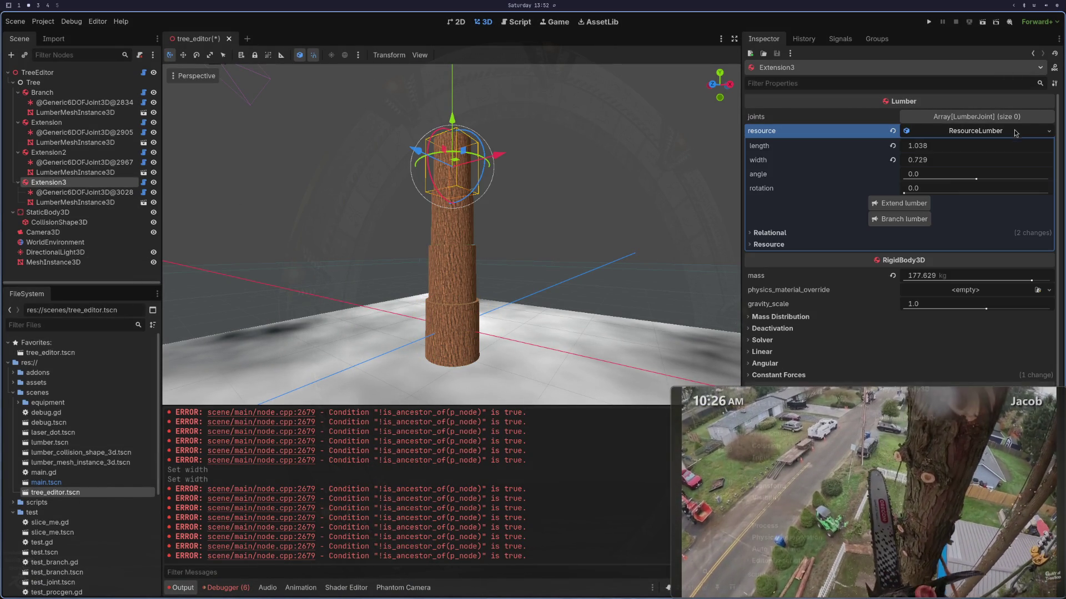
{"action": "left_click", "coordinate": [921, 217]}
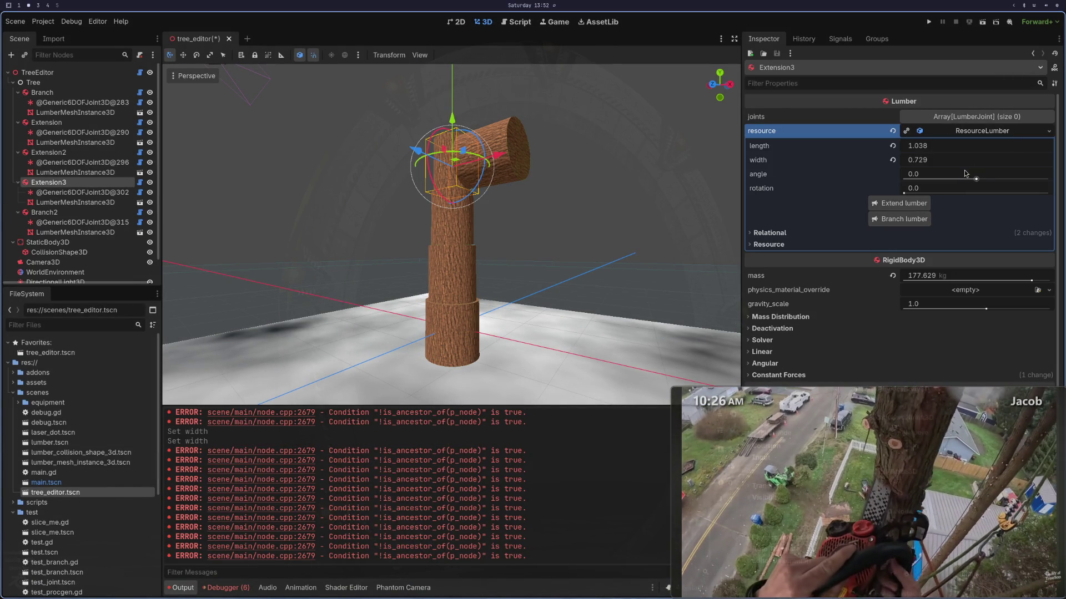
{"action": "left_click_drag", "start_coordinate": [969, 175], "coordinate": [941, 180]}
Step: Glance at resource_lumber.gd in Neovim, then return to tree_editor.gd
{"action": "key", "text": "super+1"}
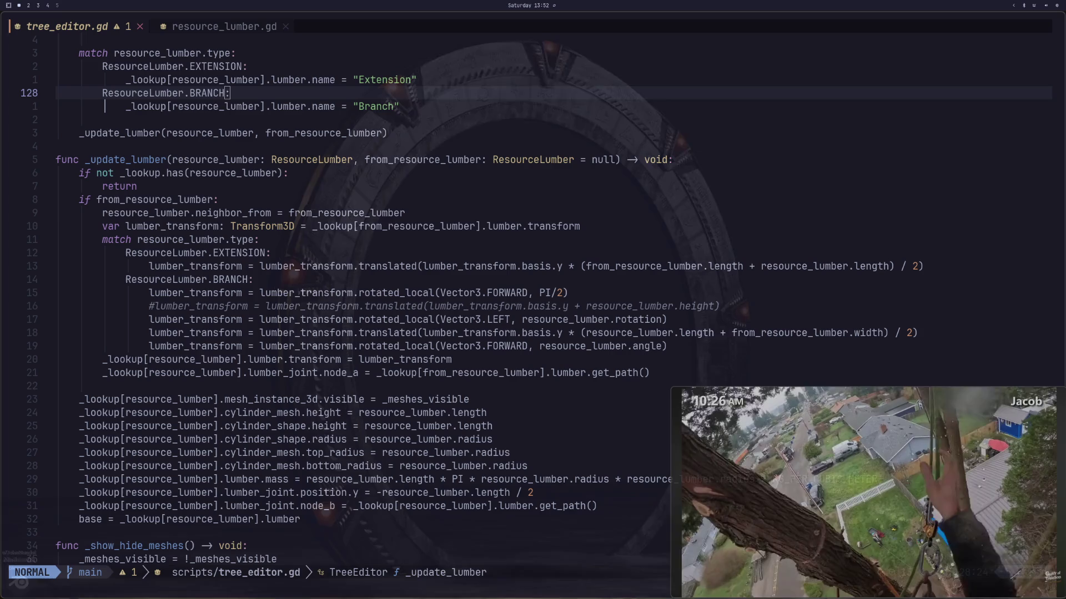
{"action": "key", "text": "shift+l"}
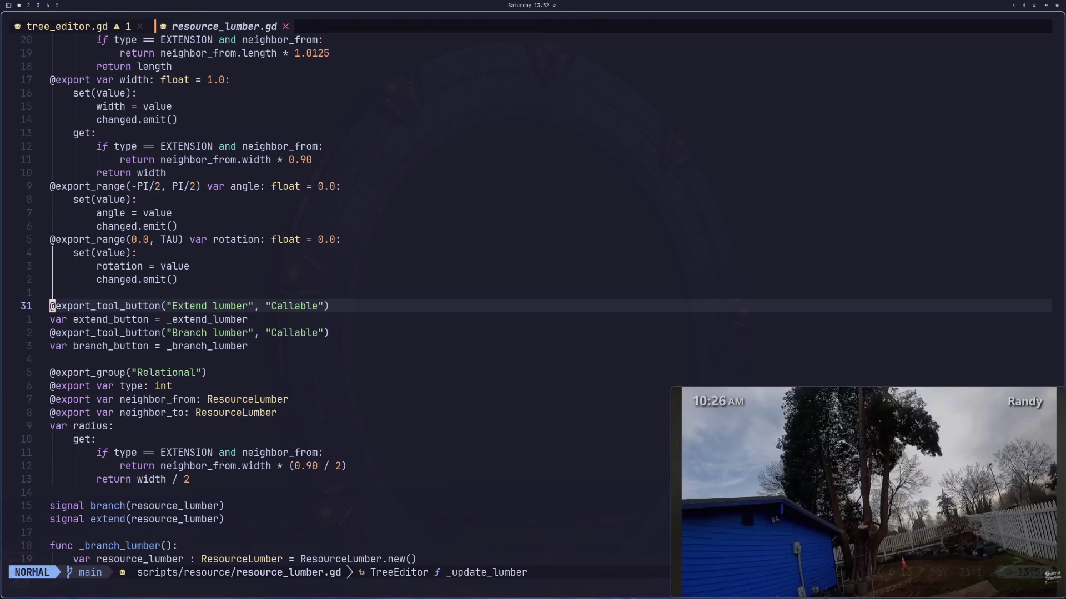
{"action": "scroll", "coordinate": [328, 263], "scroll_direction": "up", "scroll_amount": 2}
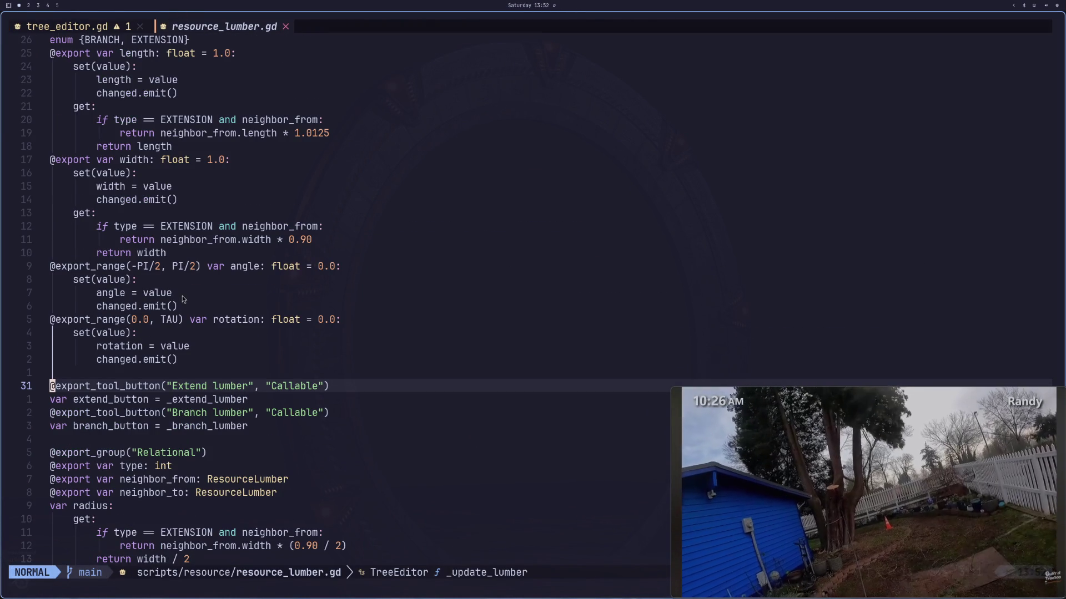
{"action": "left_click", "coordinate": [79, 27]}
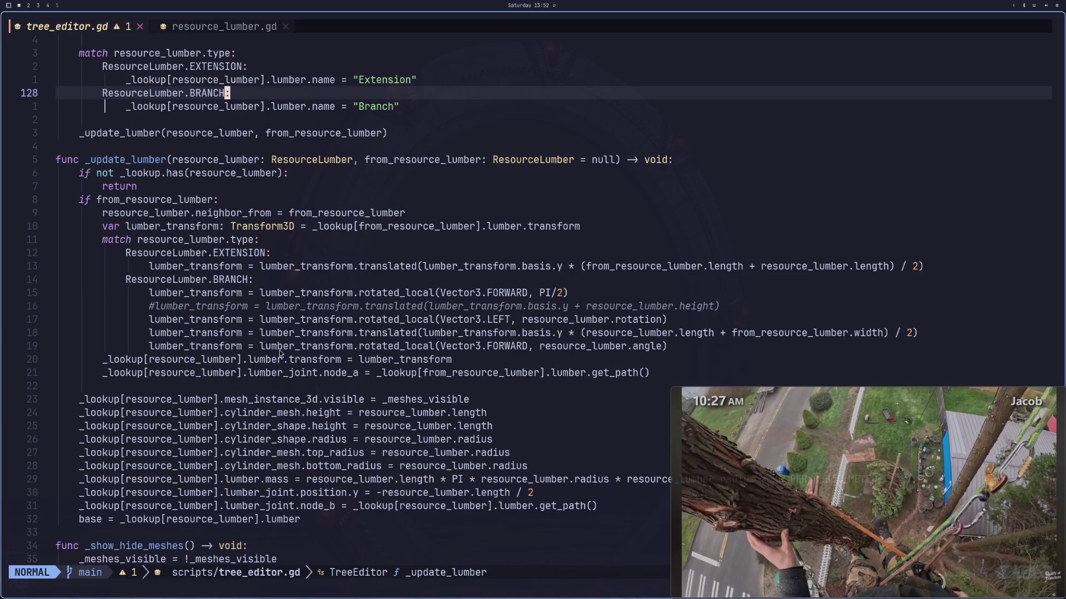
Step: From line 144, search tree_editor.gd for 'lumber.angle', then switch back to Godot
{"action": "left_click", "coordinate": [424, 311]}
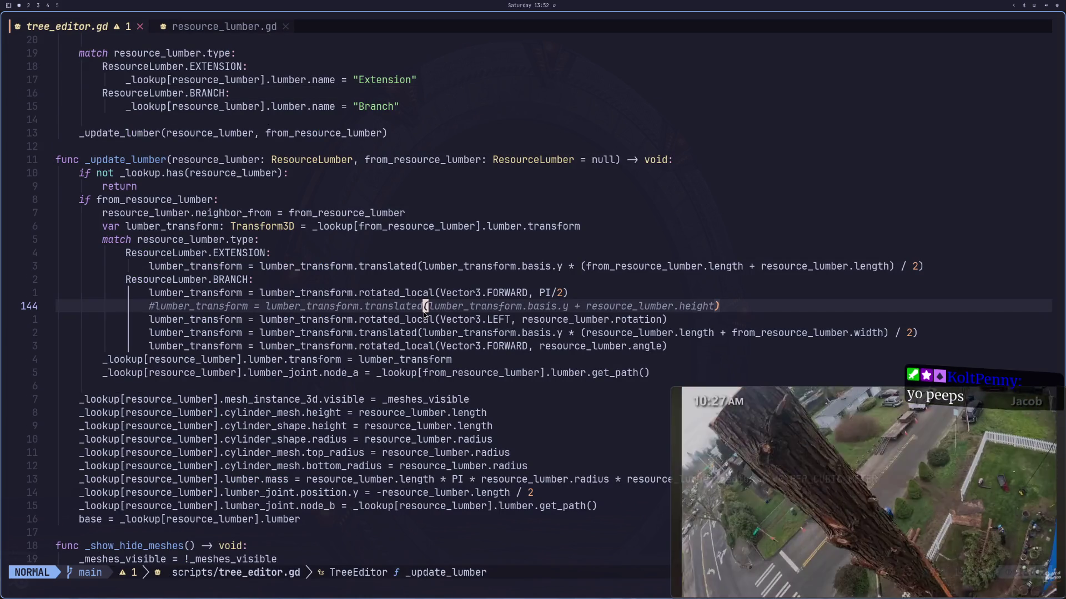
{"action": "key", "text": "slash"}
{"action": "type", "text": "lumber"}
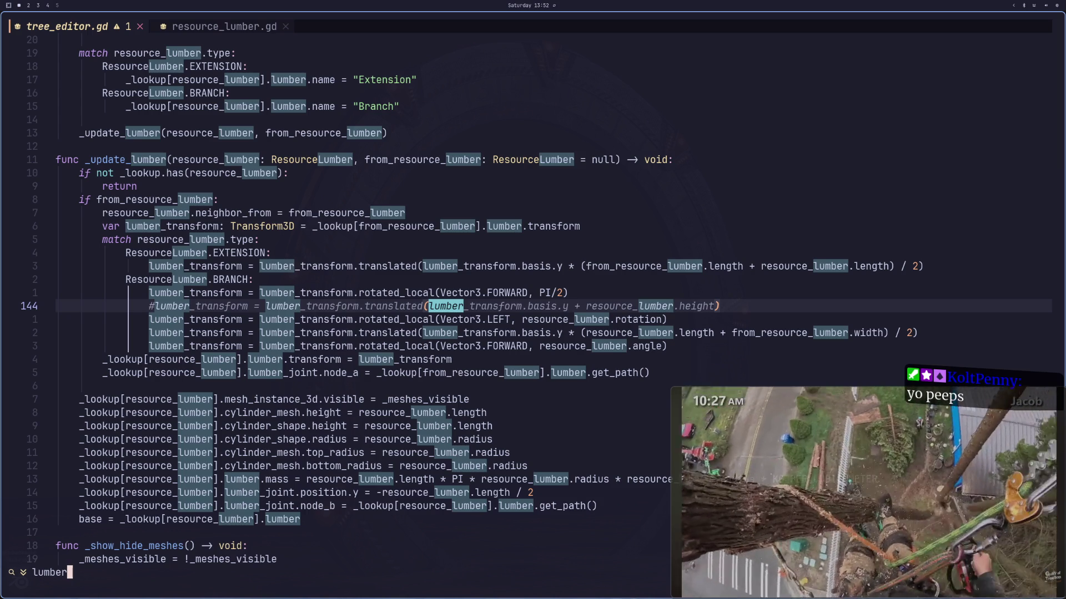
{"action": "type", "text": ".angle"}
{"action": "key", "text": "Return"}
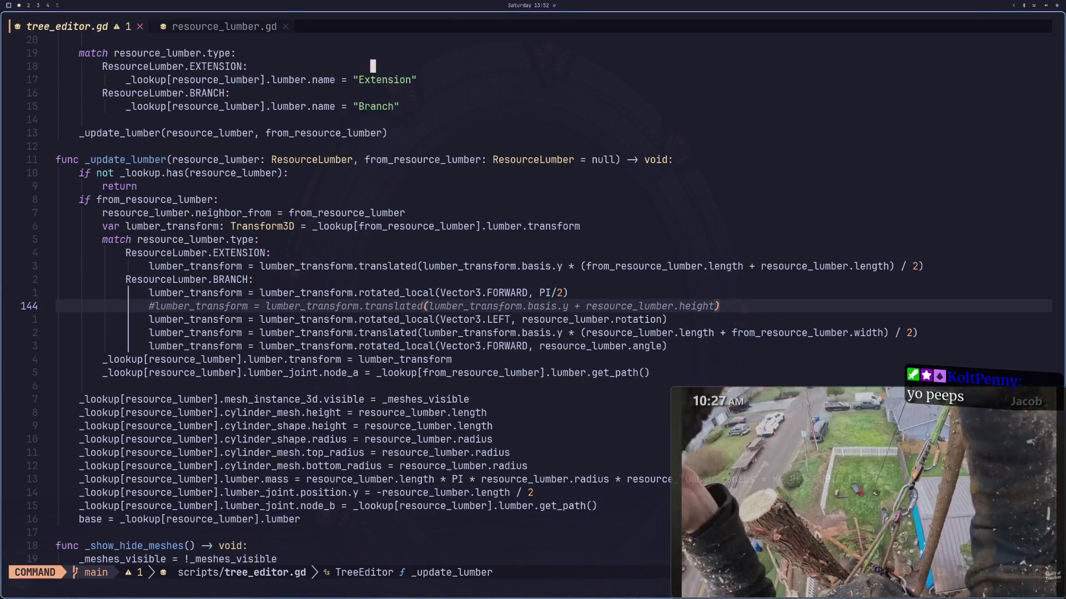
{"action": "key", "text": "super+2"}
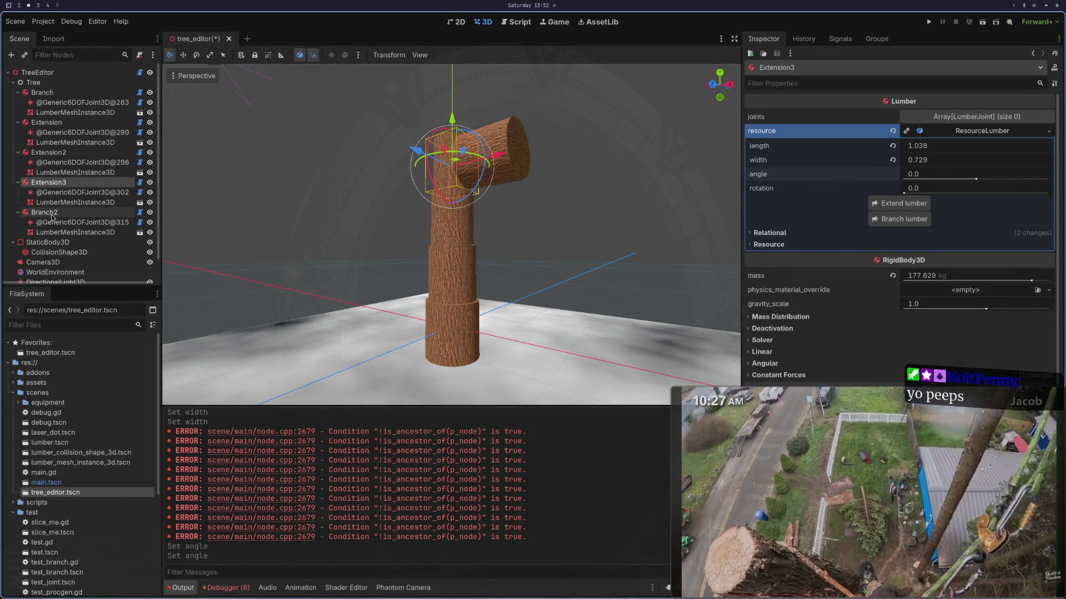
Step: Show Branch2's lumber properties and try changing its angle (undone) and rotation
{"action": "left_click", "coordinate": [54, 212]}
{"action": "left_click", "coordinate": [960, 132]}
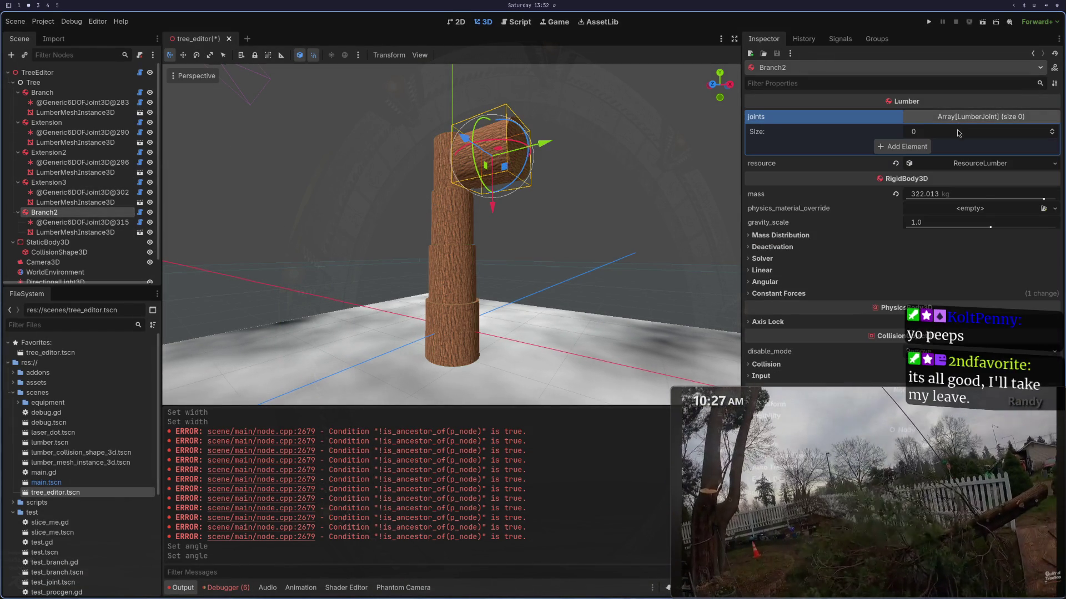
{"action": "left_click", "coordinate": [960, 134]}
{"action": "left_click", "coordinate": [960, 132]}
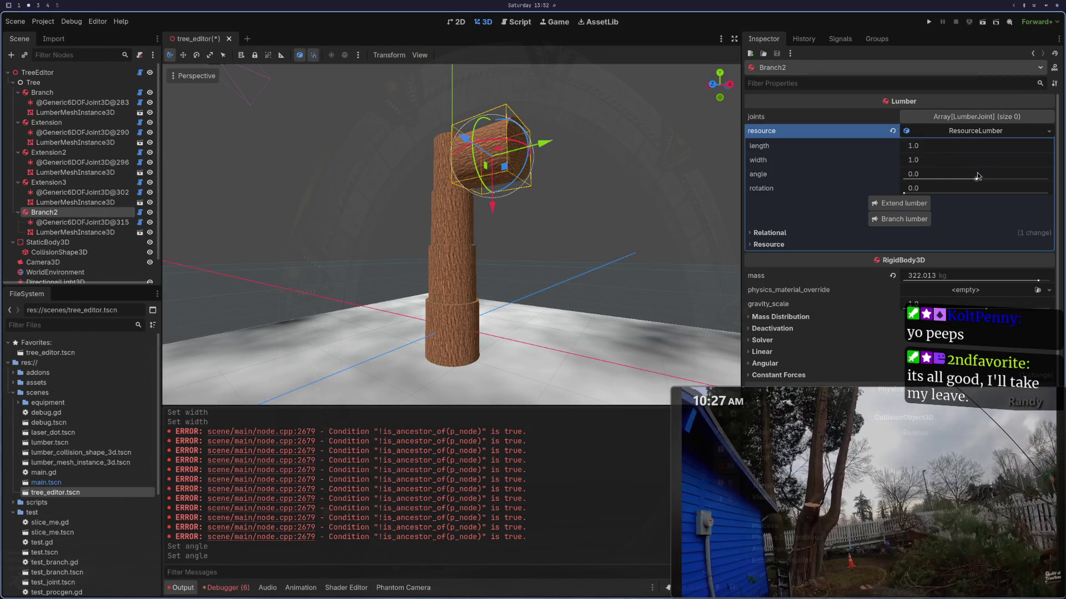
{"action": "left_click_drag", "start_coordinate": [971, 175], "coordinate": [957, 175]}
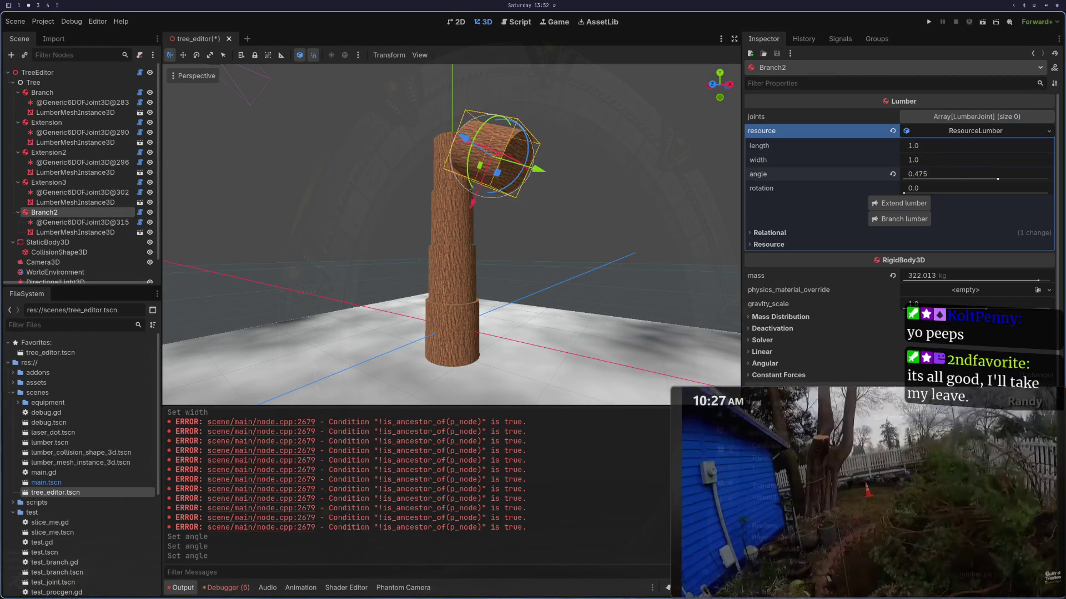
{"action": "key", "text": "ctrl+z"}
{"action": "mouse_move", "coordinate": [904, 193]}
{"action": "left_mouse_down"}
{"action": "mouse_move", "coordinate": [955, 196]}
{"action": "mouse_move", "coordinate": [957, 205]}
{"action": "mouse_move", "coordinate": [1046, 201]}
{"action": "mouse_move", "coordinate": [940, 202]}
{"action": "mouse_move", "coordinate": [897, 189]}
{"action": "left_mouse_up"}
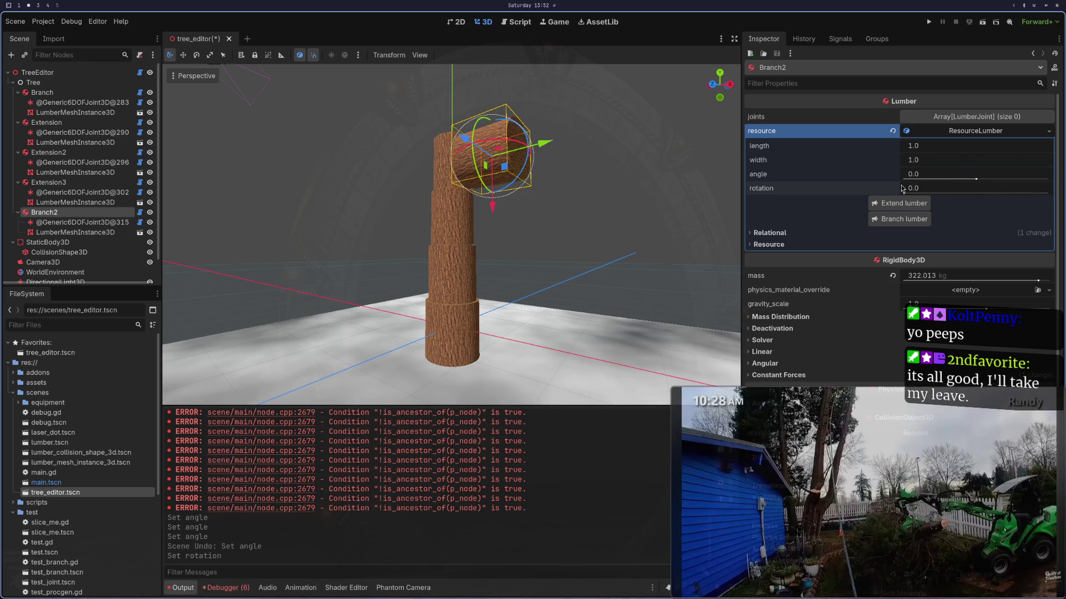
Step: Set Branch2's length to 1.0 and width to 0.1, then orbit to see the tree
{"action": "left_click", "coordinate": [932, 146]}
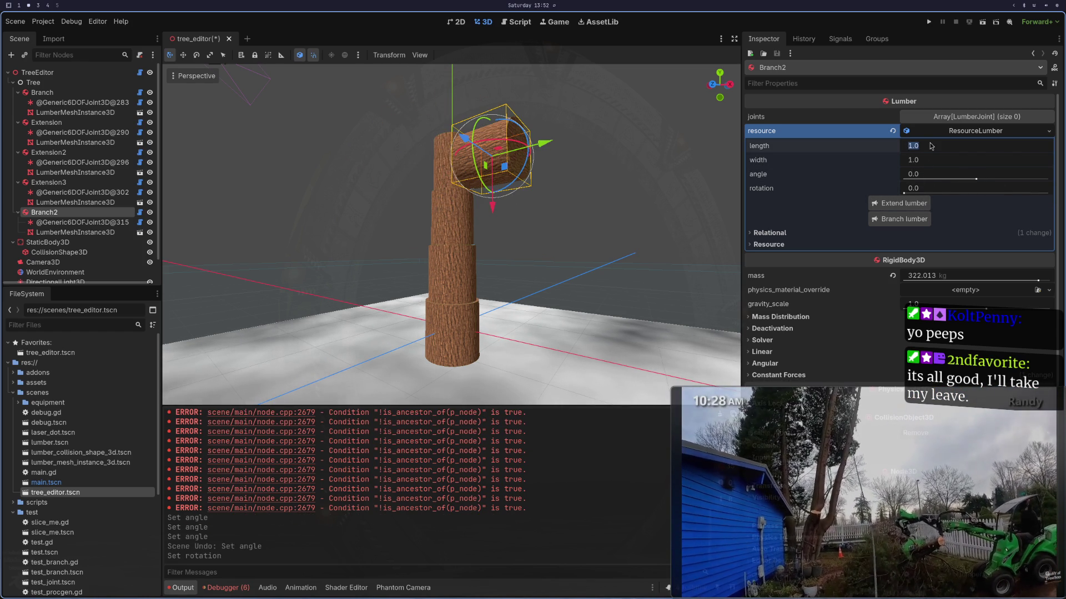
{"action": "type", "text": "0;1"}
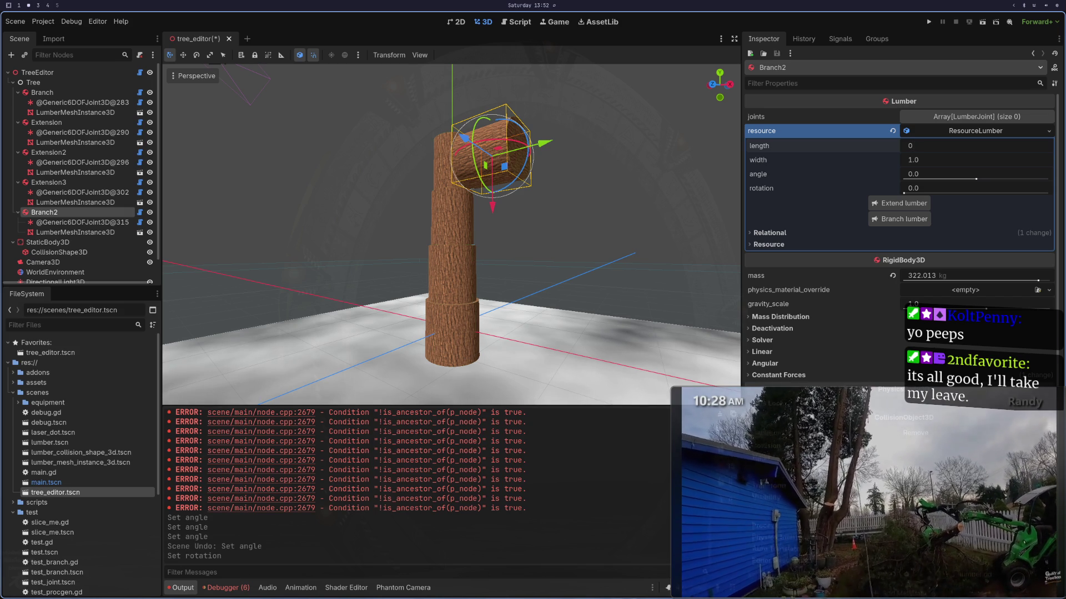
{"action": "type", "text": "1"}
{"action": "key", "text": "Tab"}
{"action": "key", "text": "shift+Tab"}
{"action": "type", "text": "10"}
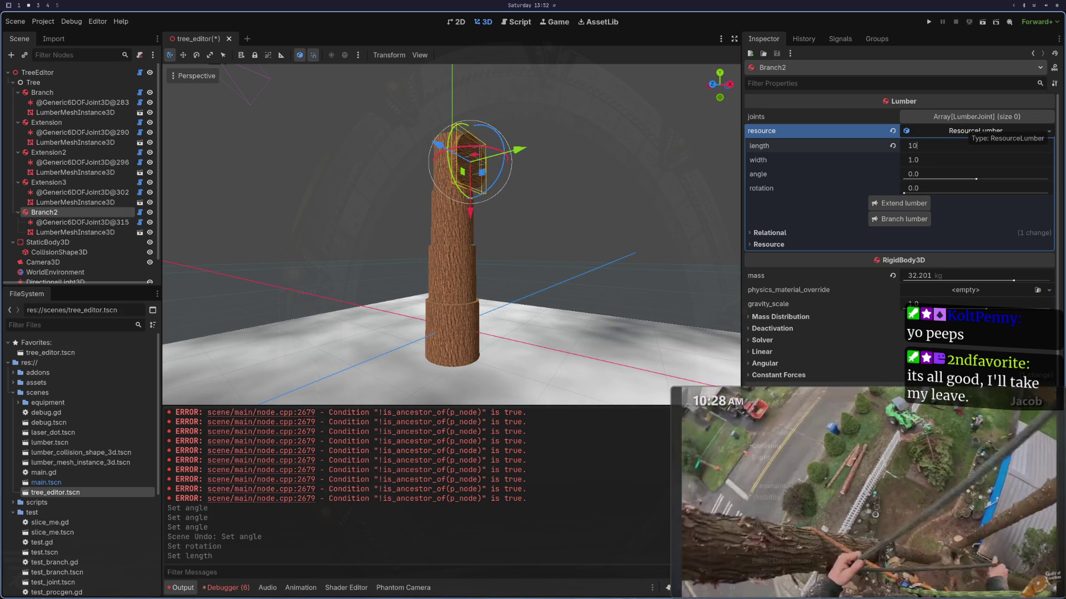
{"action": "key", "text": "Tab"}
{"action": "type", "text": "0.1"}
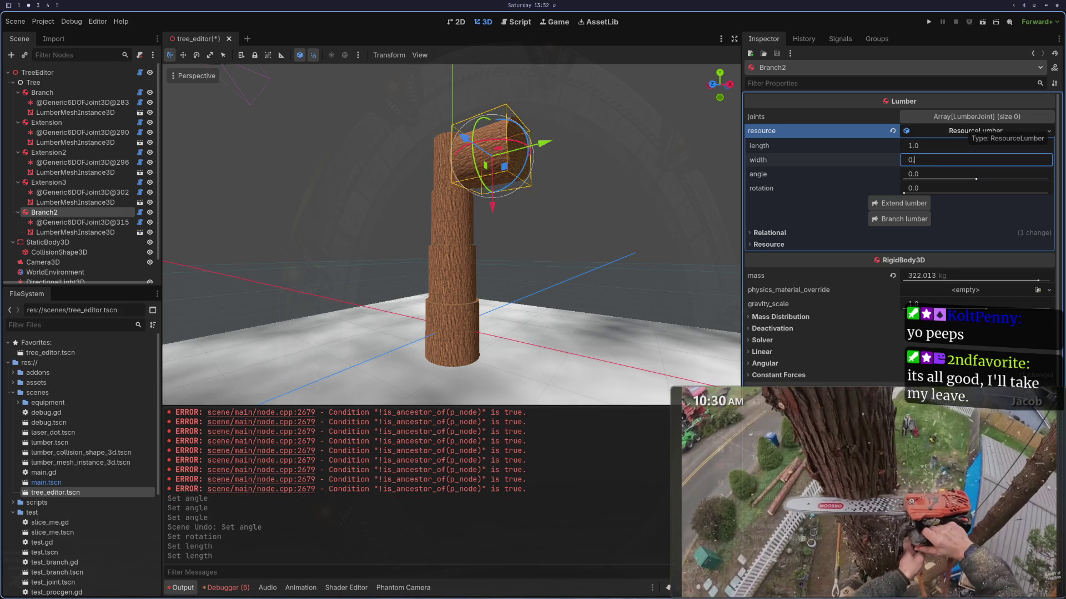
{"action": "key", "text": "Tab"}
{"action": "scroll", "coordinate": [585, 155], "scroll_direction": "up", "scroll_amount": 3}
{"action": "scroll", "coordinate": [628, 198], "scroll_direction": "down", "scroll_amount": 5}
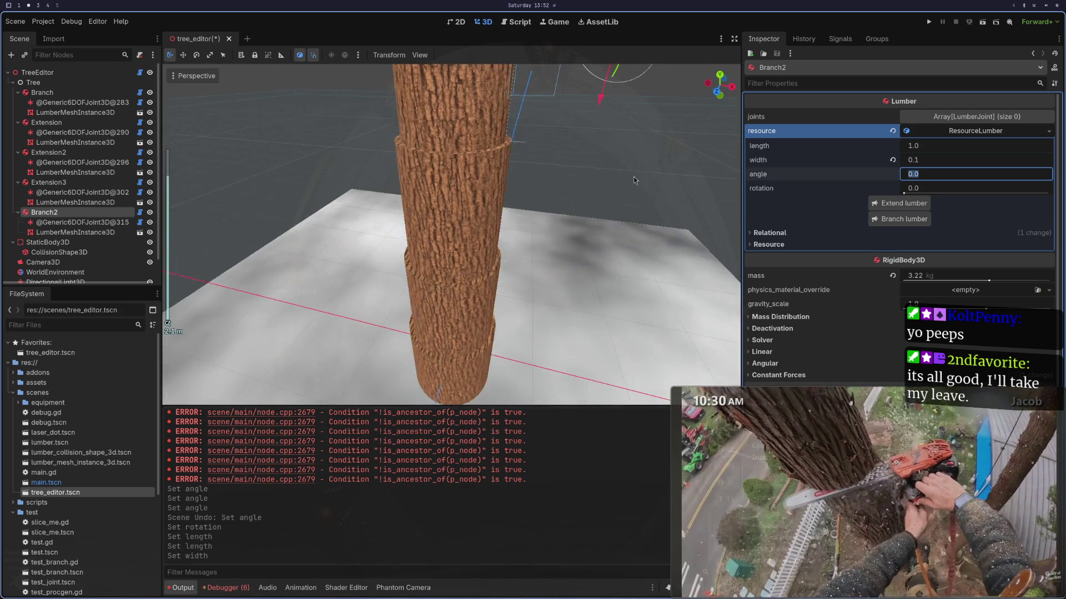
{"action": "left_click_drag", "start_coordinate": [628, 198], "coordinate": [558, 188]}
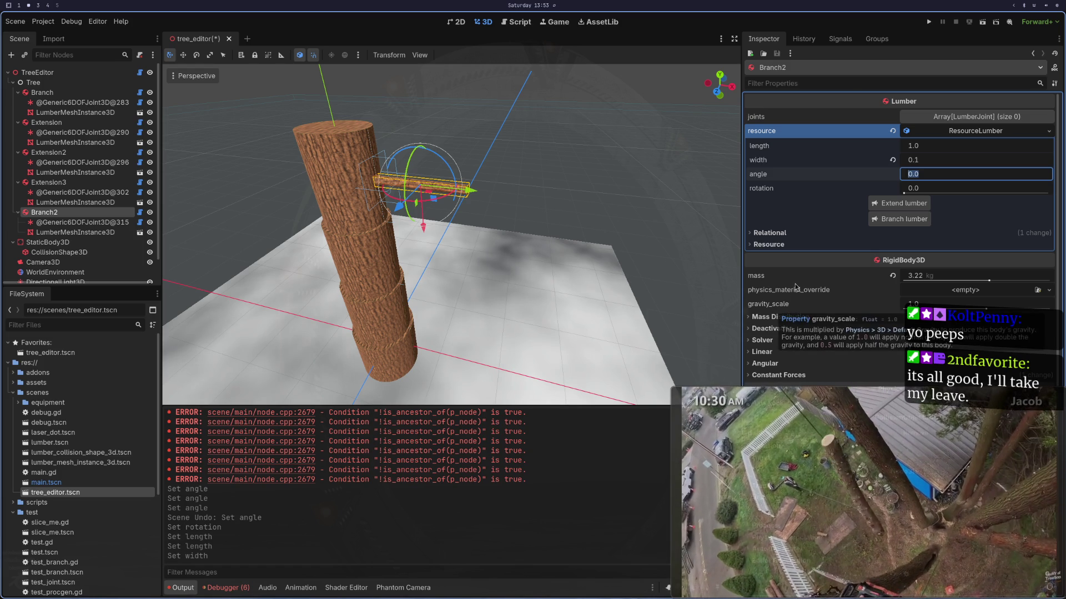
Step: Switch briefly to workspace 4 and then back to Godot
{"action": "key", "text": "super+4"}
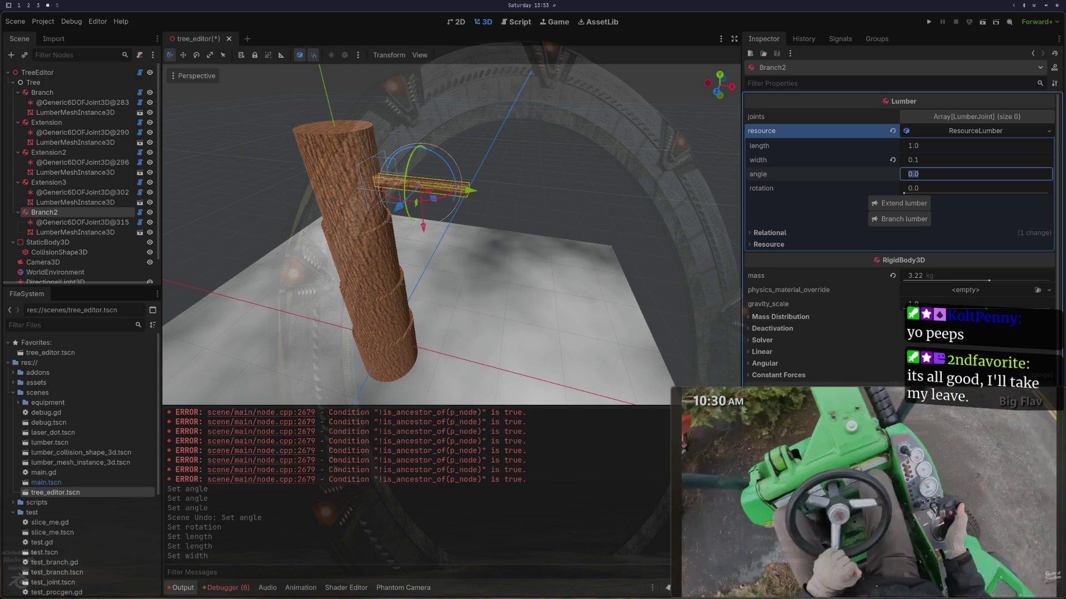
{"action": "key", "text": "super+2"}
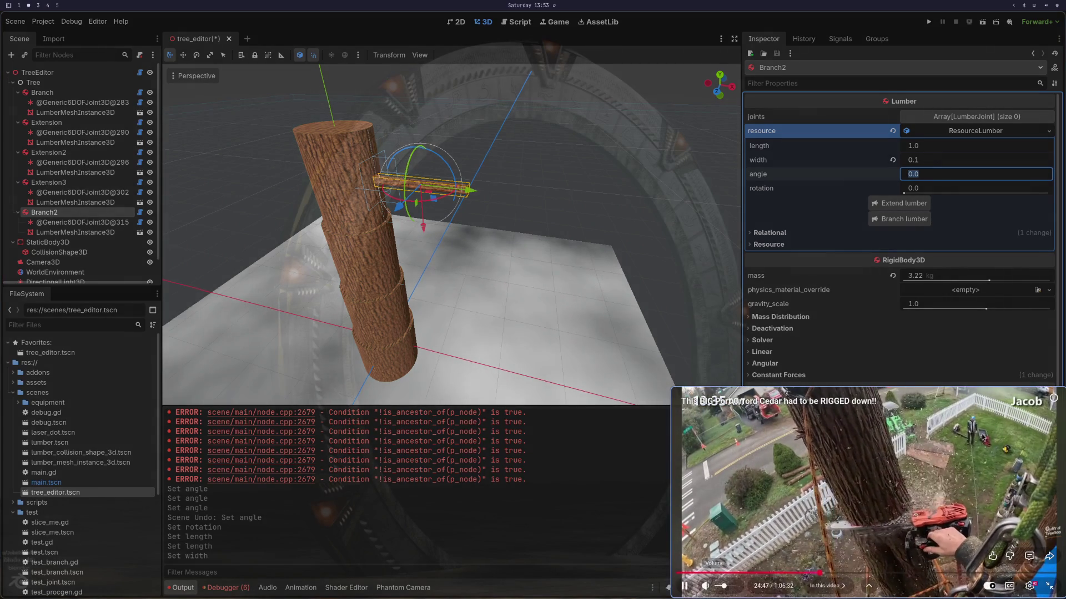
{"action": "left_click", "coordinate": [967, 445]}
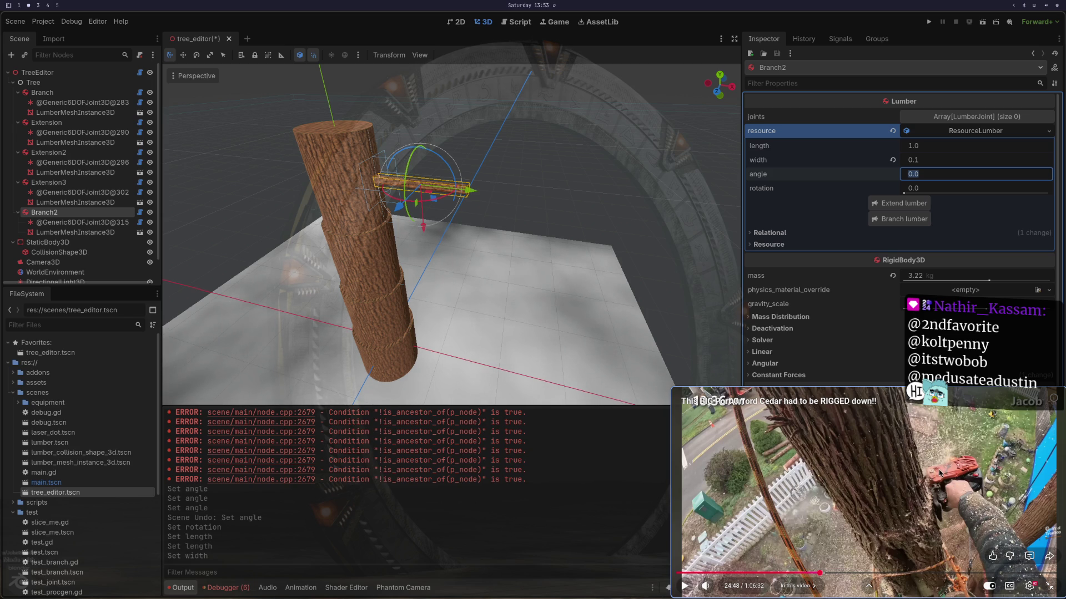
{"action": "left_click", "coordinate": [940, 472]}
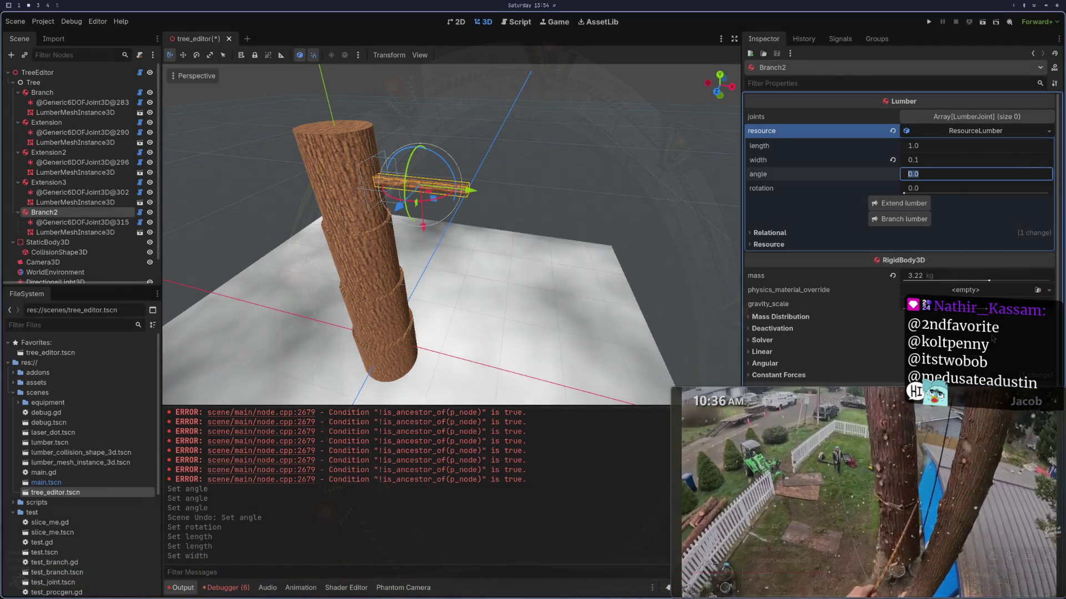
{"action": "mouse_move", "coordinate": [907, 455]}
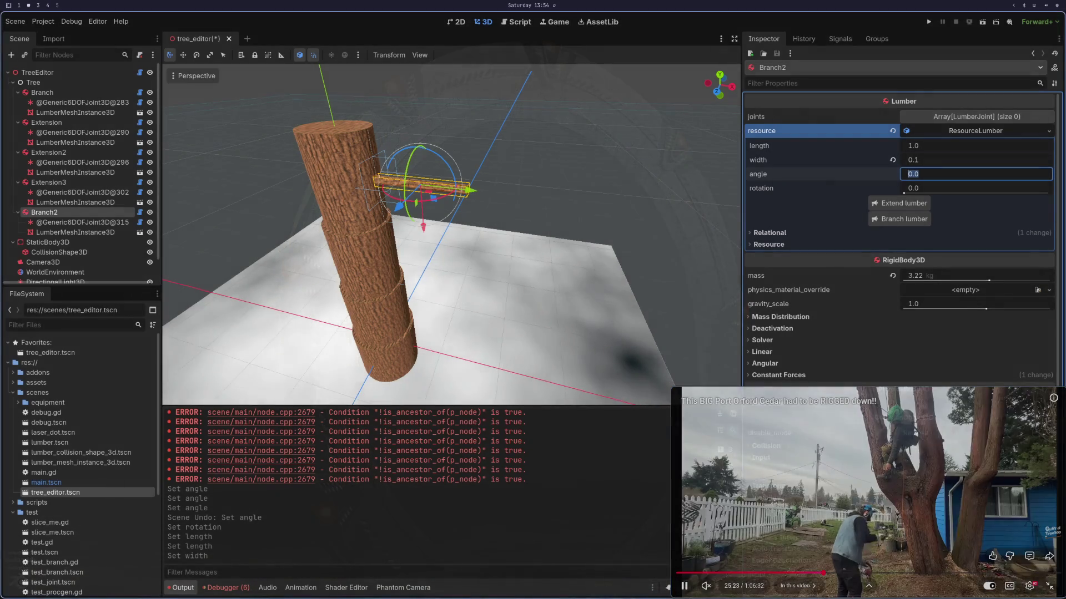
{"action": "left_click", "coordinate": [725, 587]}
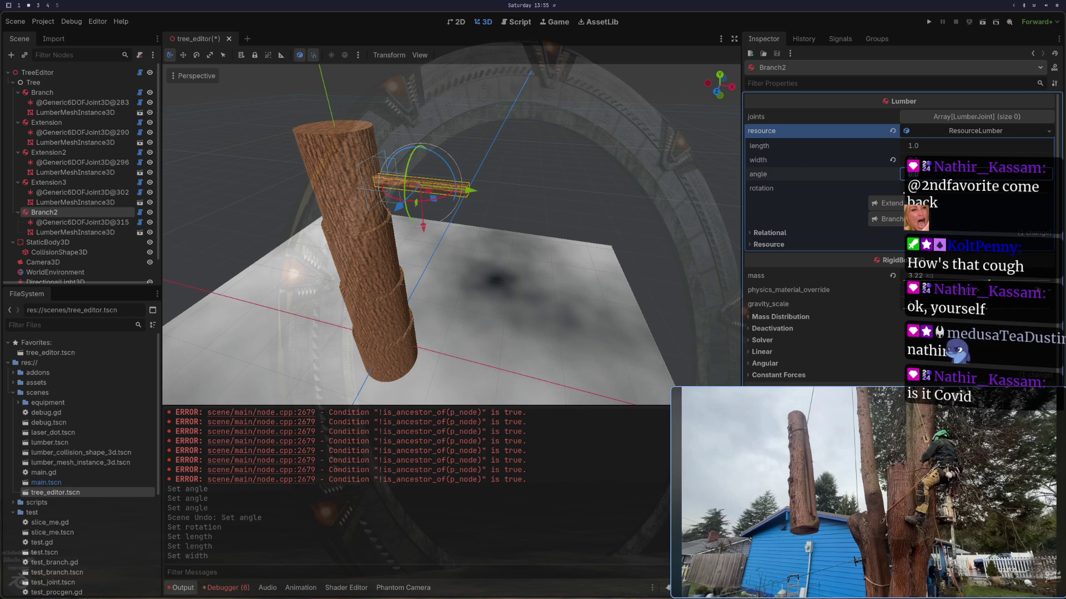
{"action": "mouse_move", "coordinate": [864, 438]}
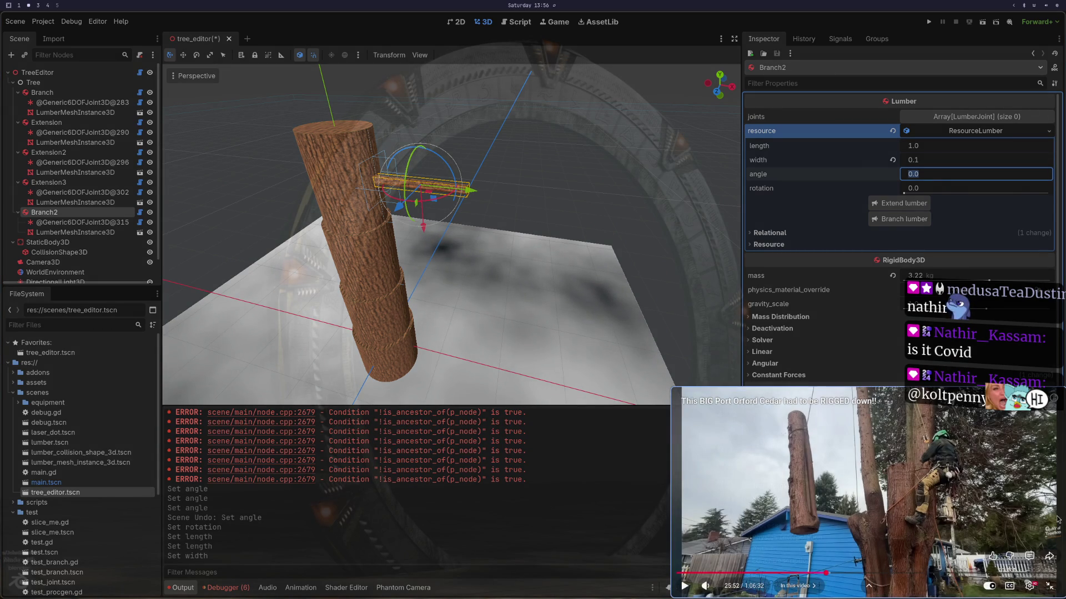
{"action": "left_click", "coordinate": [881, 440]}
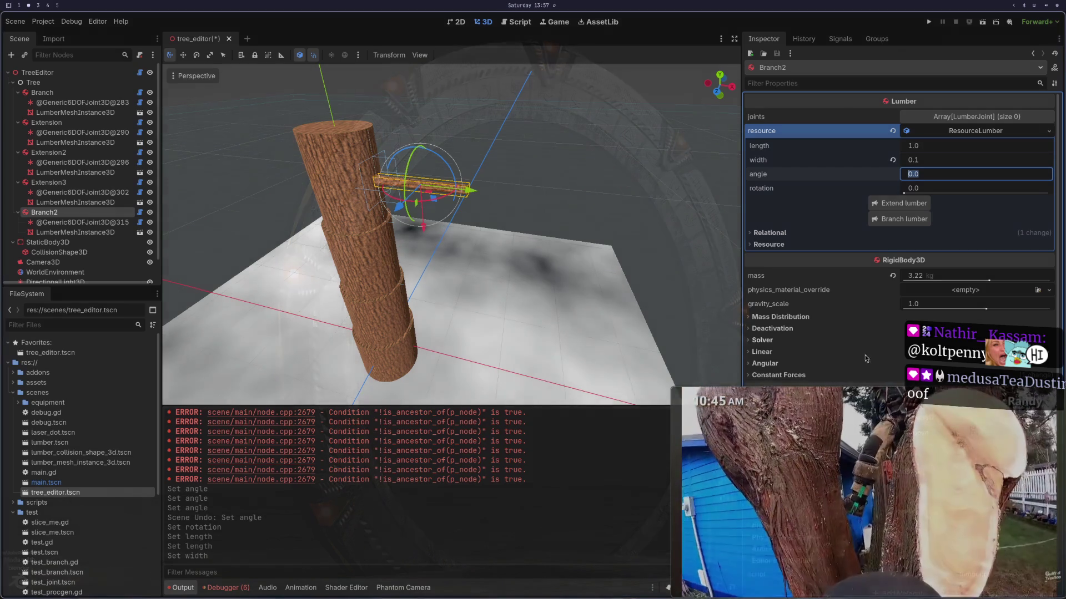
{"action": "mouse_move", "coordinate": [786, 426]}
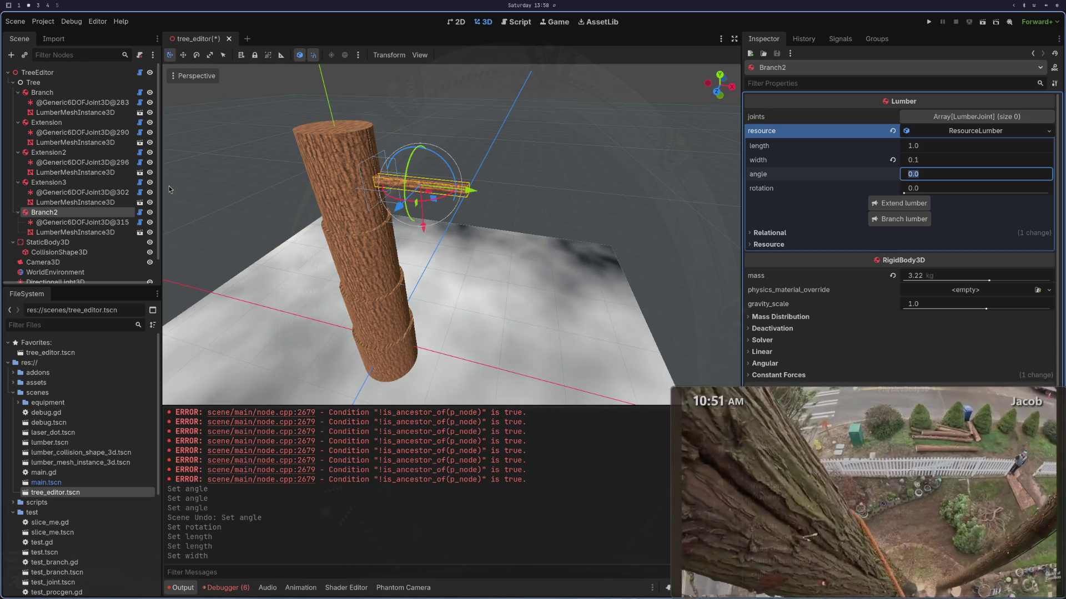
{"action": "key", "text": "super+1"}
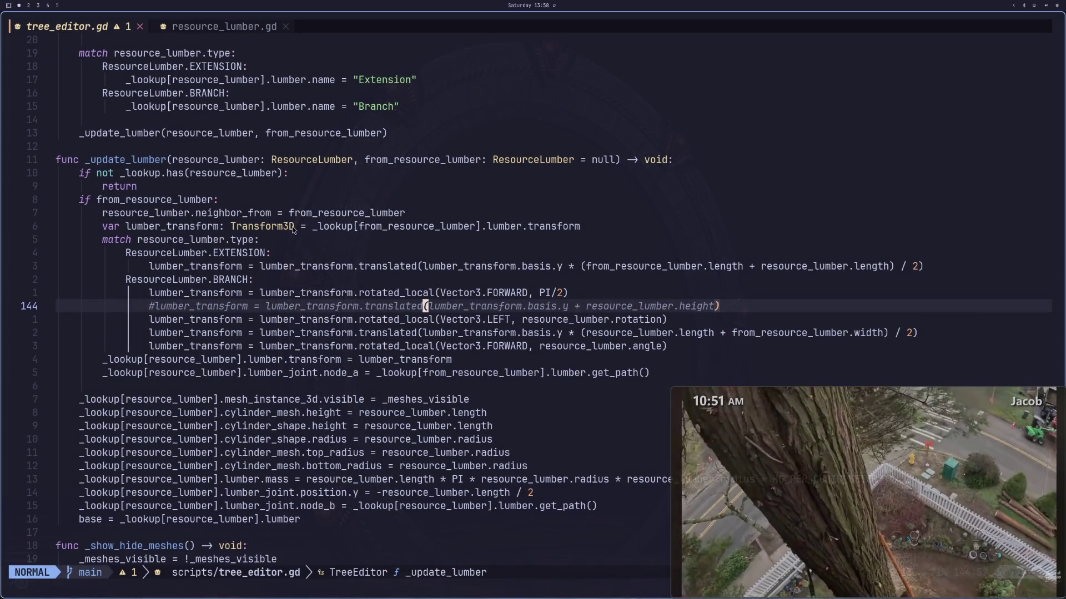
Step: Step through the cylinder size assignments down to _load_file, then switch to Godot
{"action": "scroll", "coordinate": [468, 251], "scroll_direction": "down", "scroll_amount": 5}
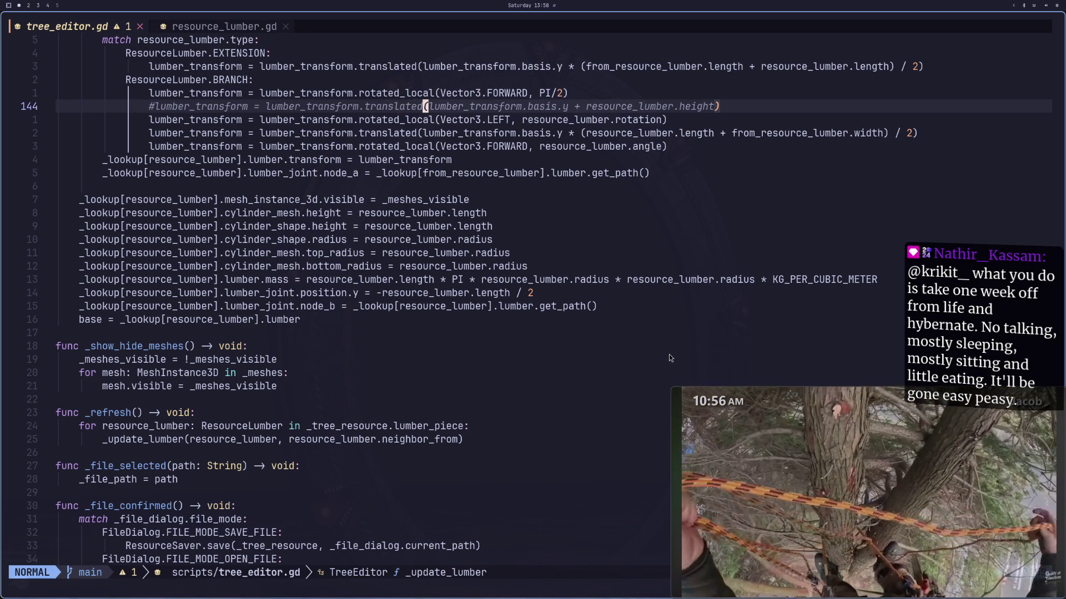
{"action": "left_click", "coordinate": [375, 182]}
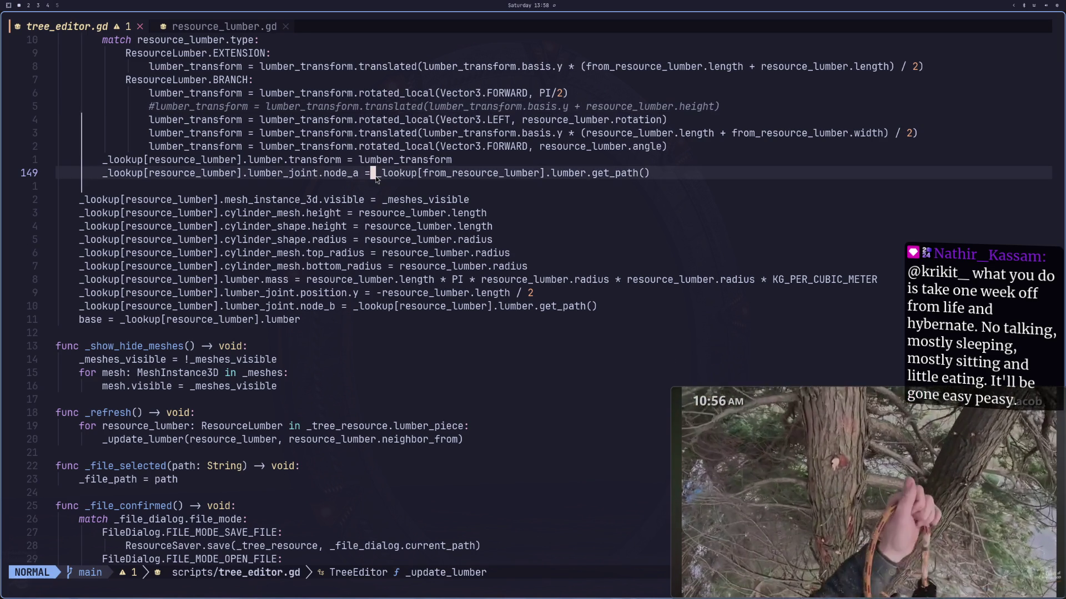
{"action": "key", "text": "j"}
{"action": "key", "text": "j"}
{"action": "key", "text": "j"}
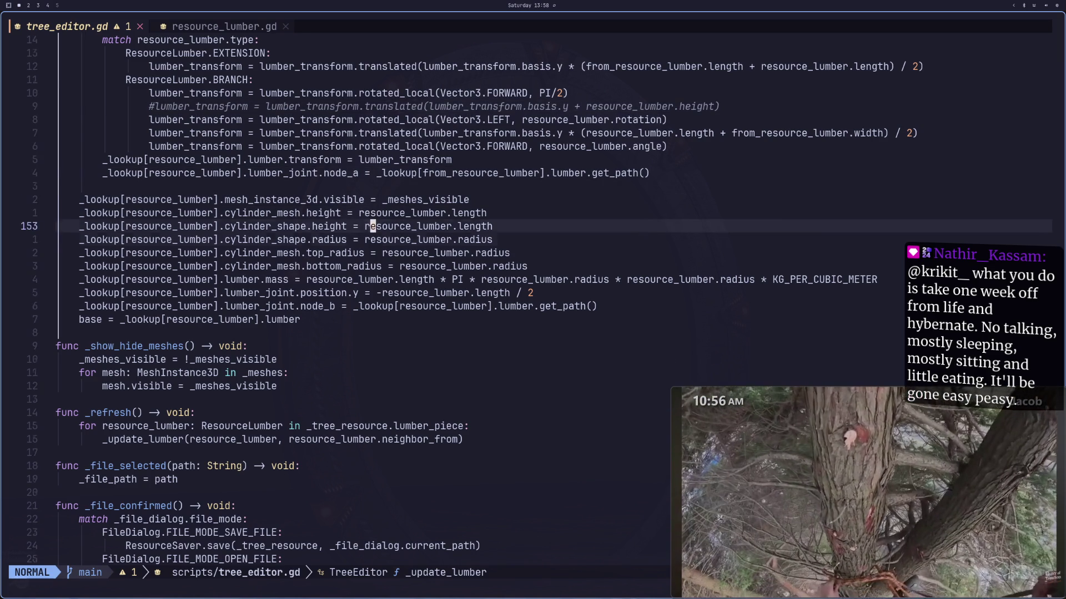
{"action": "key", "text": "j"}
{"action": "key", "text": "j"}
{"action": "key", "text": "j"}
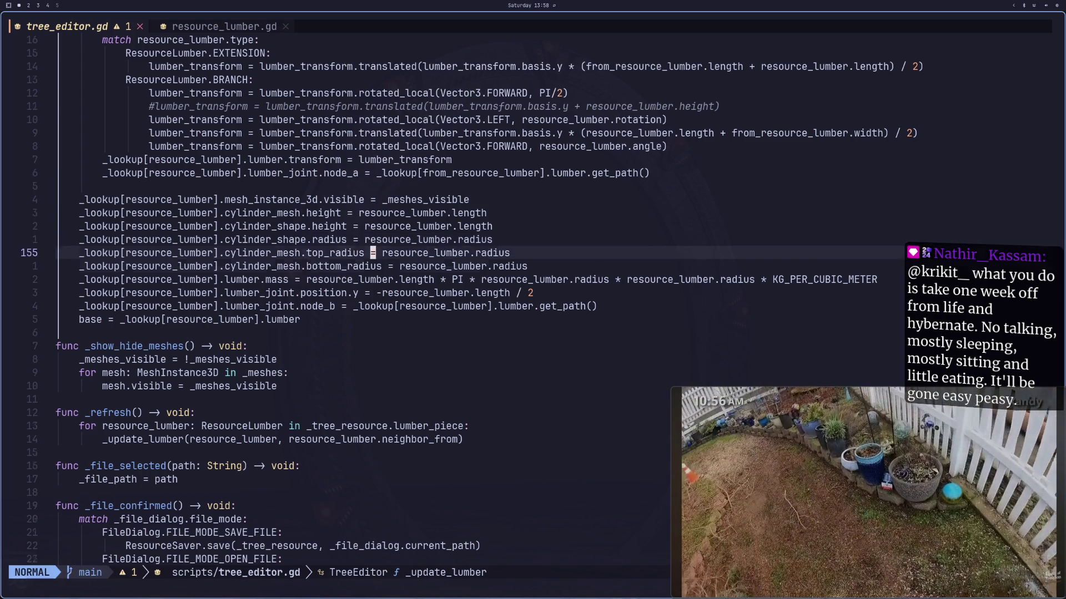
{"action": "key", "text": "k"}
{"action": "key", "text": "k"}
{"action": "key", "text": "k"}
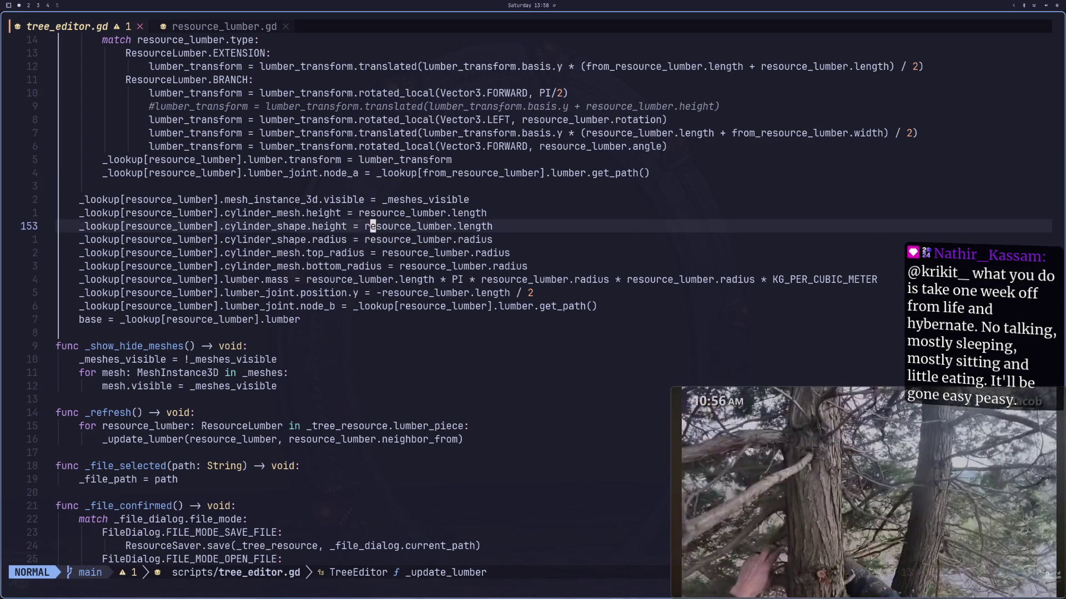
{"action": "key", "text": "j"}
{"action": "key", "text": "j"}
{"action": "key", "text": "j"}
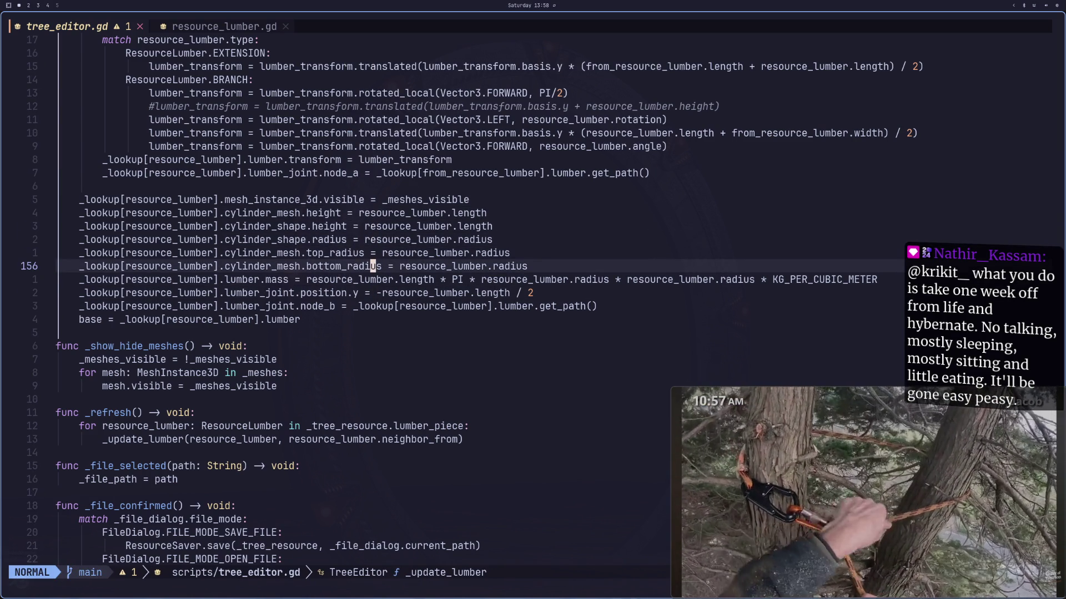
{"action": "key", "text": "j"}
{"action": "key", "text": "j"}
{"action": "key", "text": "j"}
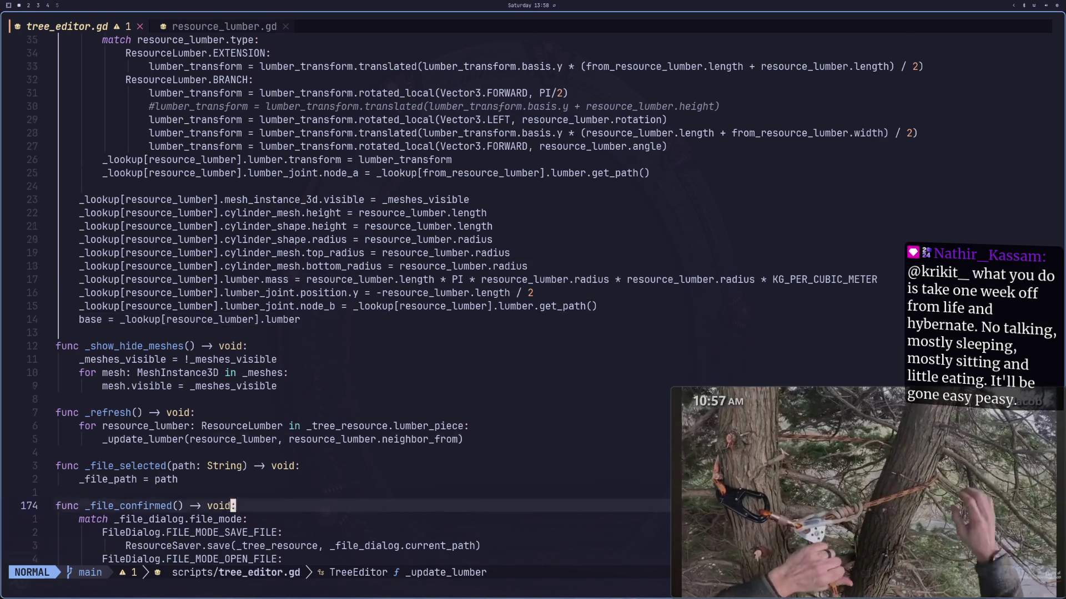
{"action": "key", "text": "j"}
{"action": "key", "text": "j"}
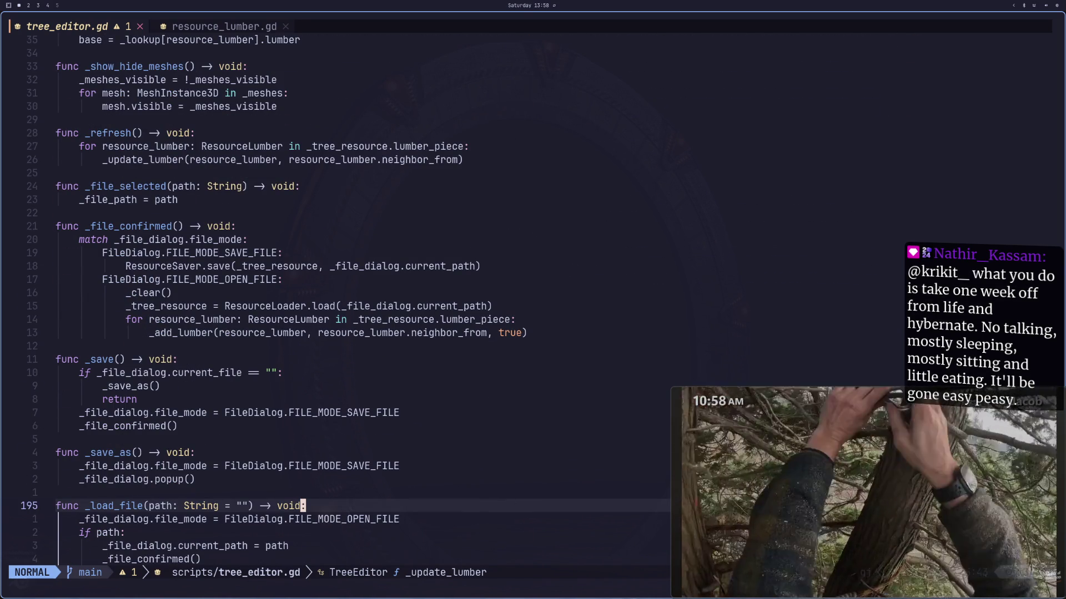
{"action": "key", "text": "super+2"}
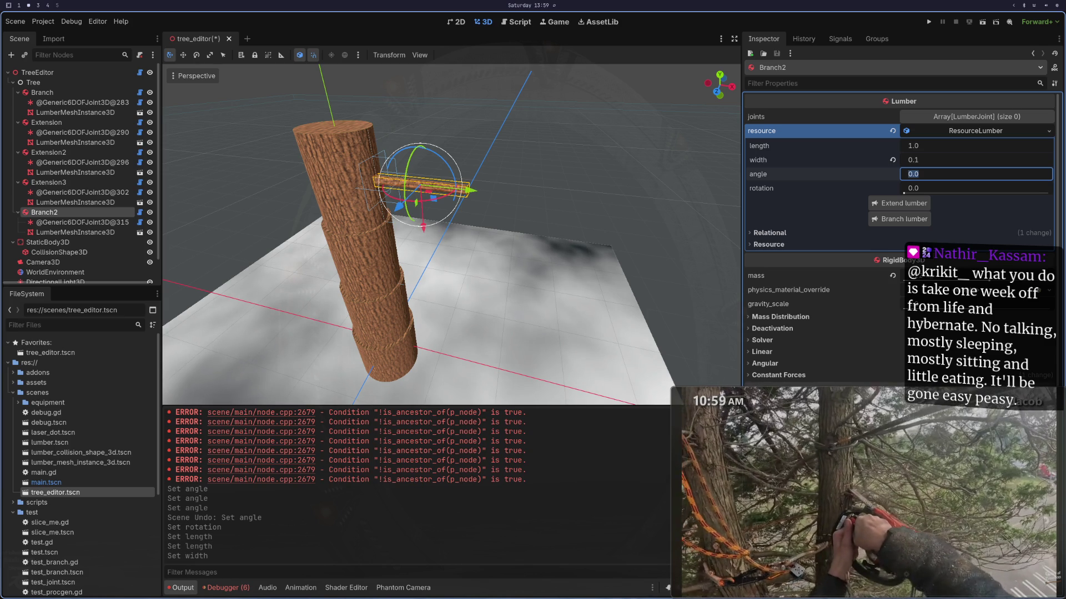
Step: Expand Branch2's Relational group to show type, neighbor_from and neighbor_to, then return to Neovim
{"action": "left_click", "coordinate": [784, 238]}
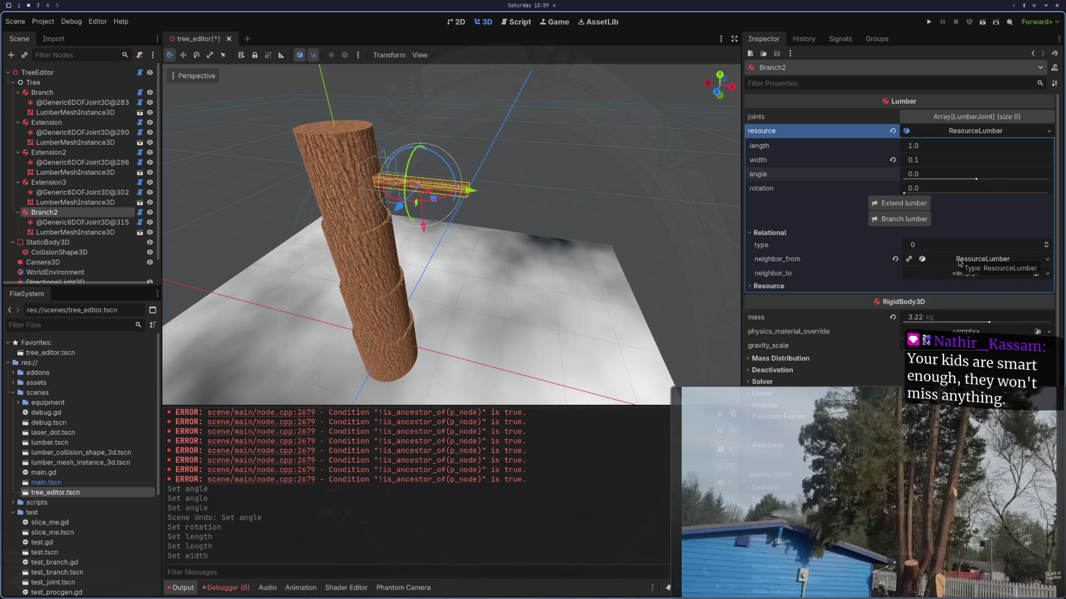
{"action": "key", "text": "super+1"}
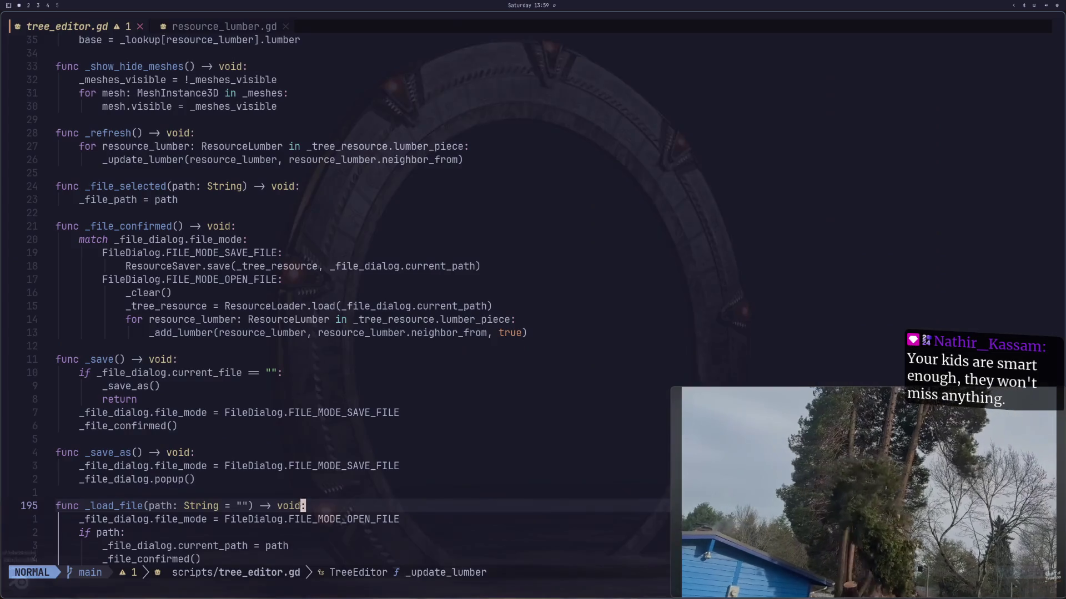
{"action": "left_click", "coordinate": [336, 399]}
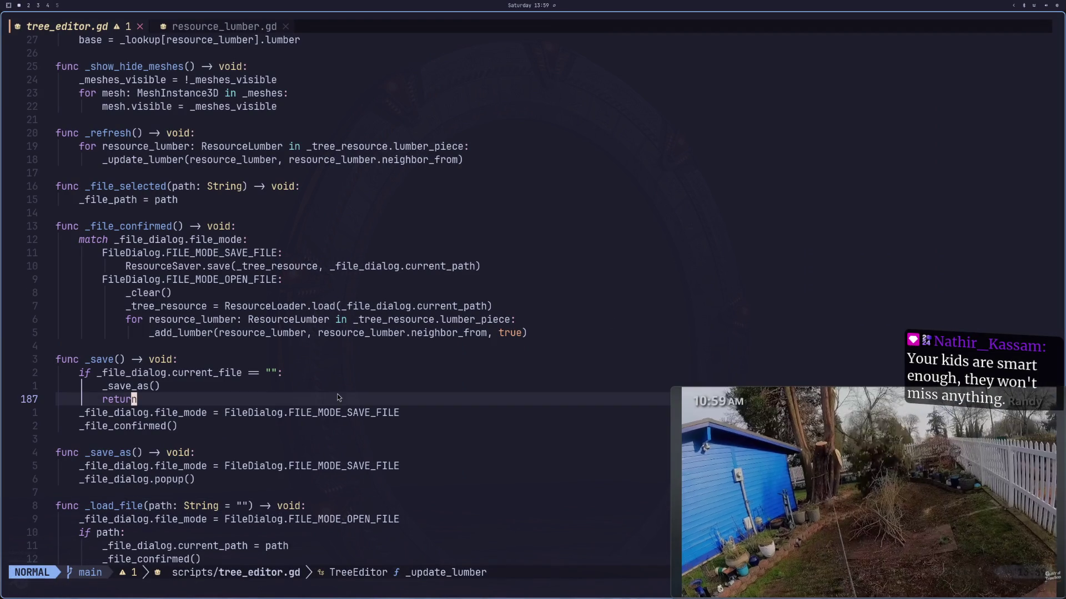
{"action": "key", "text": "shift+l"}
{"action": "key", "text": "shift+h"}
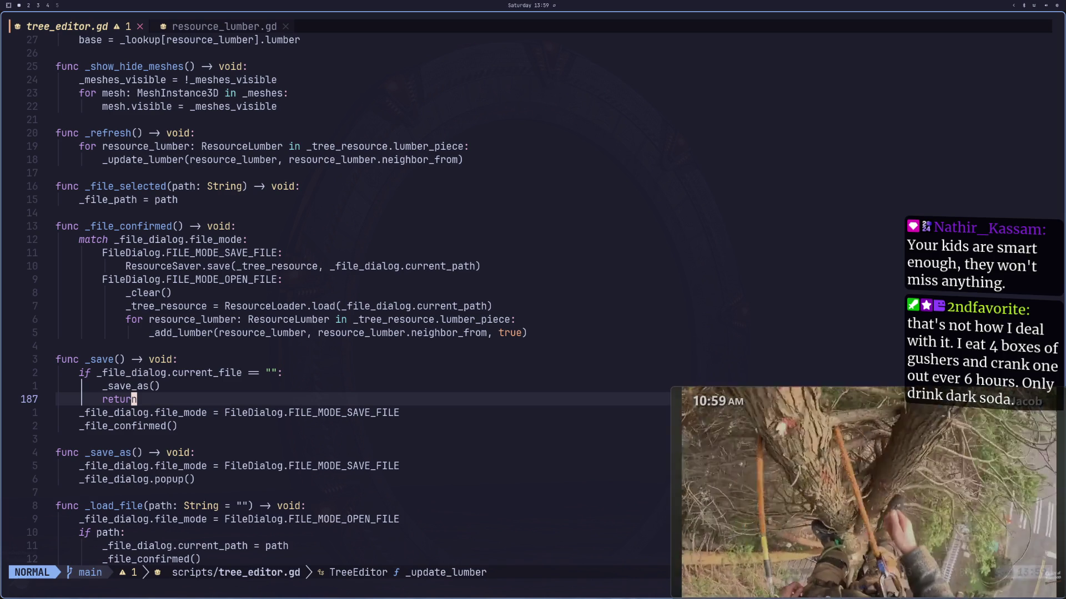
{"action": "key", "text": "k"}
{"action": "key", "text": "k"}
{"action": "key", "text": "k"}
{"action": "key", "text": "k"}
{"action": "key", "text": "k"}
{"action": "key", "text": "k"}
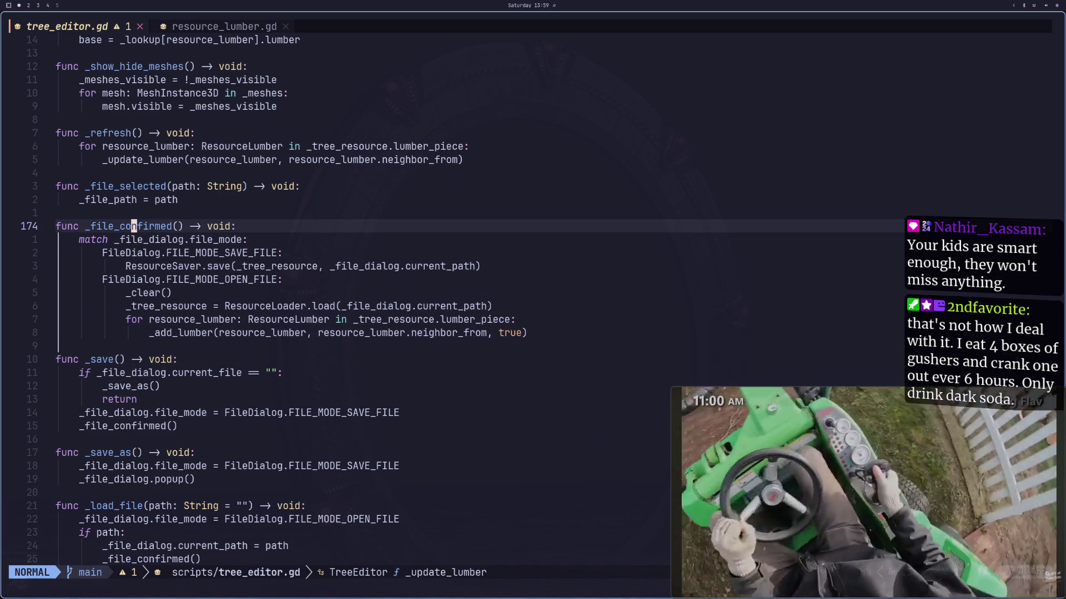
{"action": "key", "text": "k"}
{"action": "key", "text": "k"}
{"action": "key", "text": "k"}
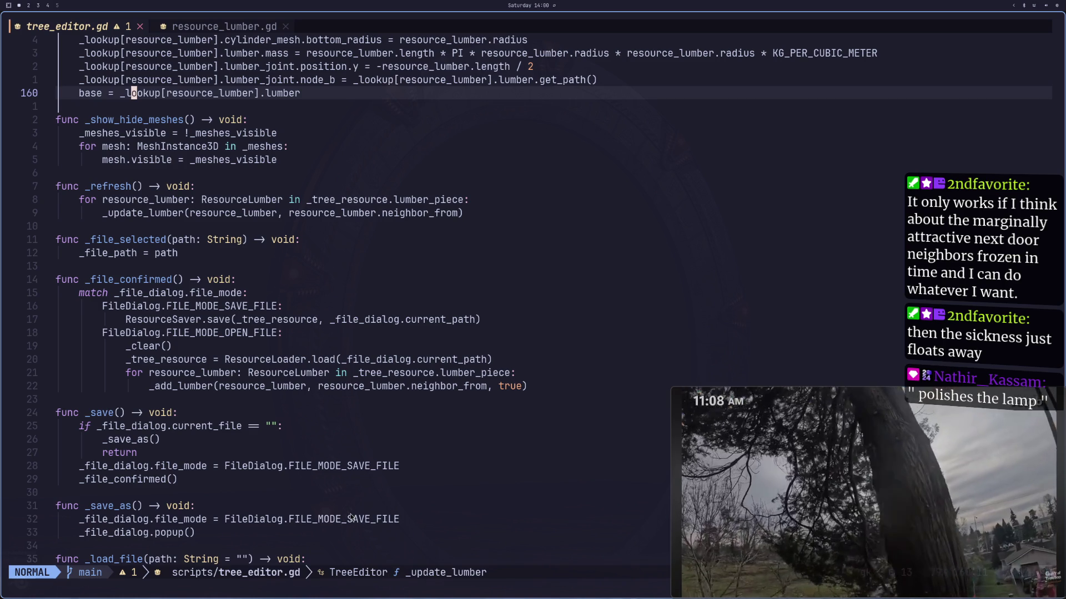
Step: Check the neighbor_from and neighbor_to exports in resource_lumber.gd, then return to tree_editor.gd
{"action": "scroll", "coordinate": [127, 228], "scroll_direction": "down", "scroll_amount": 2}
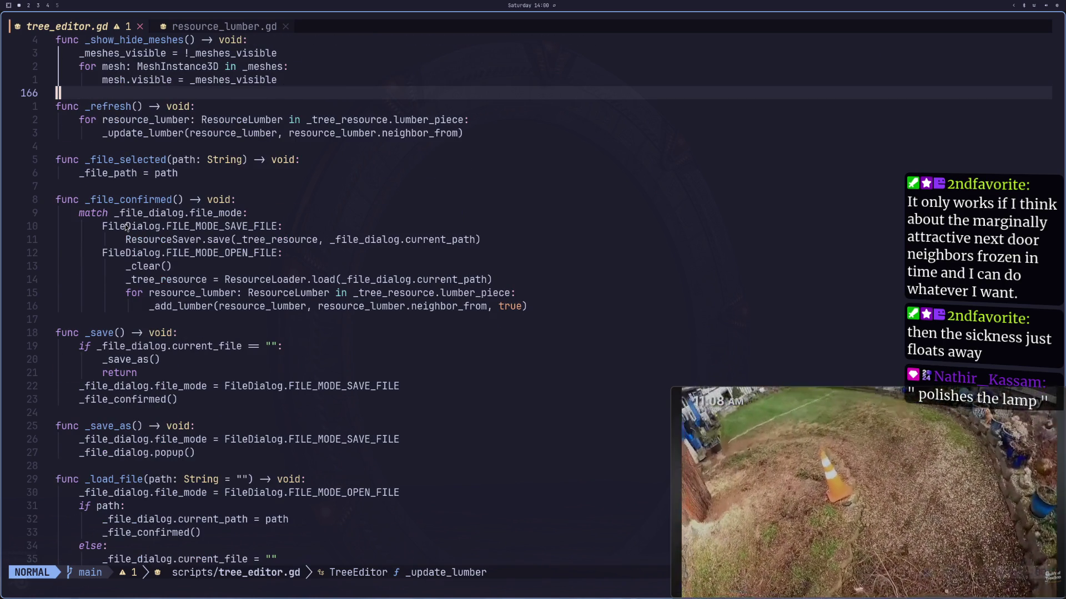
{"action": "scroll", "coordinate": [219, 237], "scroll_direction": "down", "scroll_amount": 5}
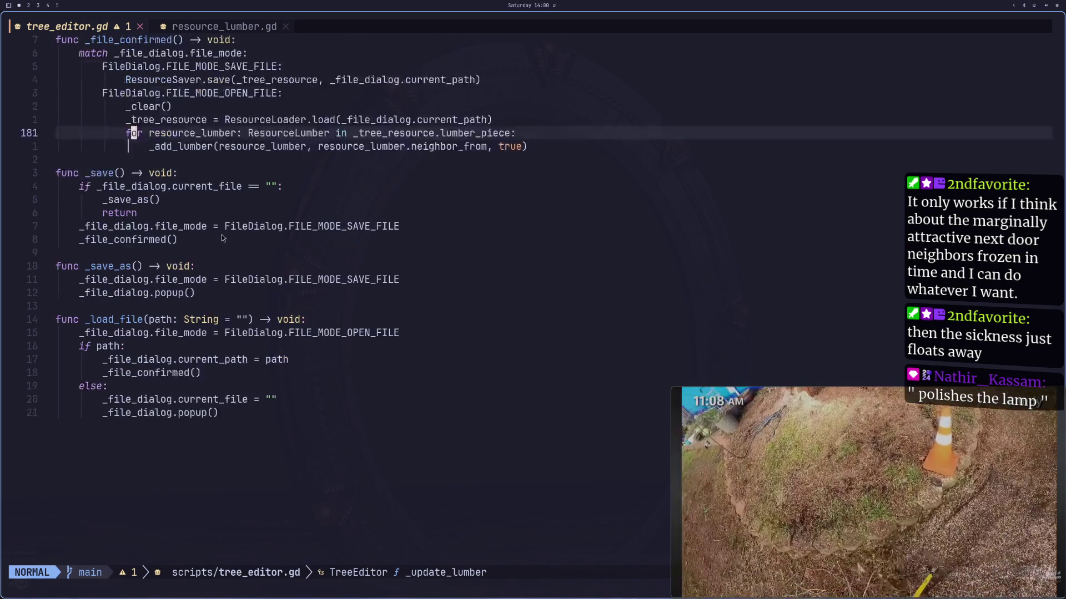
{"action": "scroll", "coordinate": [238, 164], "scroll_direction": "up", "scroll_amount": 4}
{"action": "left_click", "coordinate": [223, 29]}
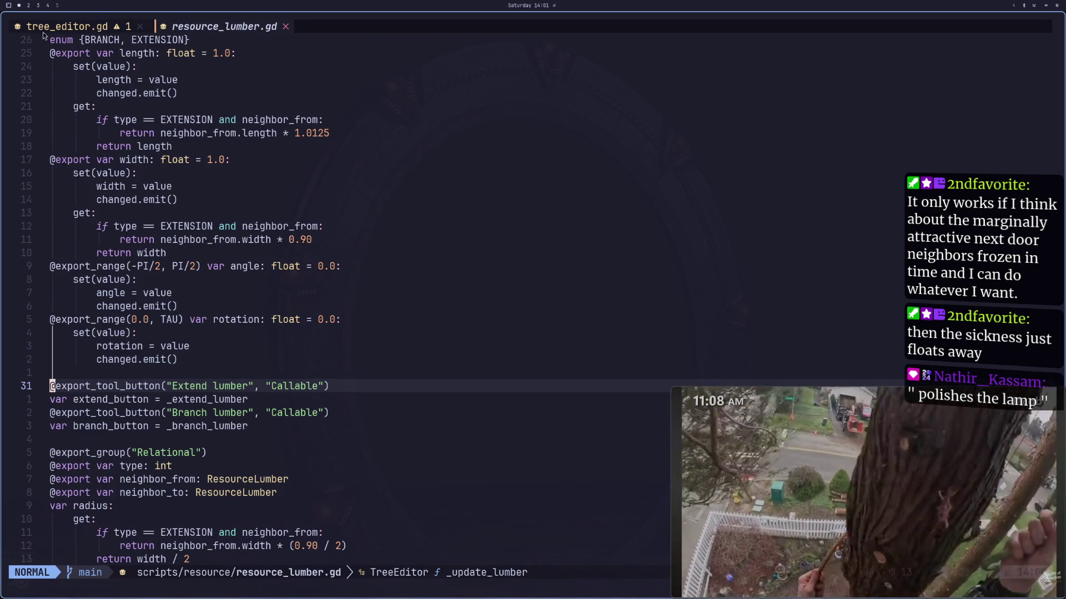
{"action": "left_click", "coordinate": [43, 32]}
Step: Bring _update_lumber's BRANCH rotation and translation transform lines back into view in tree_editor.gd
{"action": "scroll", "coordinate": [382, 236], "scroll_direction": "up", "scroll_amount": 12}
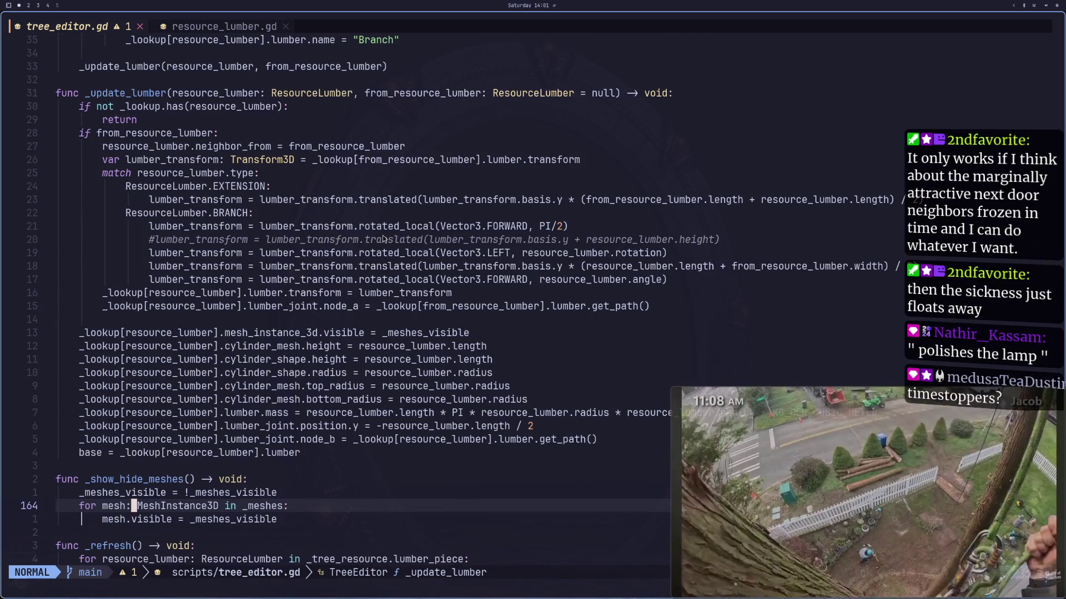
{"action": "scroll", "coordinate": [382, 235], "scroll_direction": "up", "scroll_amount": 4}
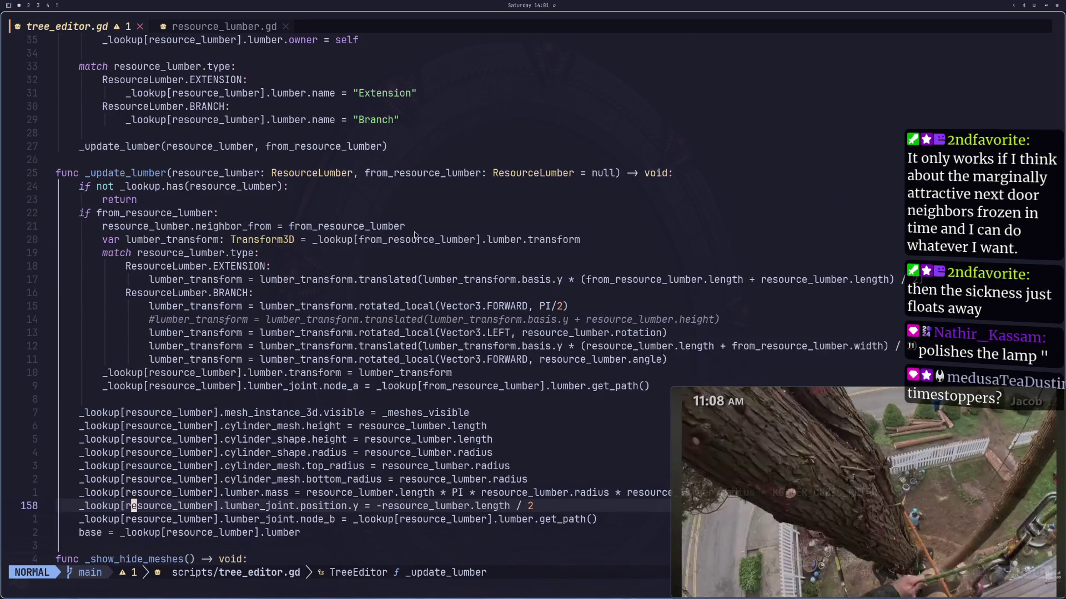
{"action": "scroll", "coordinate": [477, 308], "scroll_direction": "up", "scroll_amount": 2}
{"action": "scroll", "coordinate": [388, 314], "scroll_direction": "down", "scroll_amount": 4}
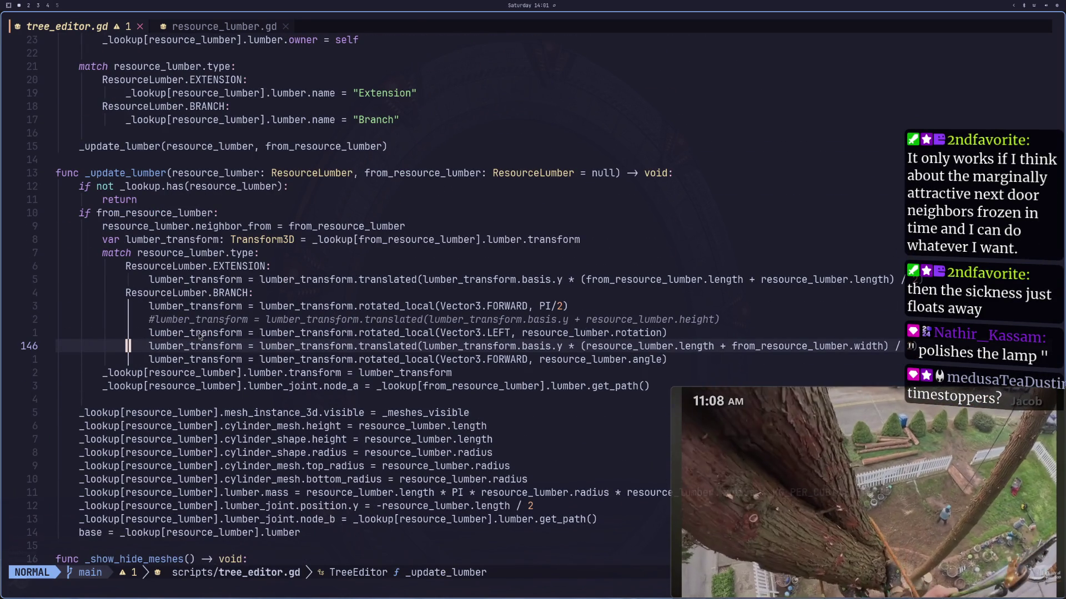
{"action": "left_click", "coordinate": [158, 333]}
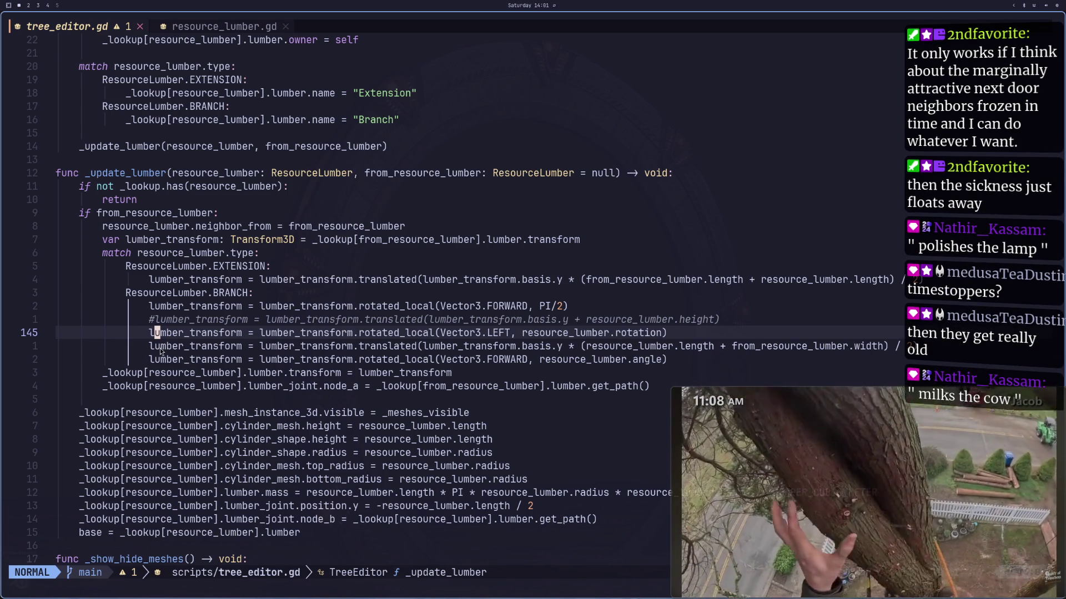
{"action": "scroll", "coordinate": [299, 367], "scroll_direction": "down", "scroll_amount": 2}
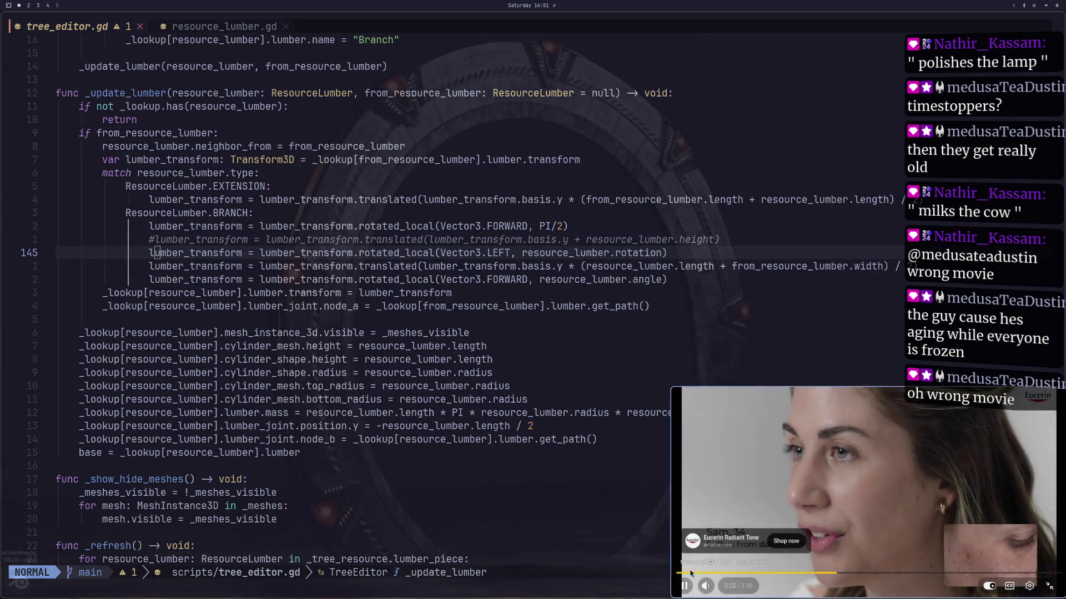
{"action": "left_click", "coordinate": [705, 586]}
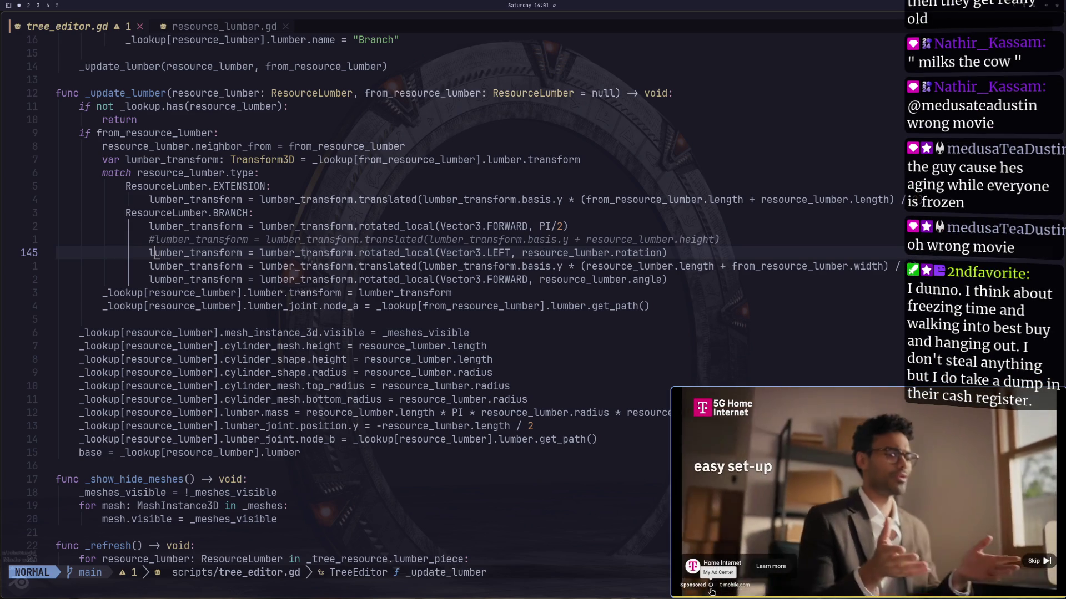
{"action": "left_click", "coordinate": [1035, 561]}
{"action": "left_click", "coordinate": [847, 481]}
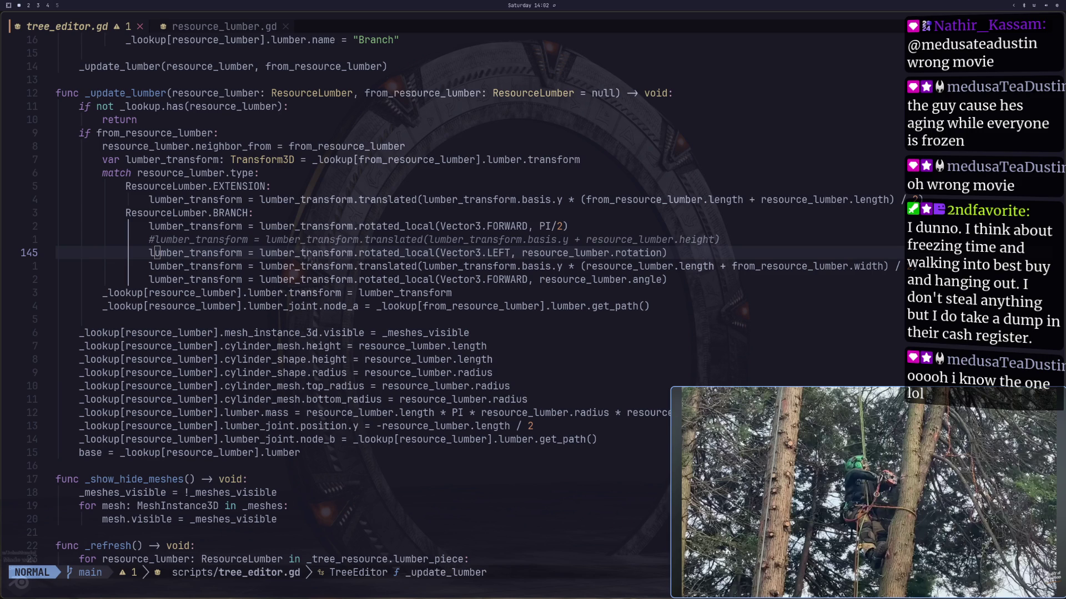
{"action": "left_click", "coordinate": [785, 436]}
{"action": "left_click", "coordinate": [684, 586]}
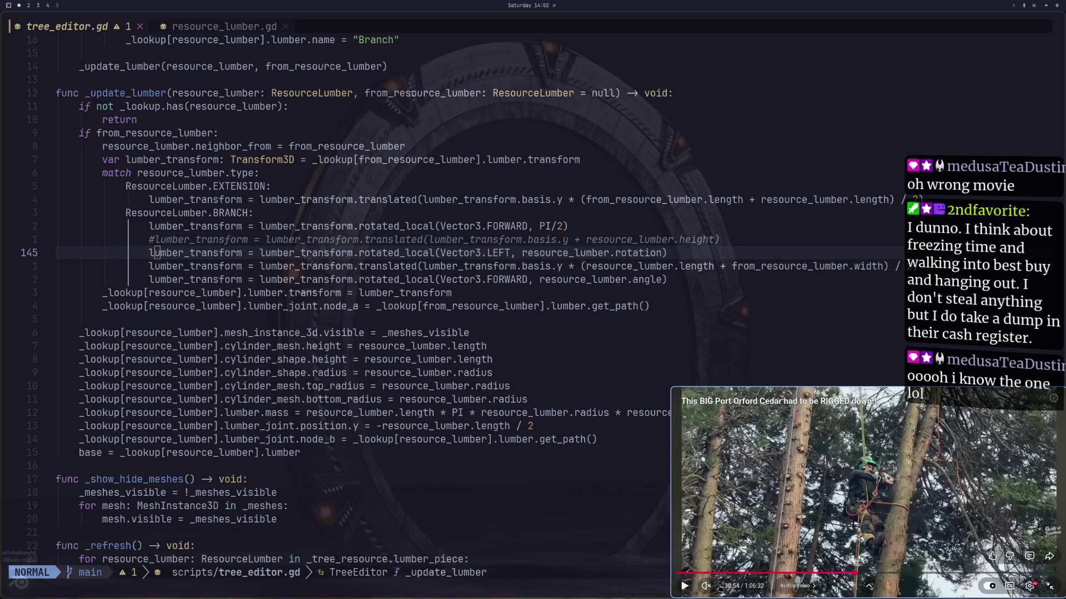
{"action": "left_click_drag", "start_coordinate": [717, 586], "coordinate": [734, 587]}
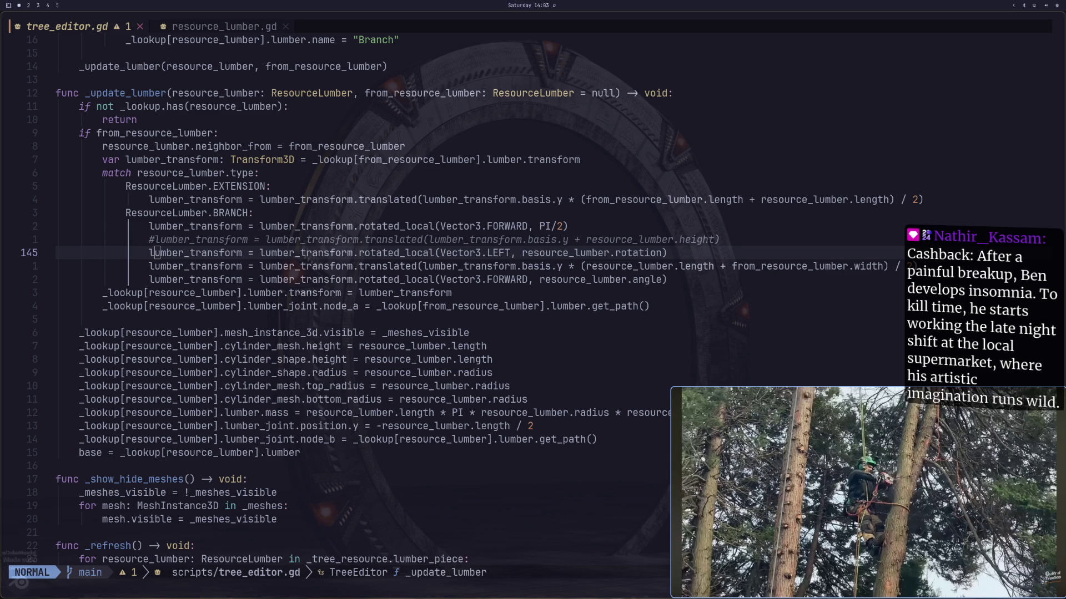
{"action": "key", "text": "super+2"}
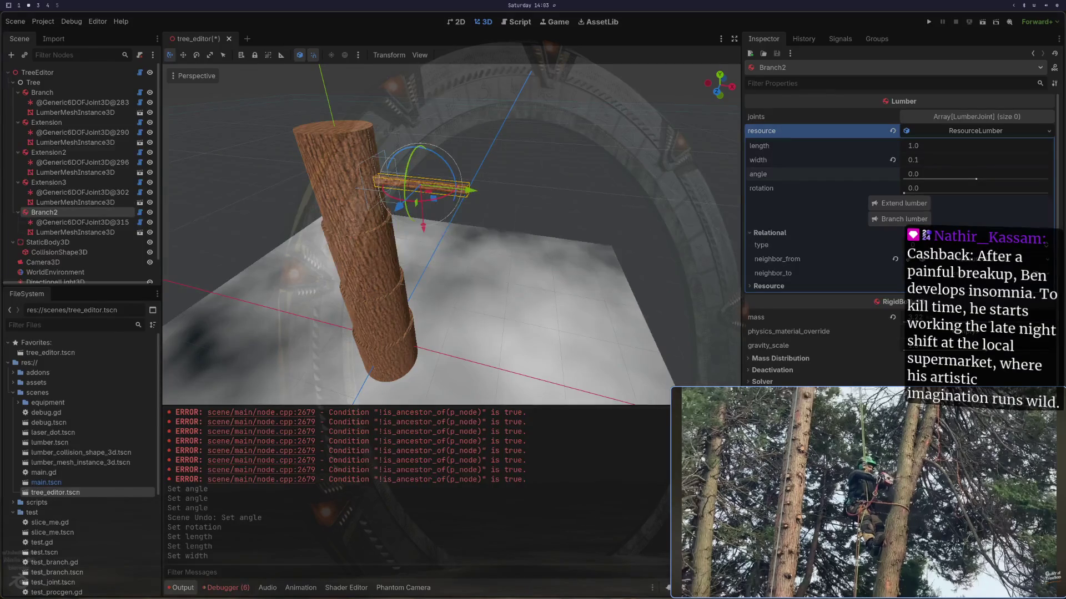
{"action": "key", "text": "super+1"}
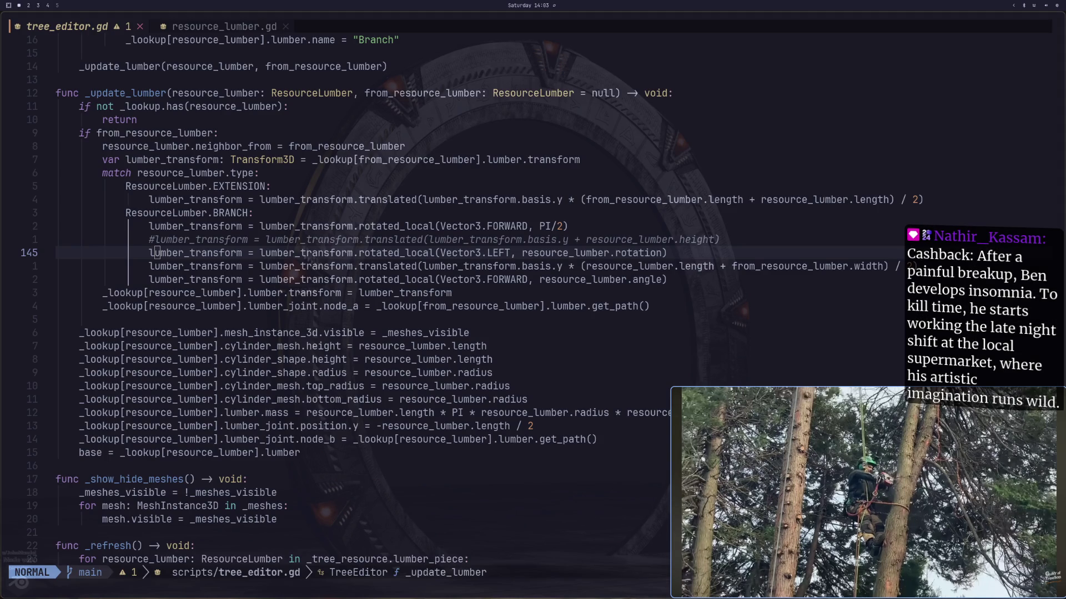
{"action": "scroll", "coordinate": [348, 219], "scroll_direction": "down", "scroll_amount": 2}
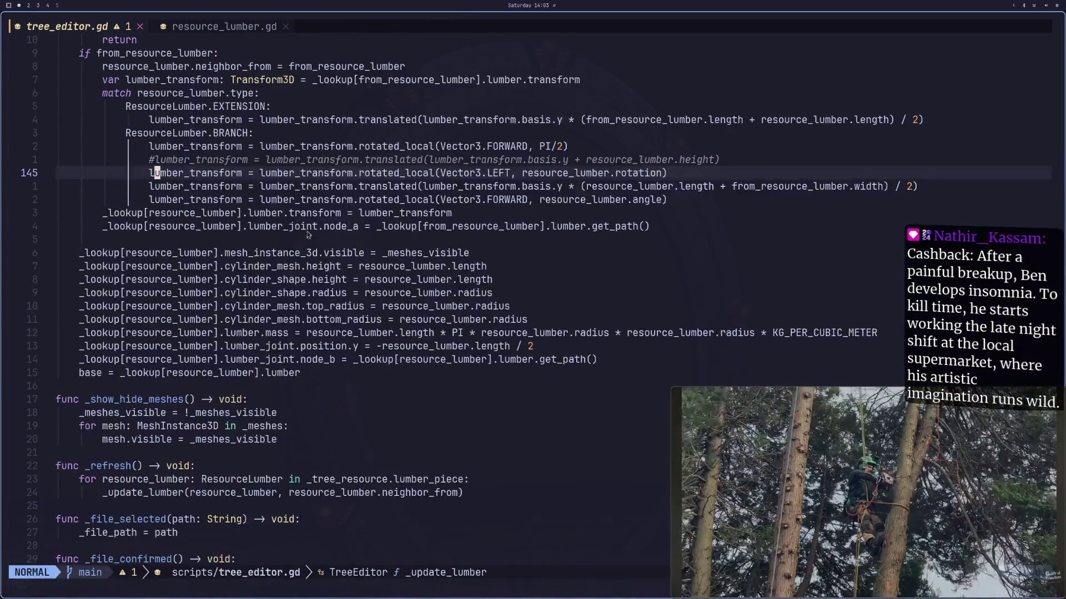
{"action": "left_click", "coordinate": [307, 333]}
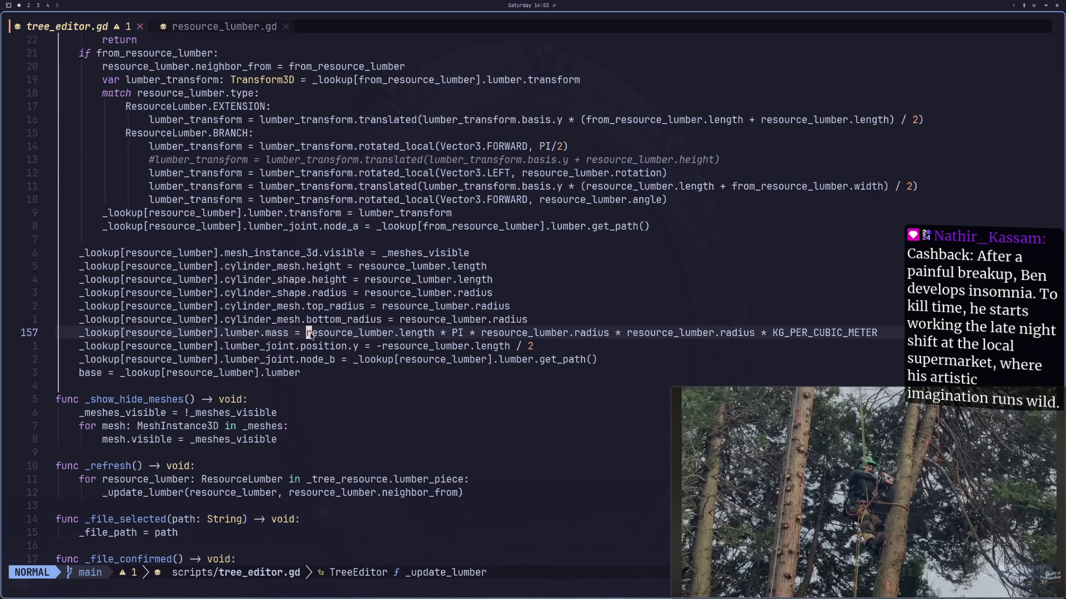
{"action": "left_click", "coordinate": [414, 333]}
{"action": "key", "text": "b"}
{"action": "key", "text": "b"}
{"action": "key", "text": "b"}
Step: Highlight every whole-word match of 'lumber' in tree_editor.gd with *, then pause the overlay video
{"action": "key", "text": "asterisk"}
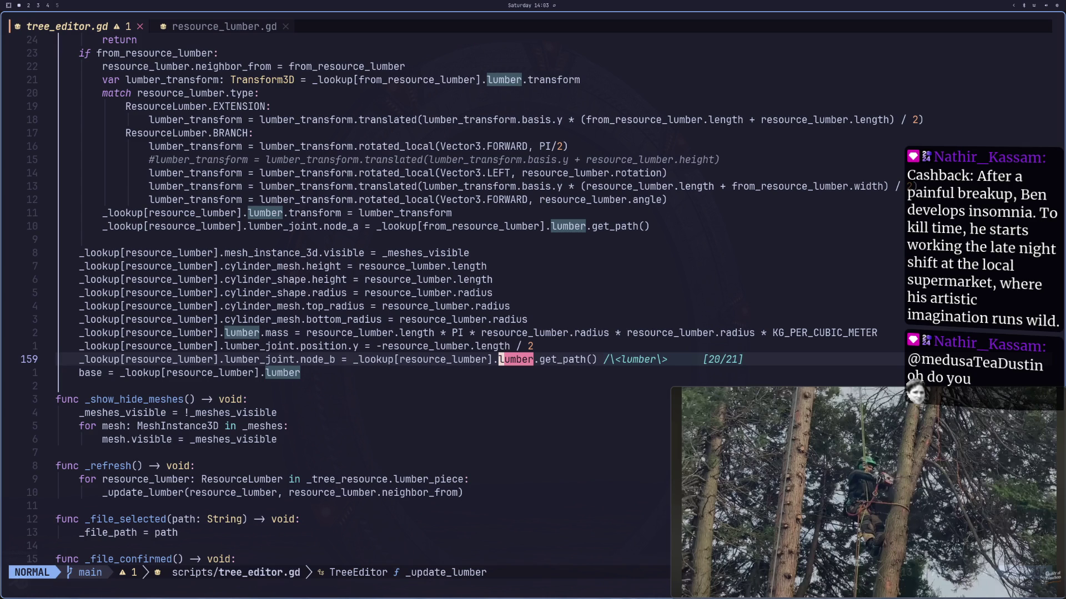
{"action": "left_click", "coordinate": [721, 494]}
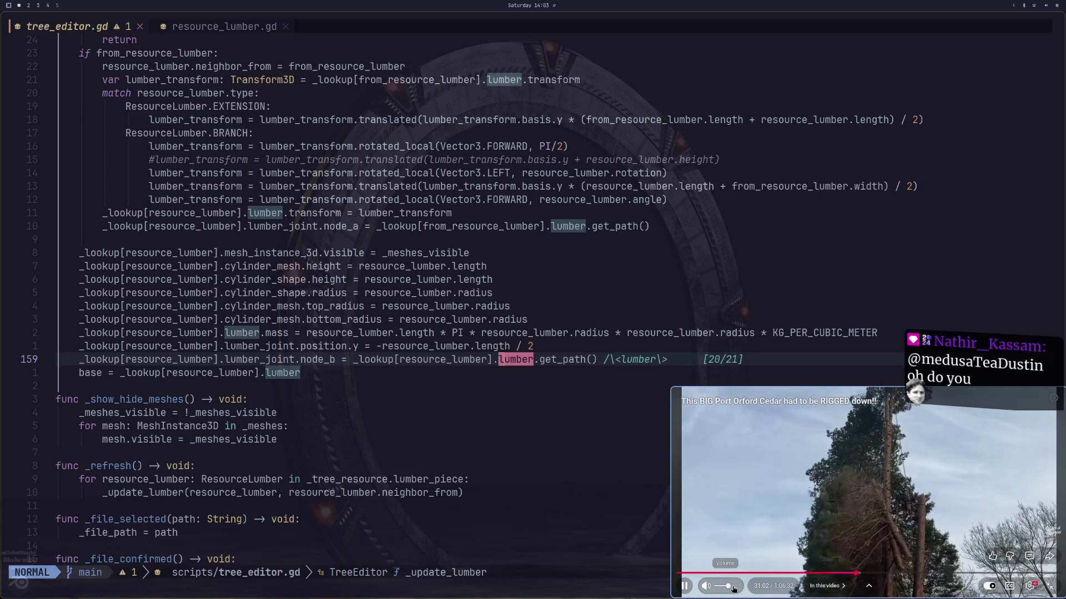
{"action": "left_click", "coordinate": [807, 494]}
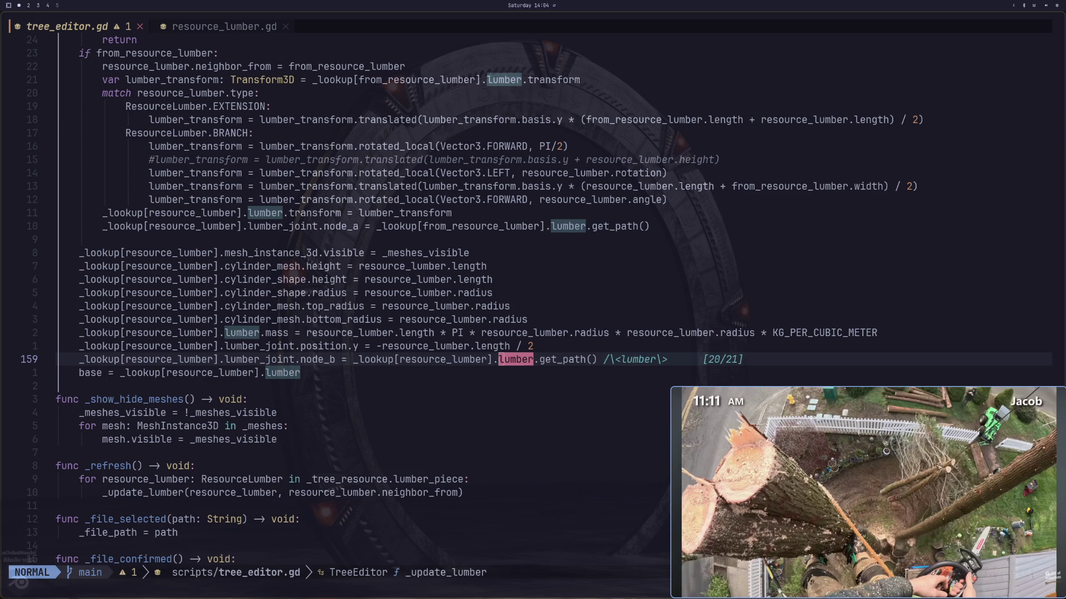
{"action": "left_click", "coordinate": [895, 421]}
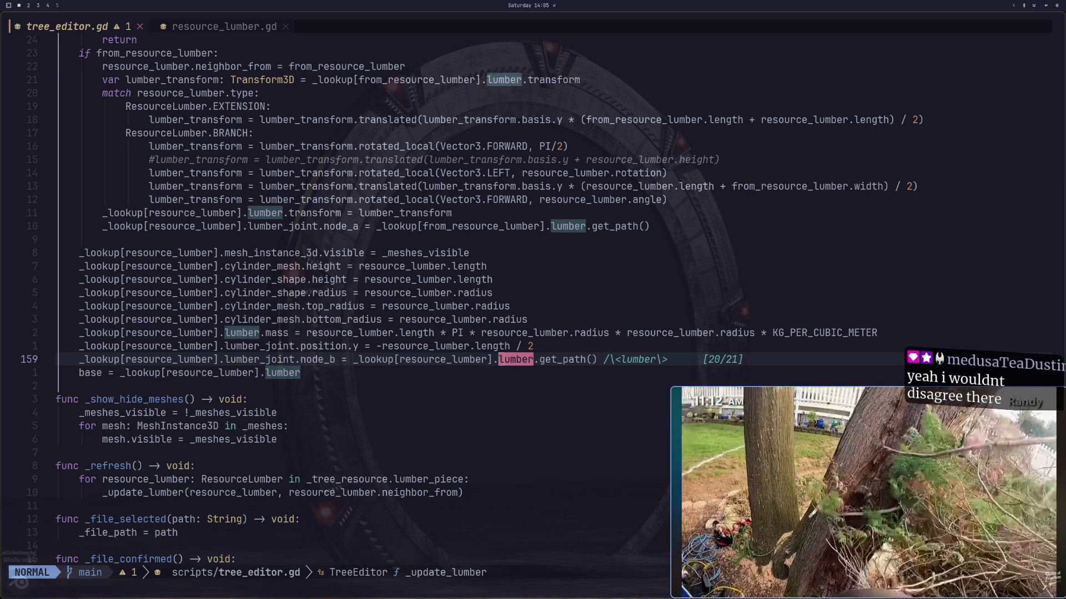
{"action": "mouse_move", "coordinate": [763, 413]}
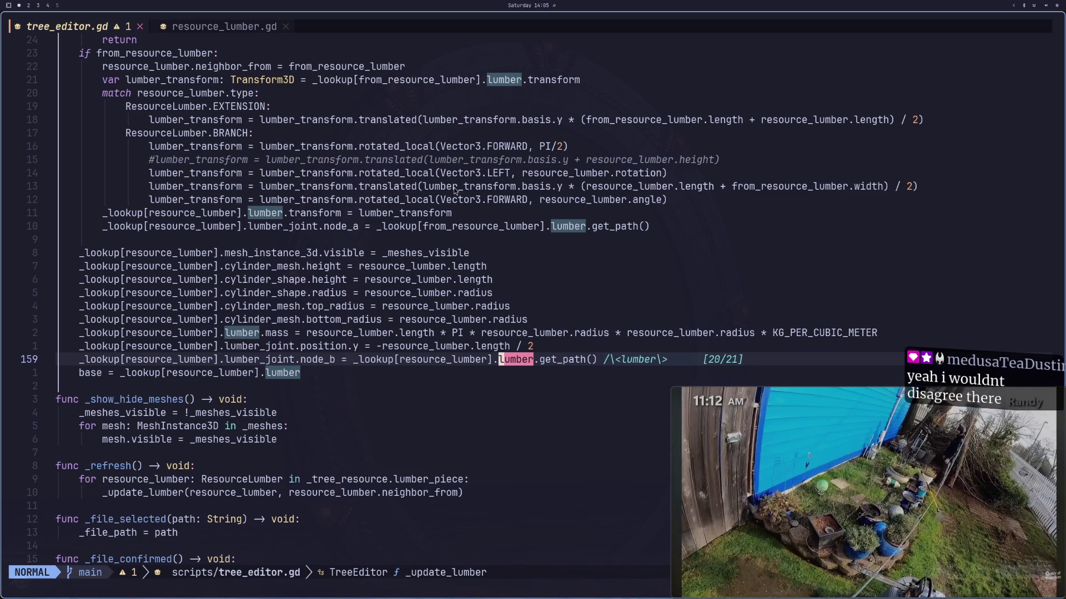
{"action": "scroll", "coordinate": [364, 294], "scroll_direction": "down", "scroll_amount": 2}
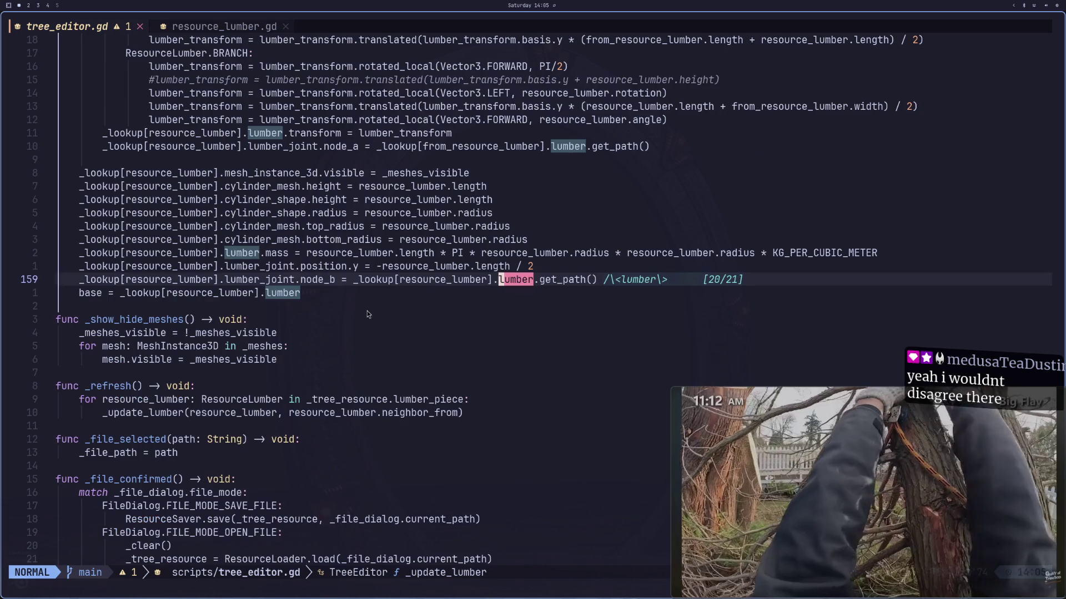
Step: Scroll up to the start of _update_lumber and put the cursor on the lumber_joint.node_a line
{"action": "scroll", "coordinate": [281, 285], "scroll_direction": "up", "scroll_amount": 1}
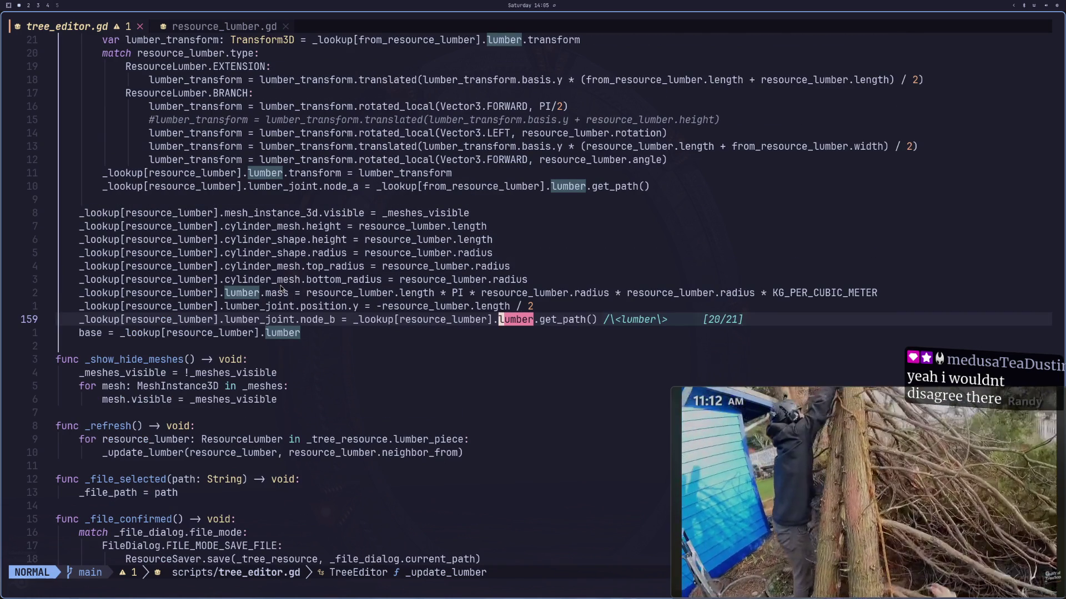
{"action": "scroll", "coordinate": [280, 285], "scroll_direction": "up", "scroll_amount": 1}
{"action": "scroll", "coordinate": [281, 285], "scroll_direction": "up", "scroll_amount": 2}
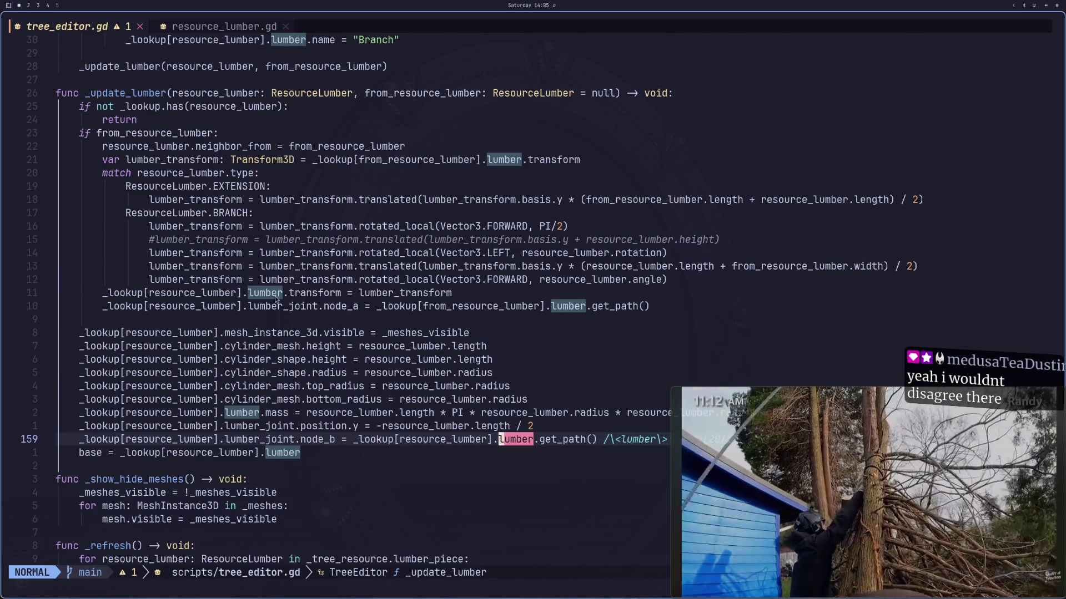
{"action": "scroll", "coordinate": [276, 299], "scroll_direction": "up", "scroll_amount": 1}
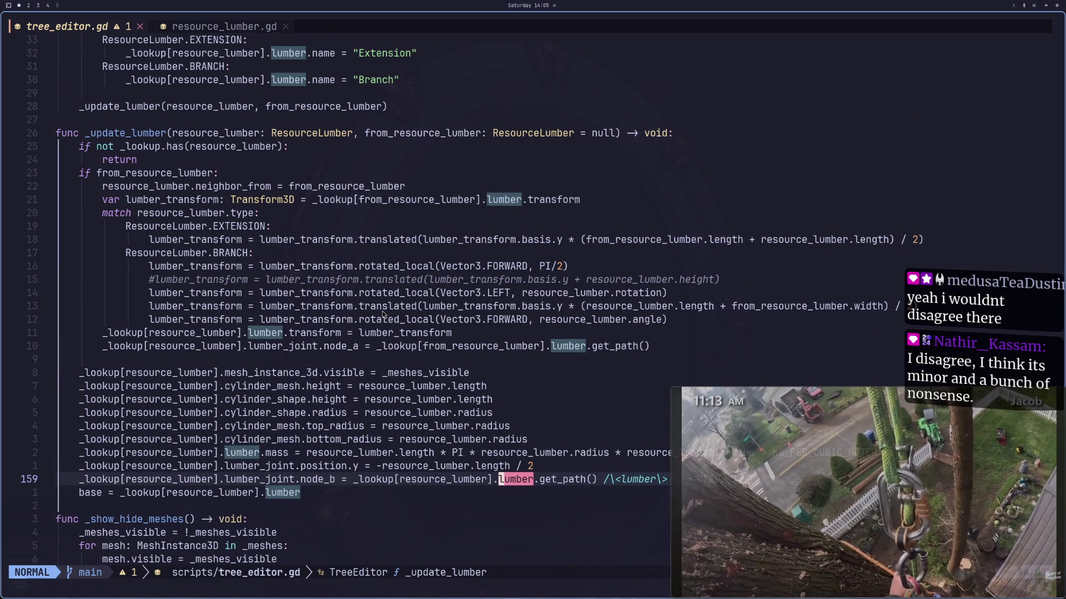
{"action": "left_click", "coordinate": [400, 346]}
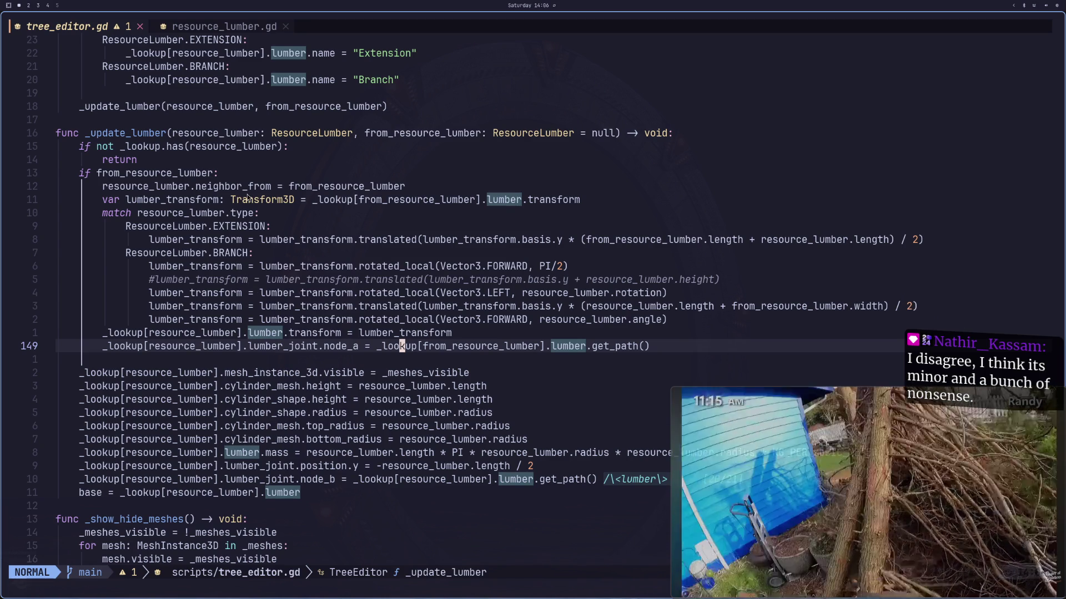
Step: Switch from a lumber_transform line in tree_editor.gd to the resource_lumber.gd buffer
{"action": "left_click", "coordinate": [238, 309]}
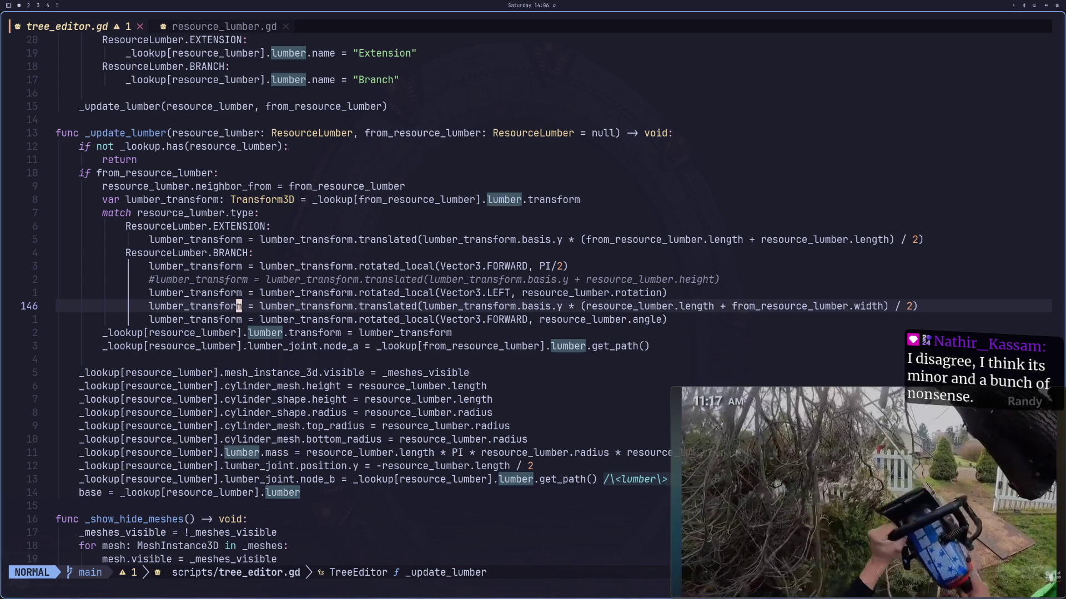
{"action": "key", "text": "shift+l"}
{"action": "key", "text": "shift+h"}
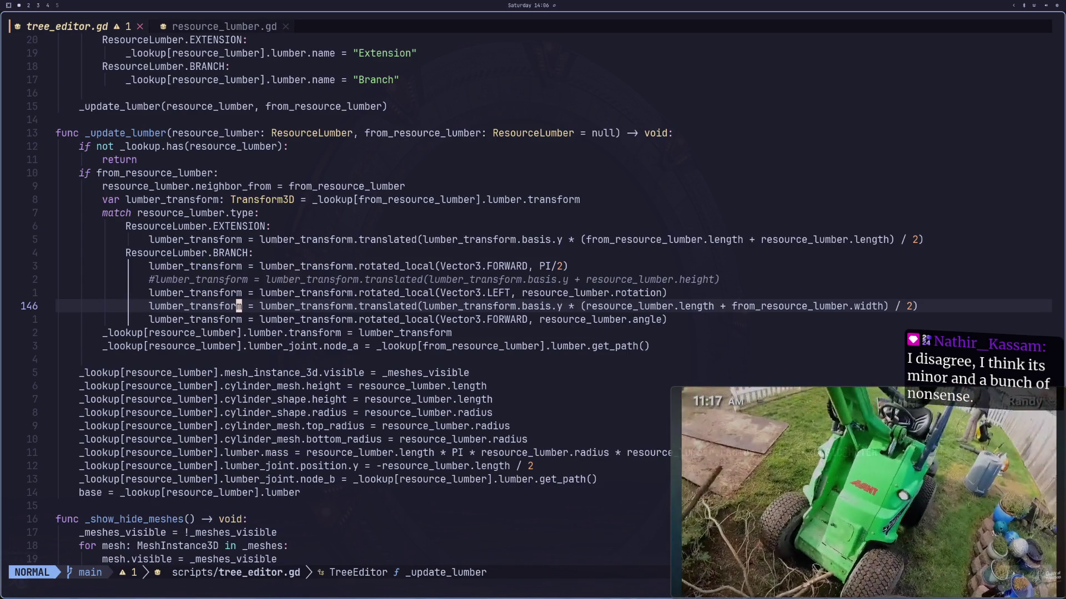
{"action": "key", "text": "shift+l"}
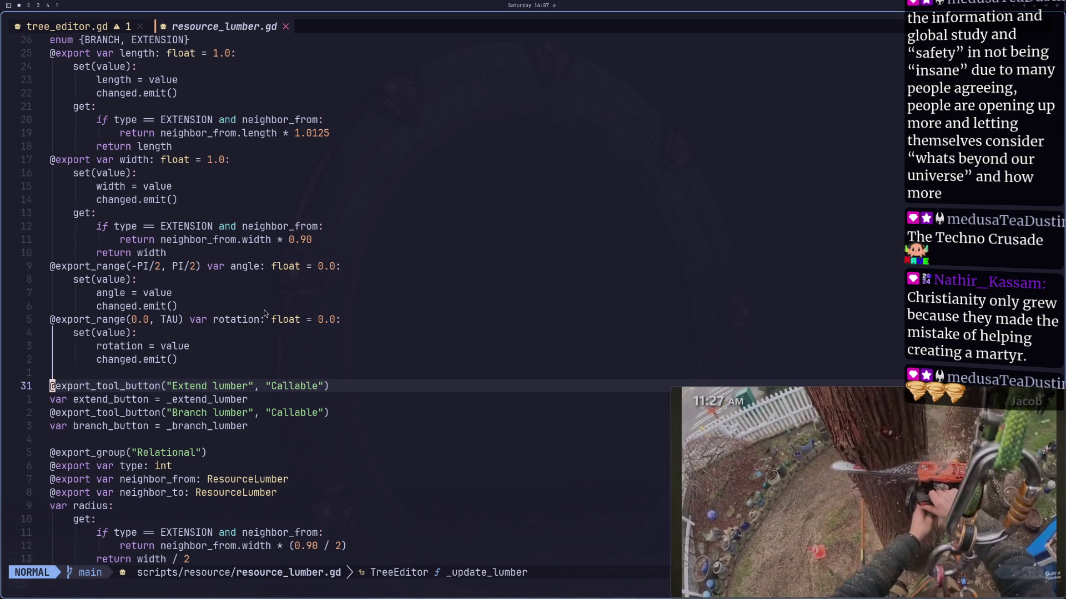
Step: Browse the radius getter and the branch.emit and extend.emit lines in resource_lumber.gd
{"action": "key", "text": "j"}
{"action": "key", "text": "j"}
{"action": "key", "text": "j"}
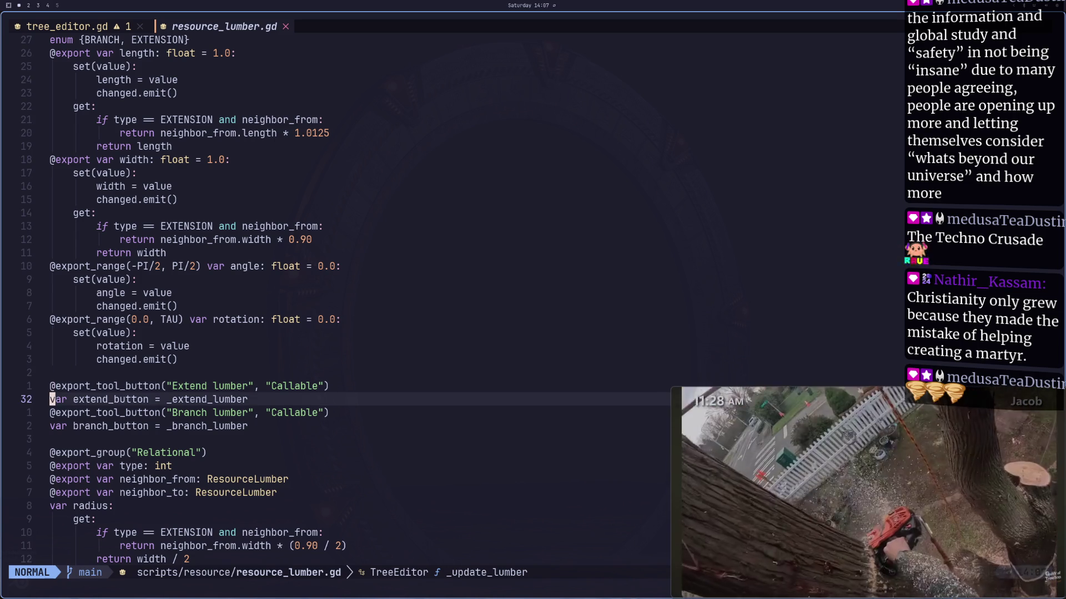
{"action": "key", "text": "j"}
{"action": "key", "text": "j"}
{"action": "key", "text": "j"}
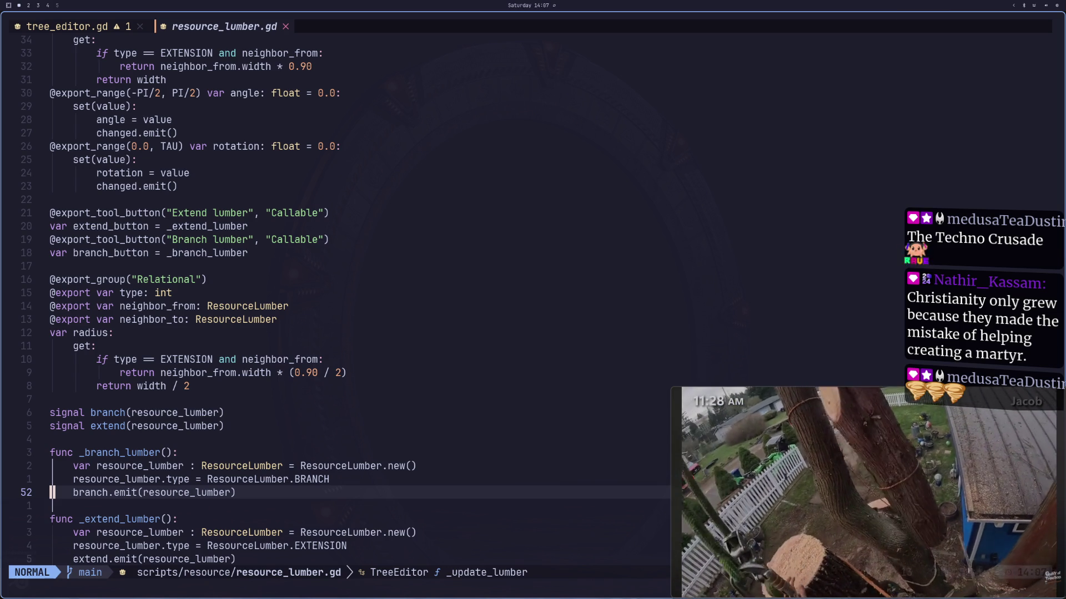
{"action": "key", "text": "ctrl+o"}
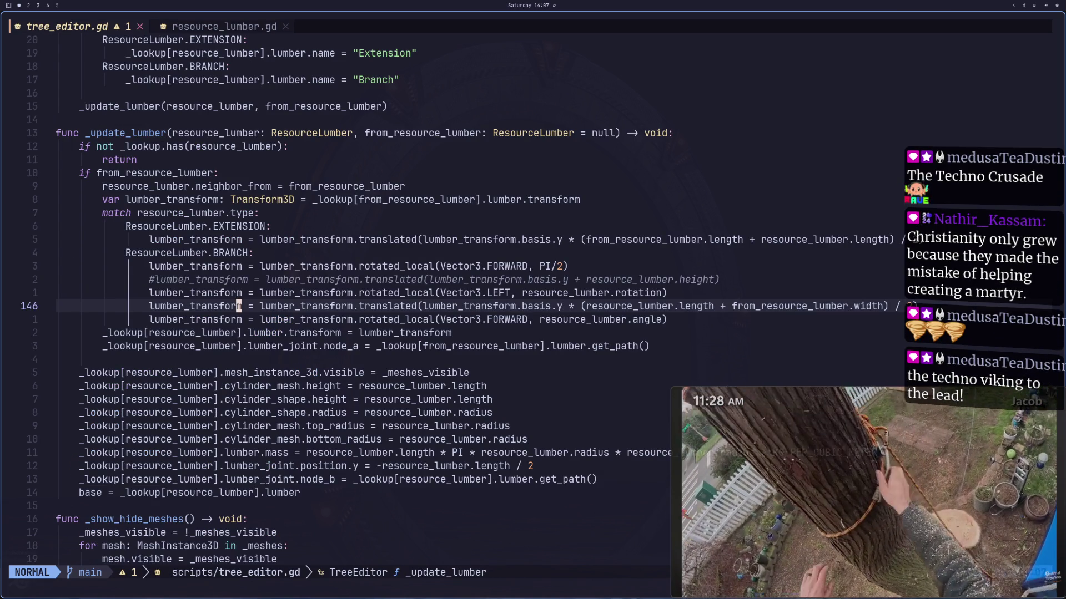
{"action": "key", "text": "ctrl+i"}
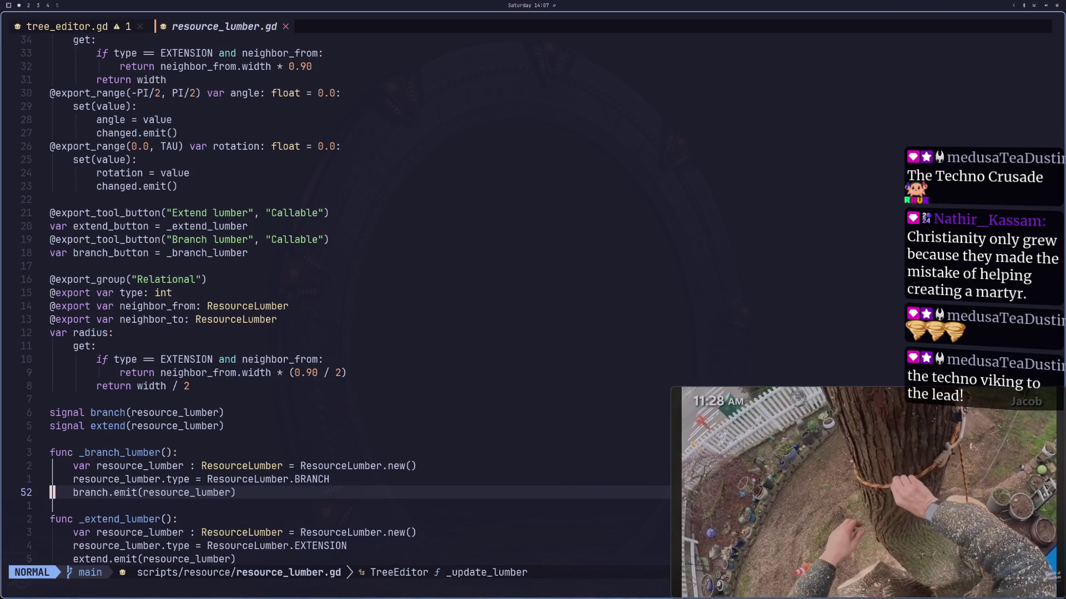
{"action": "key", "text": "w"}
{"action": "key", "text": "k"}
{"action": "key", "text": "k"}
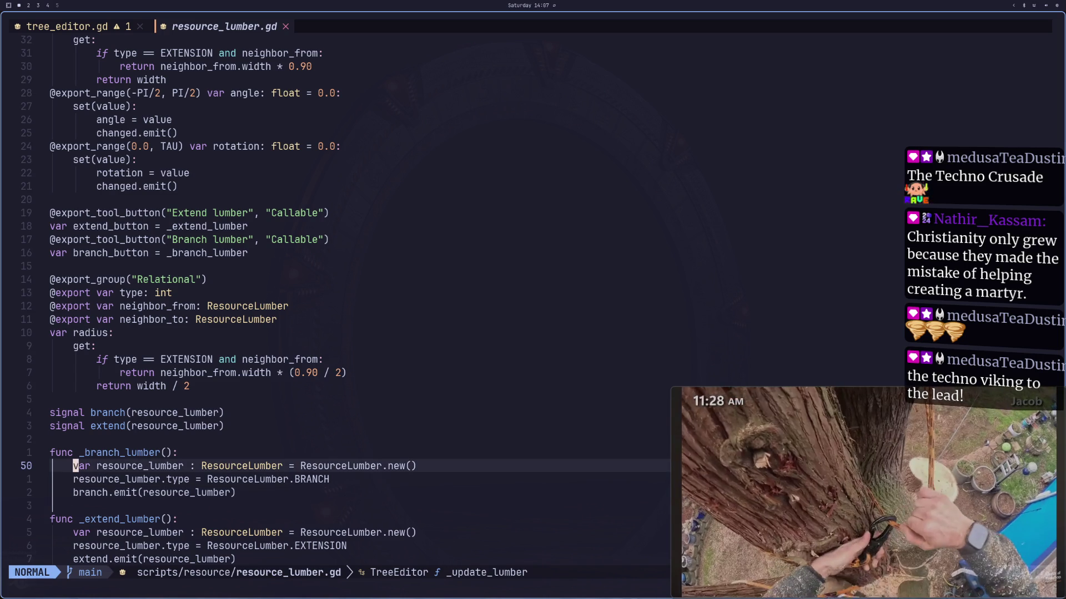
{"action": "key", "text": "j"}
{"action": "key", "text": "j"}
{"action": "key", "text": "j"}
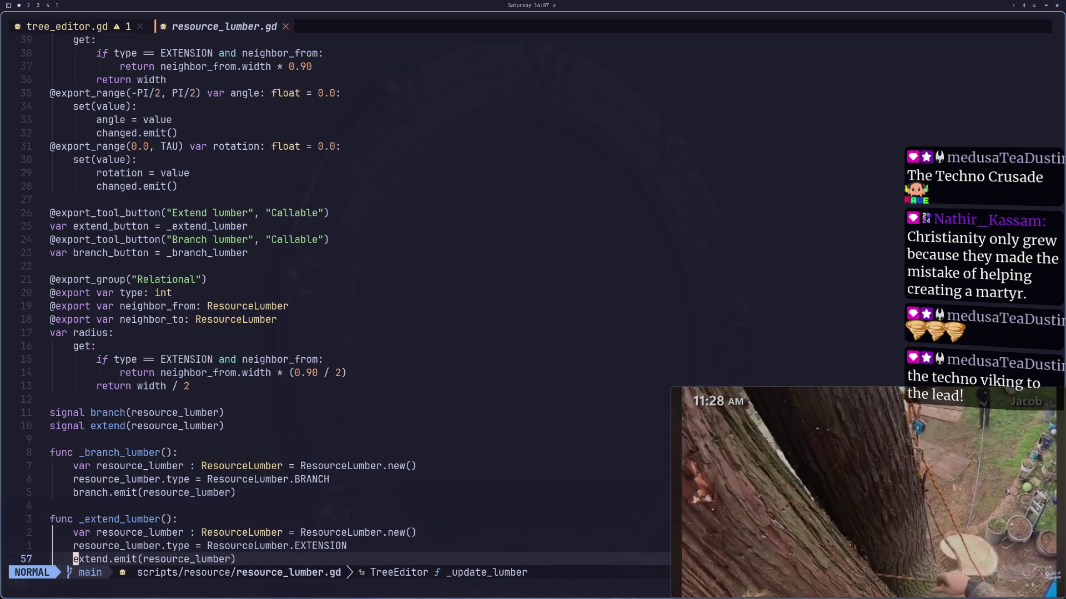
{"action": "key", "text": "k"}
{"action": "key", "text": "k"}
{"action": "key", "text": "k"}
{"action": "key", "text": "k"}
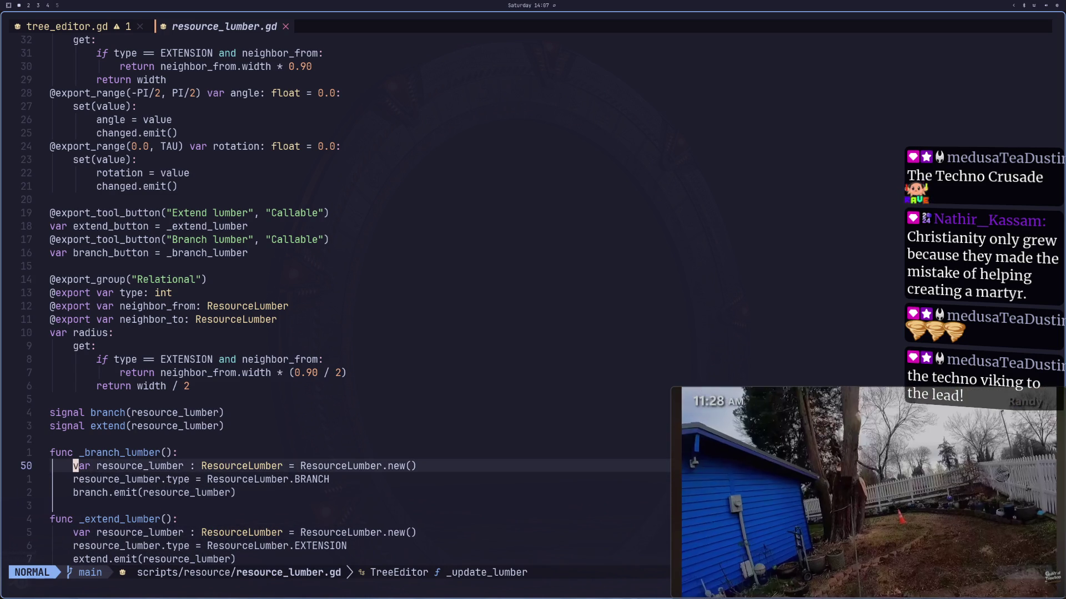
{"action": "key", "text": "j"}
{"action": "key", "text": "k"}
{"action": "key", "text": "k"}
{"action": "key", "text": "k"}
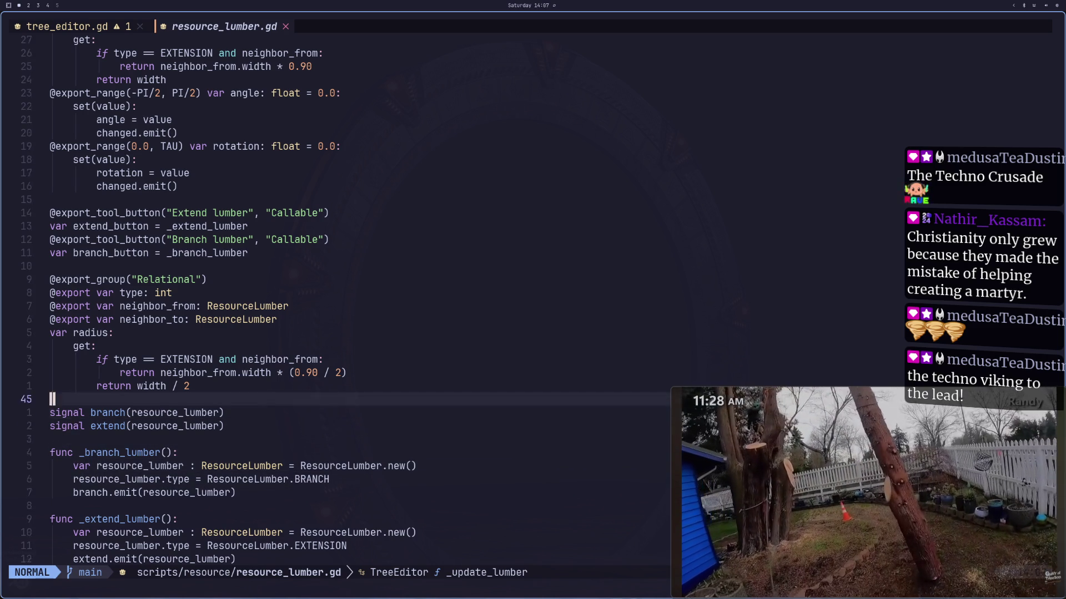
{"action": "key", "text": "k"}
{"action": "key", "text": "k"}
{"action": "key", "text": "k"}
{"action": "key", "text": "k"}
{"action": "key", "text": "k"}
Step: Place the cursor at the start of the neighbor_to declaration
{"action": "key", "text": "j"}
{"action": "key", "text": "j"}
{"action": "key", "text": "l"}
{"action": "key", "text": "l"}
{"action": "key", "text": "l"}
{"action": "key", "text": "l"}
{"action": "key", "text": "l"}
{"action": "key", "text": "l"}
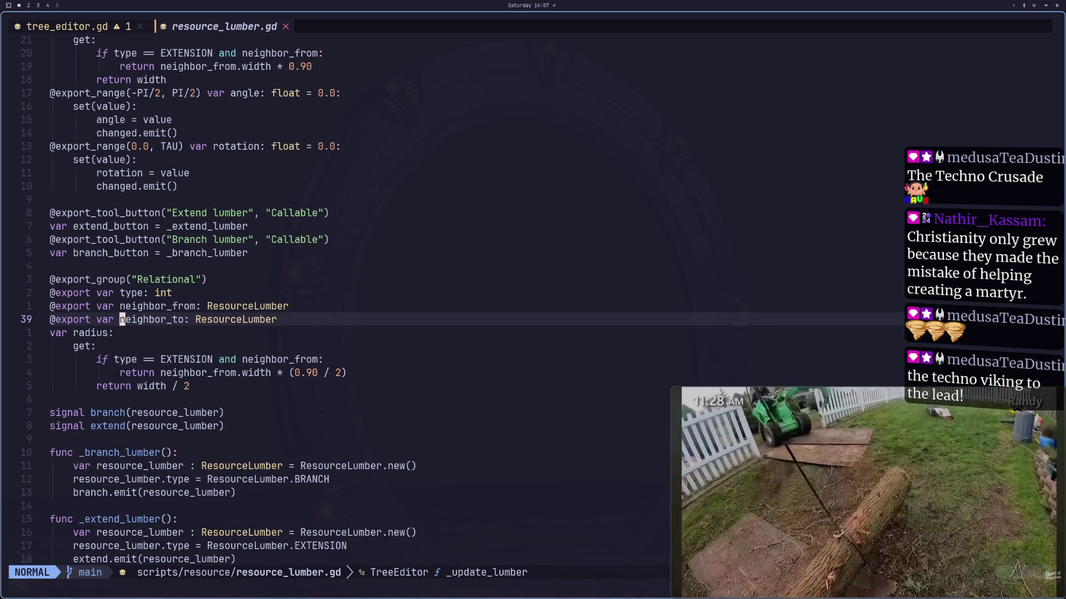
{"action": "key", "text": "y"}
{"action": "key", "text": "Escape"}
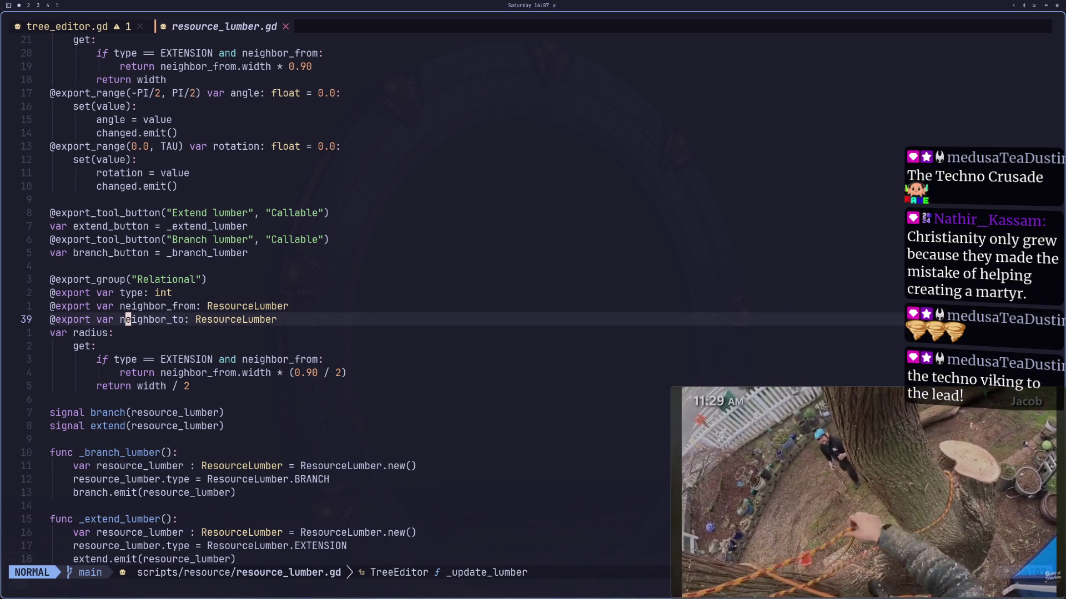
{"action": "key", "text": "l"}
{"action": "key", "text": "l"}
{"action": "key", "text": "l"}
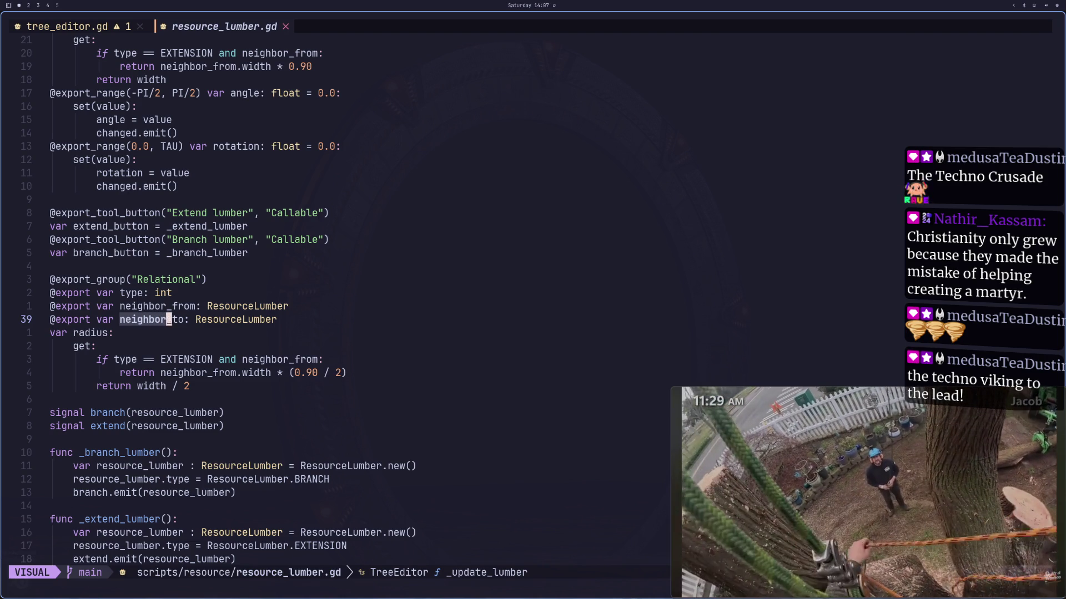
{"action": "key", "text": "shift+h"}
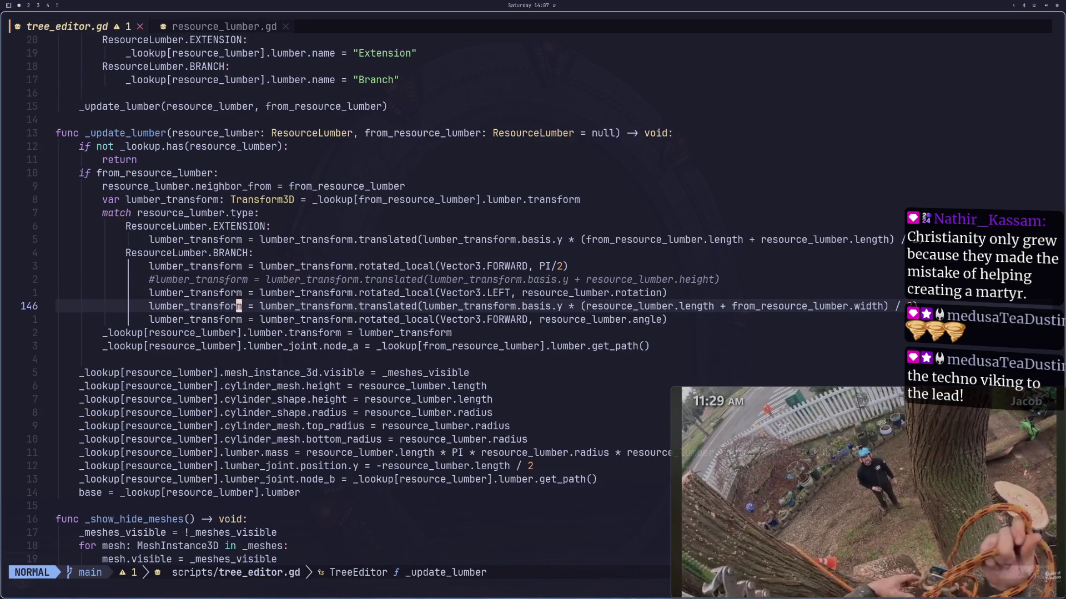
{"action": "key", "text": "shift+l"}
{"action": "key", "text": "h"}
{"action": "key", "text": "h"}
{"action": "key", "text": "h"}
{"action": "key", "text": "h"}
{"action": "key", "text": "l"}
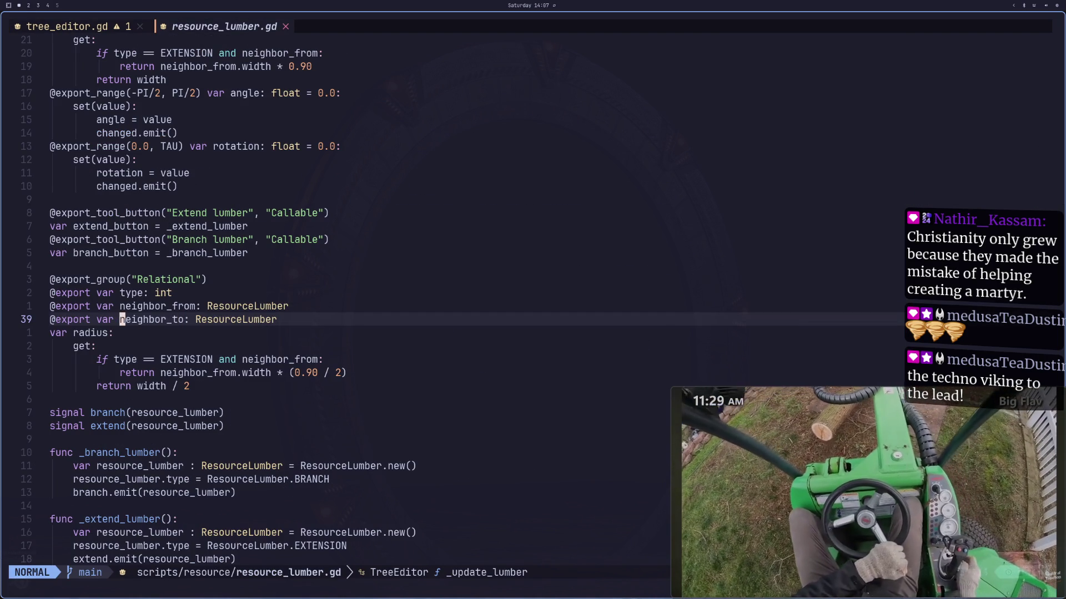